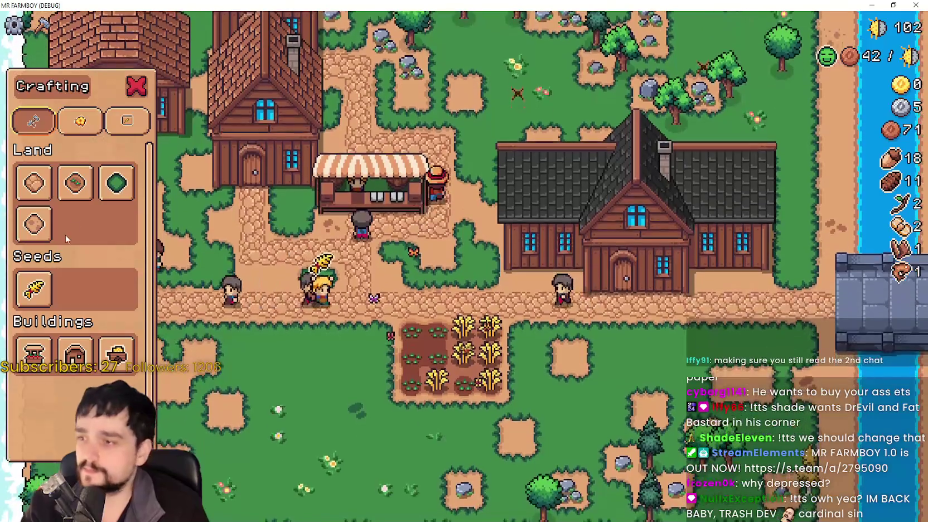
Select the Road Tile and walk the farmer to the market stall to collect 14 wood.
{"action": "left_click", "coordinate": [34, 183]}
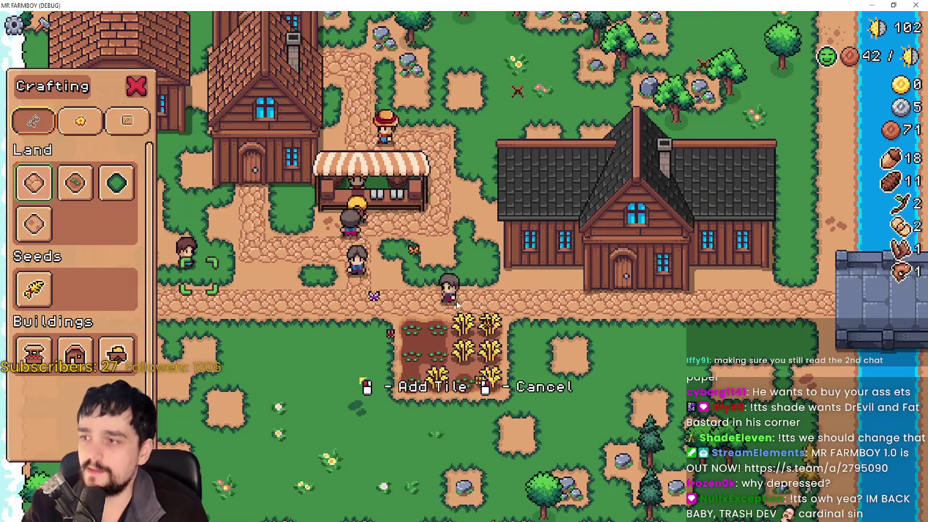
{"action": "key", "text": "w"}
{"action": "key", "text": "a"}
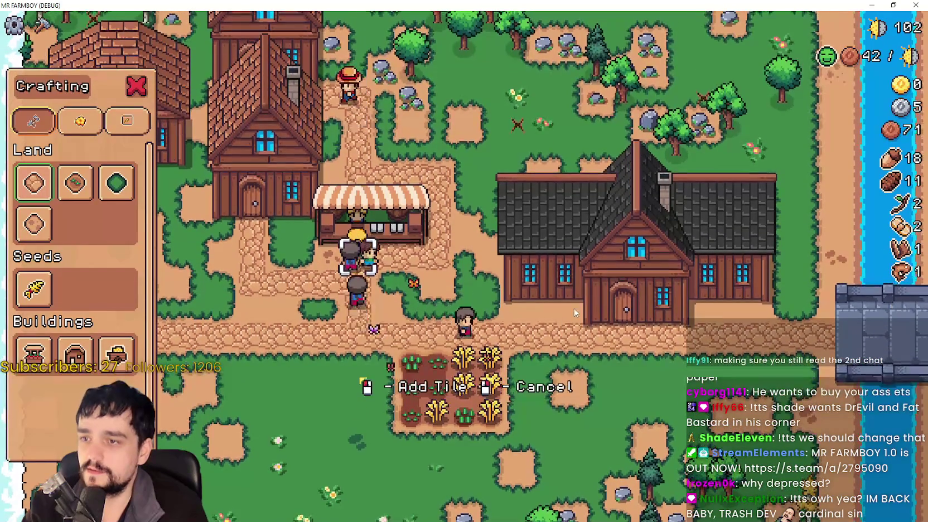
{"action": "key", "text": "d"}
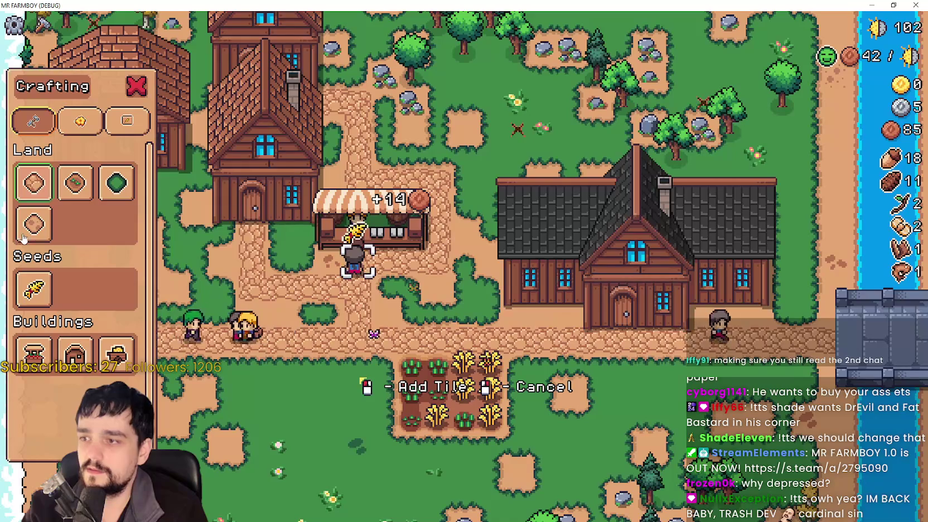
Switch to a land tile, walk down toward the road, and close Crafting onto the crop plot.
{"action": "left_click", "coordinate": [34, 224]}
{"action": "key", "text": "s"}
{"action": "key", "text": "a"}
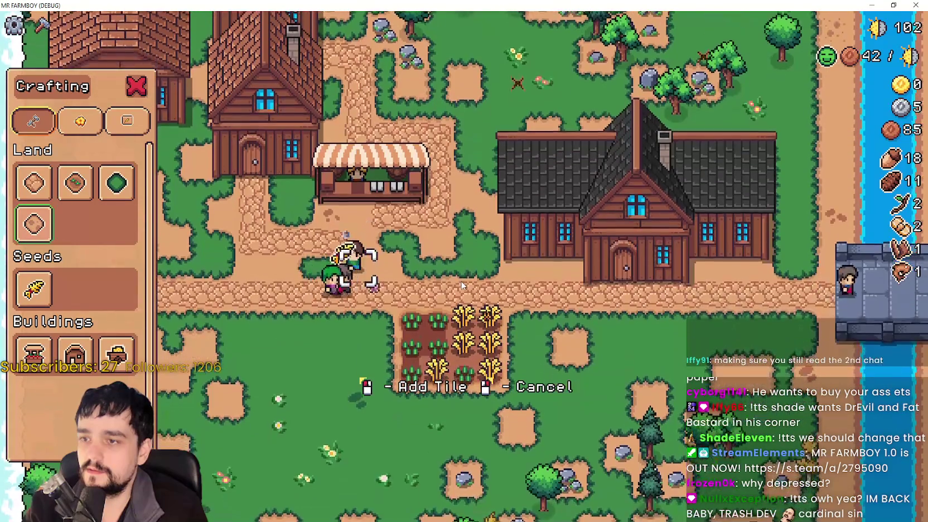
{"action": "key", "text": "Escape"}
{"action": "key", "text": "d"}
{"action": "key", "text": "s"}
{"action": "key", "text": "s"}
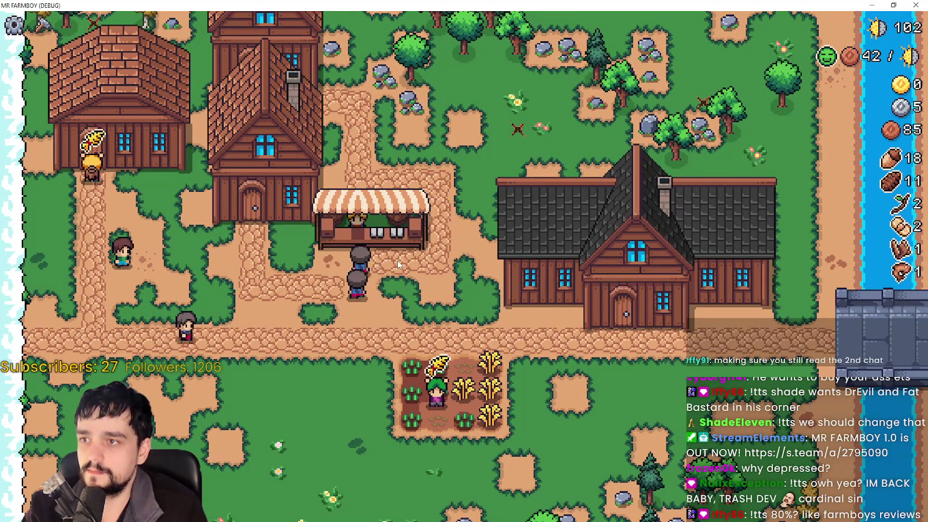
Enter edit mode with B and walk the farmer up onto and along the road.
{"action": "key", "text": "b"}
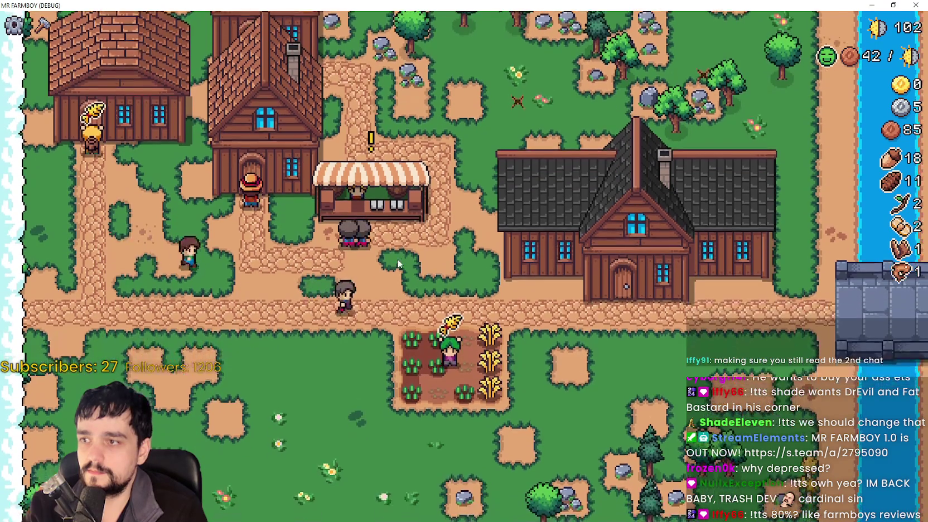
{"action": "key", "text": "w"}
{"action": "key", "text": "d"}
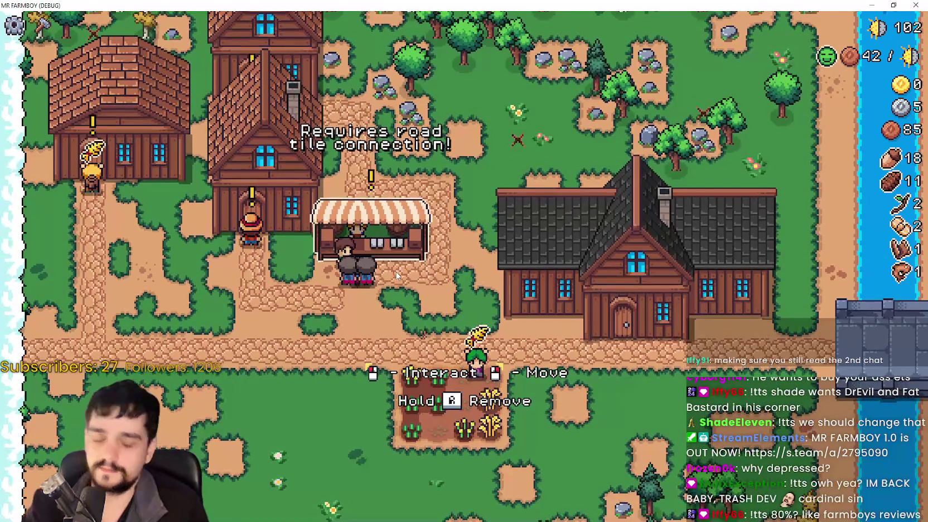
{"action": "key", "text": "s"}
{"action": "key", "text": "d"}
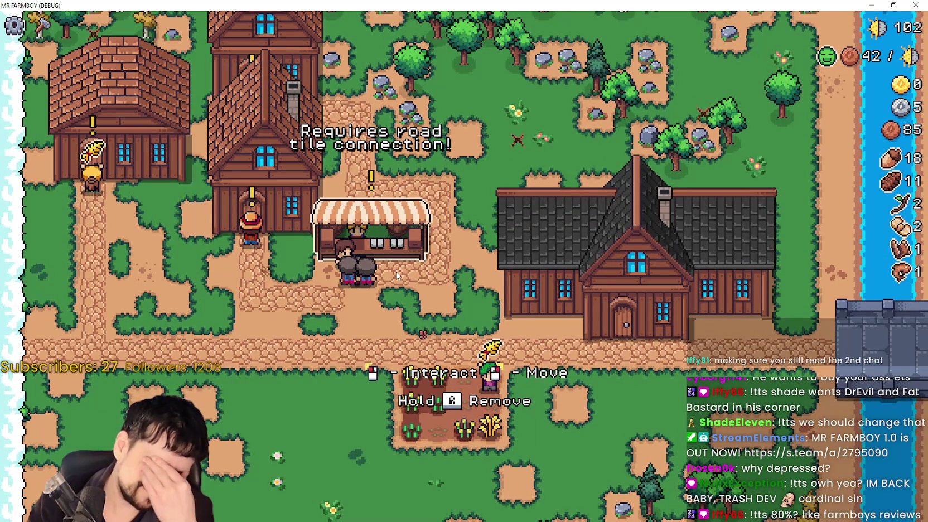
Walk down to the crop field, then back along the road past the market.
{"action": "key", "text": "s"}
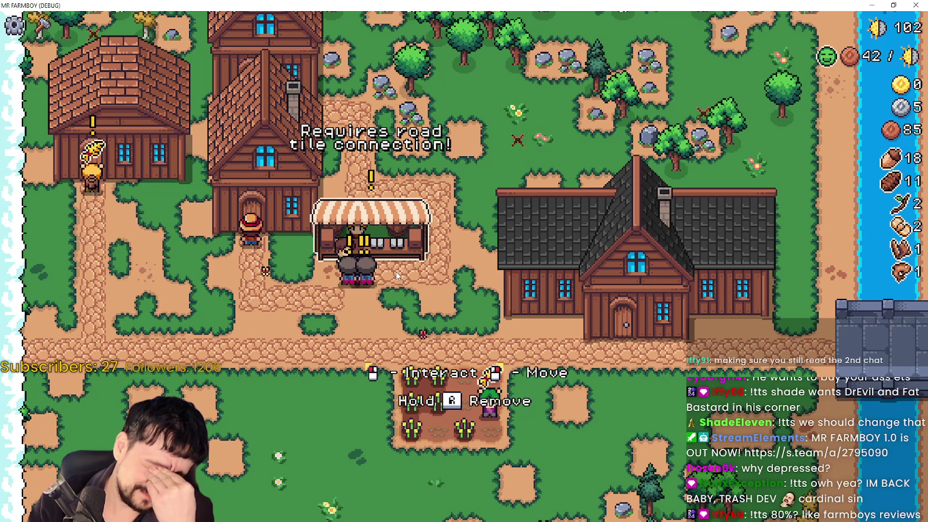
{"action": "key", "text": "a"}
{"action": "key", "text": "w"}
{"action": "key", "text": "w"}
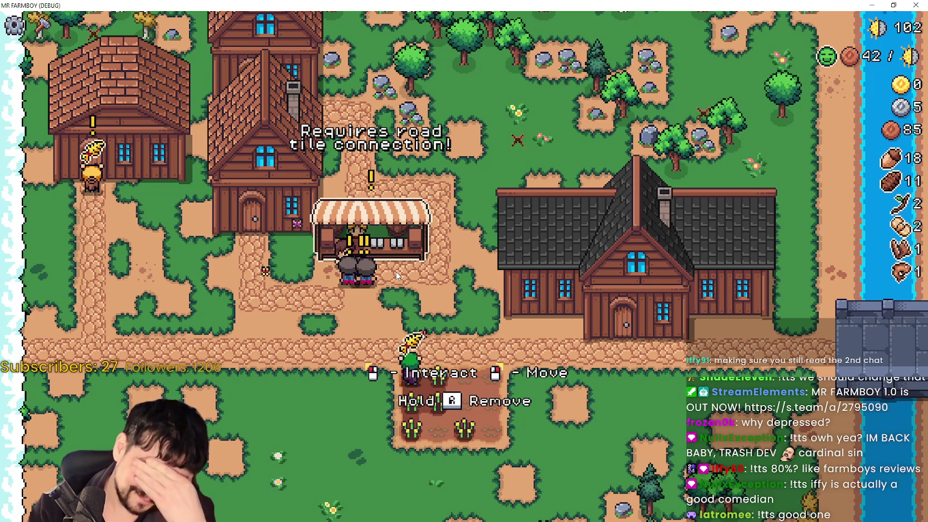
{"action": "key", "text": "a"}
{"action": "key", "text": "a"}
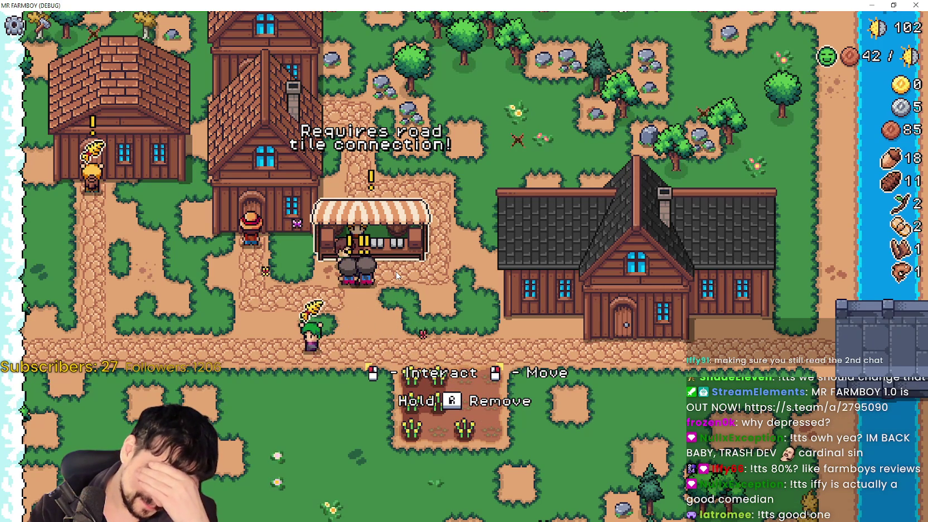
{"action": "key", "text": "a"}
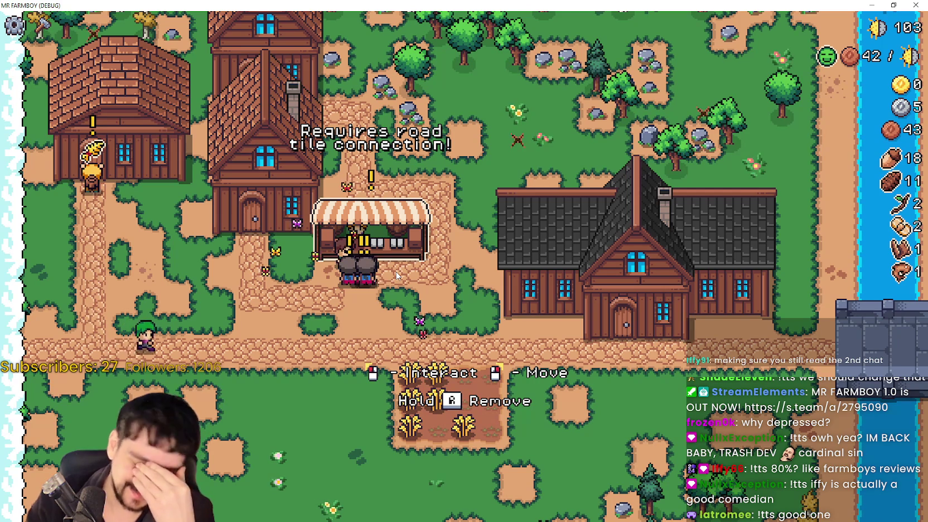
Leave edit mode, pick the Road Tile recipe in Crafting, then cancel its placement.
{"action": "key", "text": "w"}
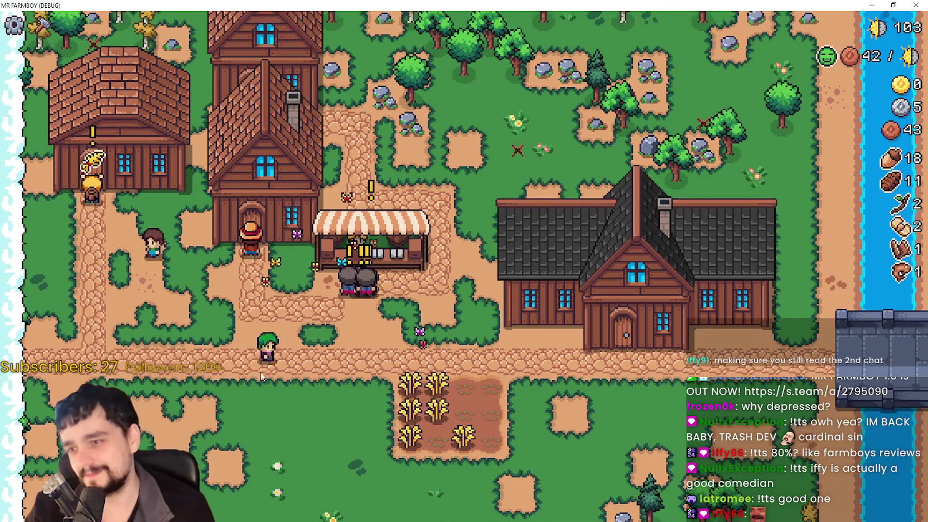
{"action": "key", "text": "s"}
{"action": "key", "text": "c"}
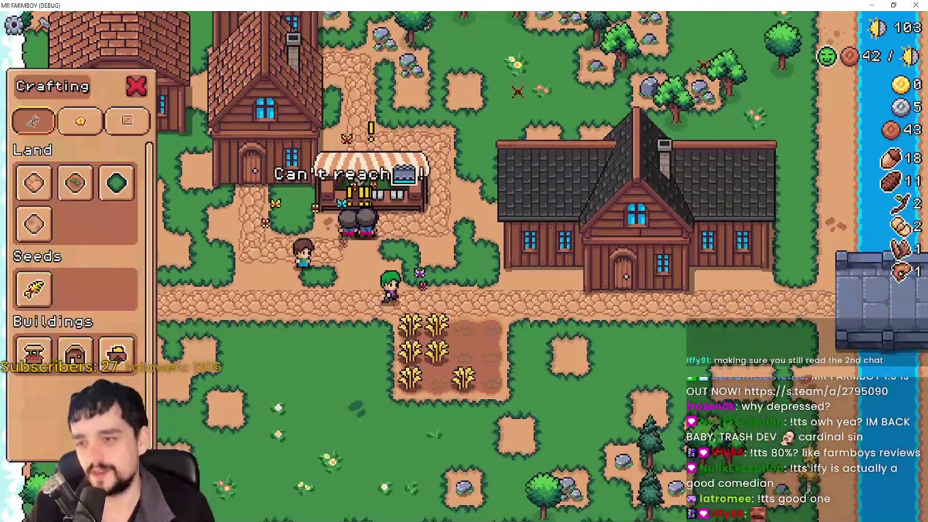
{"action": "left_click", "coordinate": [33, 183]}
{"action": "key", "text": "w"}
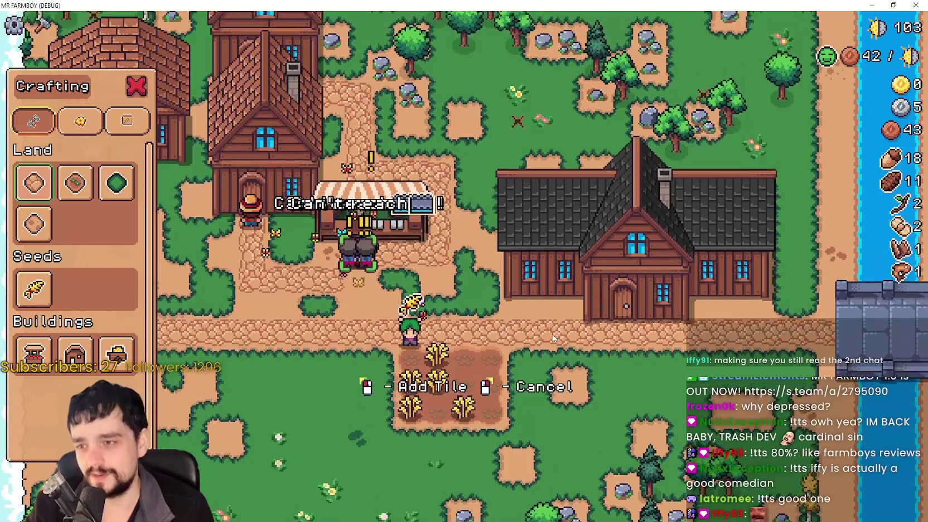
{"action": "key", "text": "s"}
{"action": "right_click", "coordinate": [229, 277]}
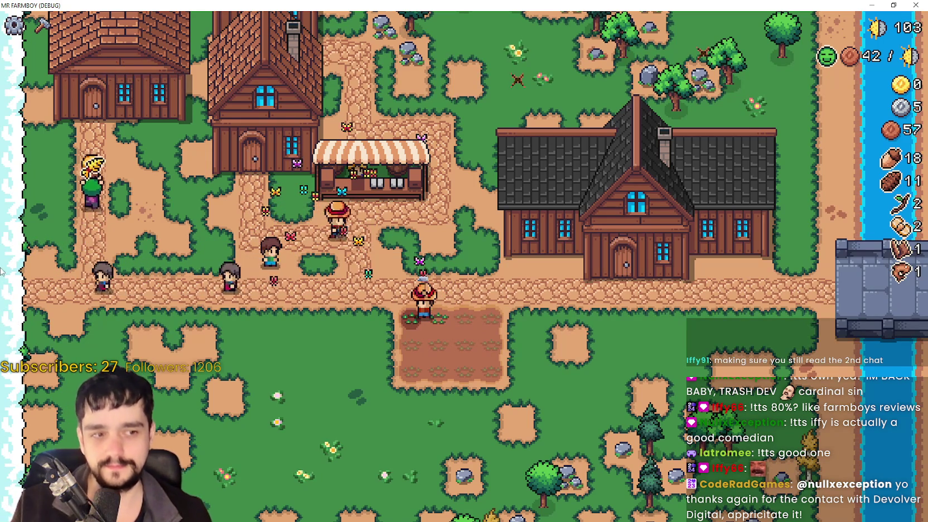
Pick a land tile from Crafting, cancel its placement, then alt-tab to the Steam store.
{"action": "key", "text": "c"}
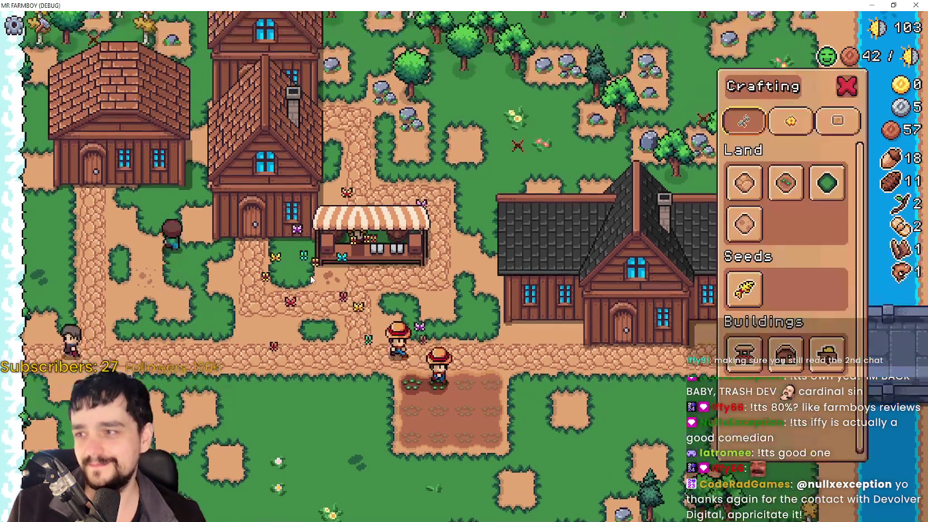
{"action": "left_click", "coordinate": [745, 183]}
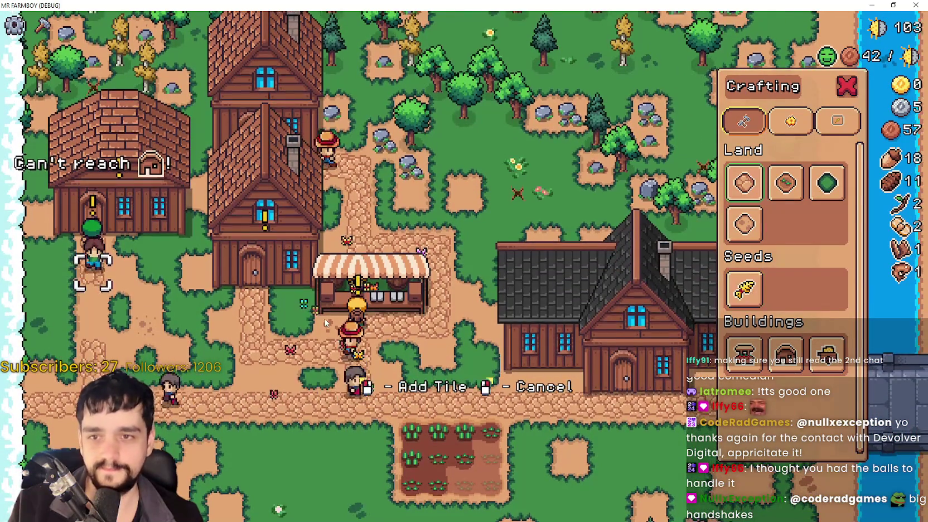
{"action": "right_click", "coordinate": [425, 364]}
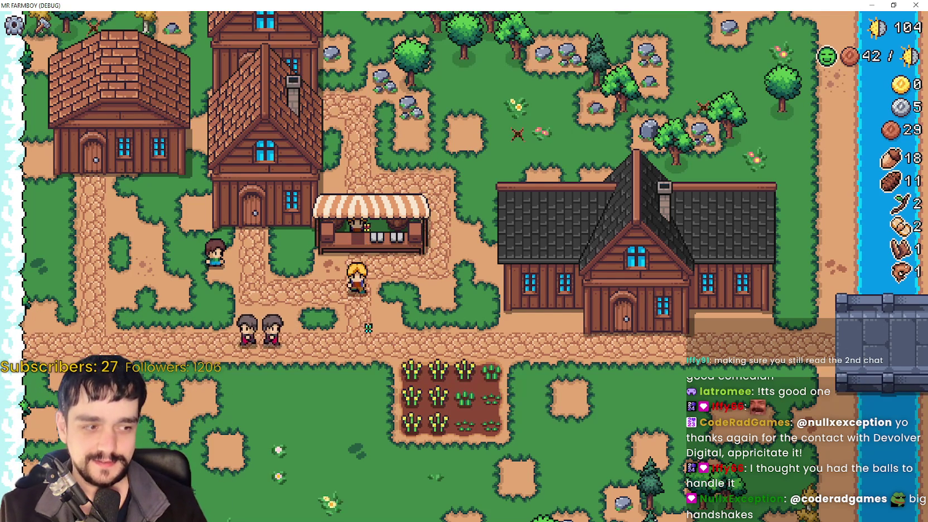
{"action": "key", "text": "alt+Tab"}
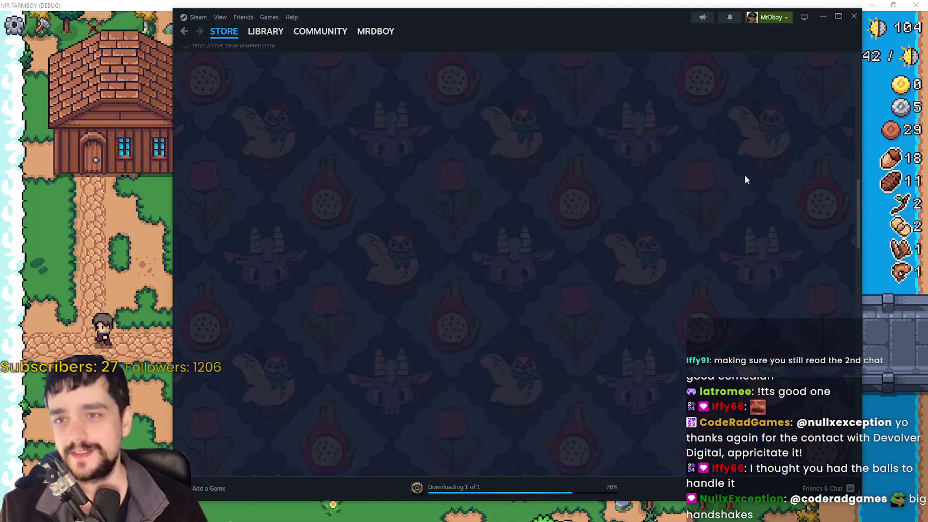
Open the Steam wishlist and scroll down through its entries.
{"action": "left_click", "coordinate": [805, 65]}
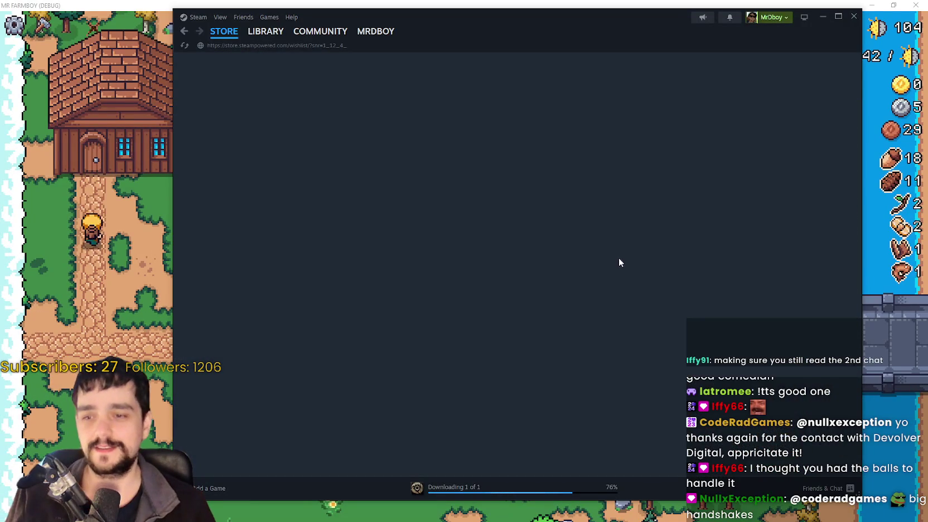
{"action": "scroll", "scroll_direction": "down", "scroll_amount": 3}
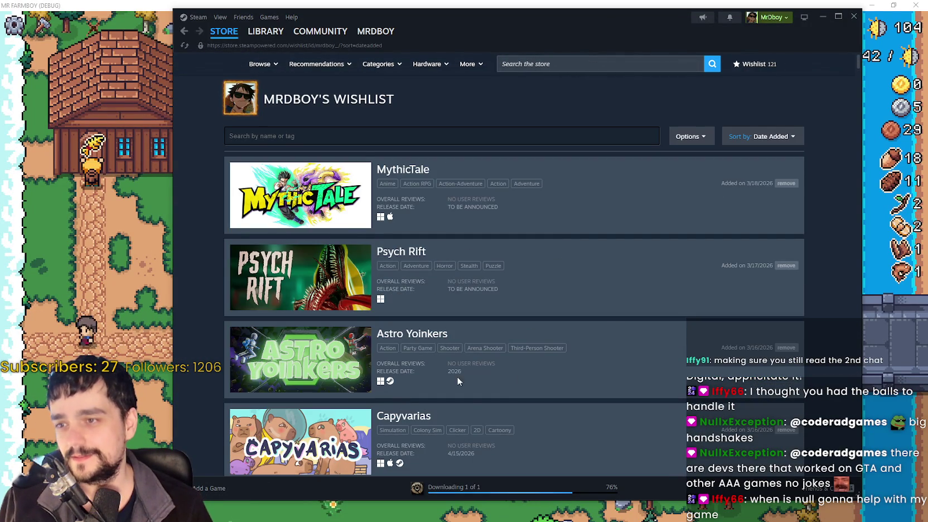
{"action": "scroll", "scroll_direction": "down", "scroll_amount": 3}
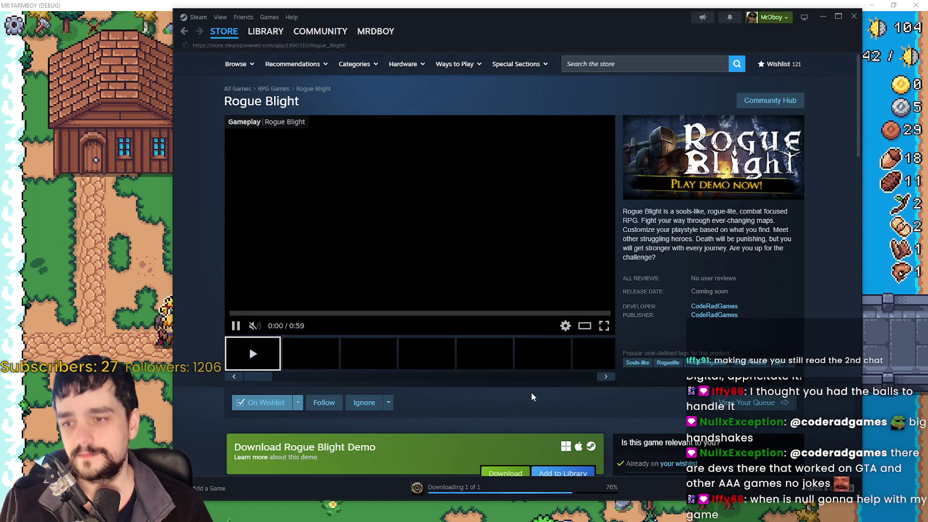
Play the Rogue Blight trailer, then start a store search and dismiss its suggestions.
{"action": "right_click", "coordinate": [533, 391]}
{"action": "left_click", "coordinate": [248, 345]}
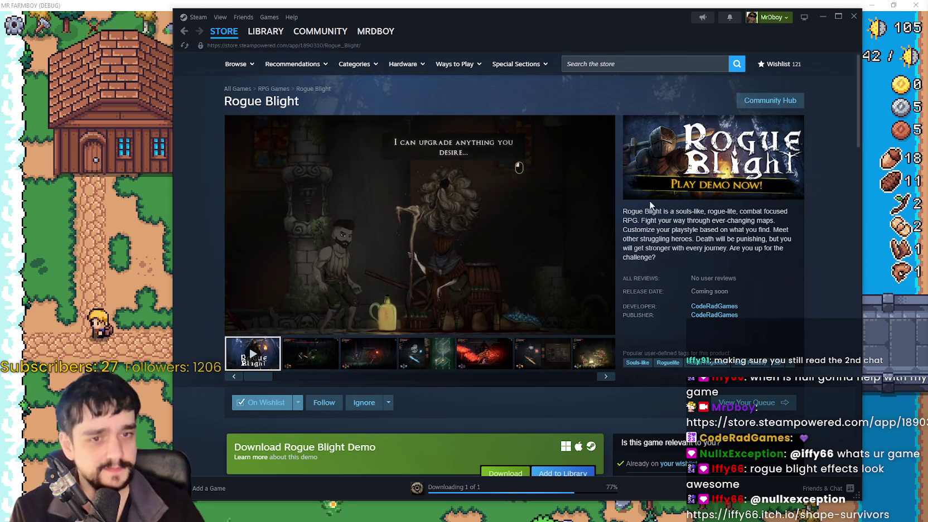
{"action": "mouse_move", "coordinate": [342, 166]}
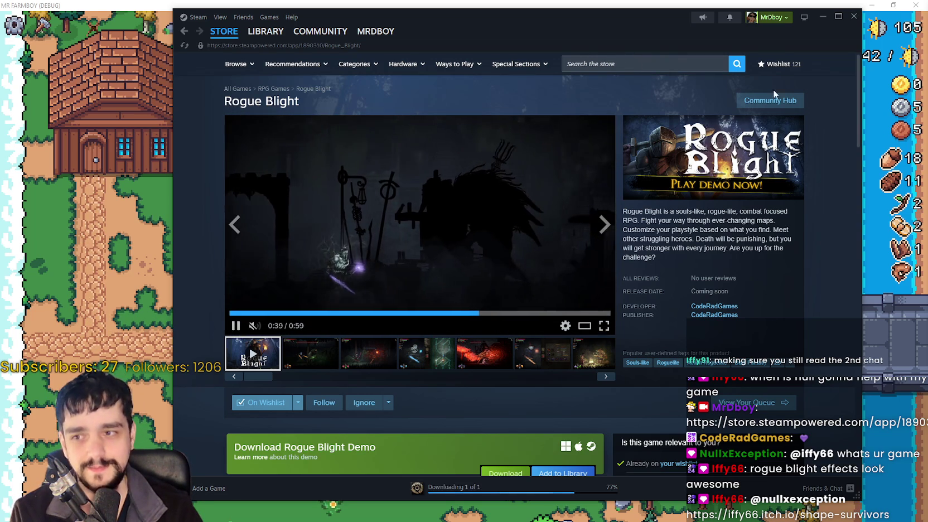
{"action": "left_click", "coordinate": [664, 64]}
{"action": "left_click", "coordinate": [796, 279]}
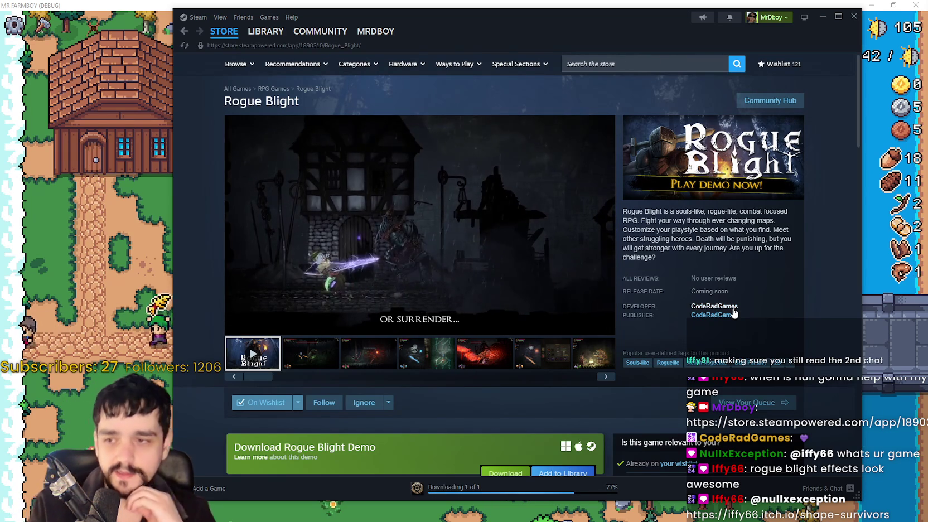
Scroll the Rogue Blight page and expand its full game description.
{"action": "scroll", "scroll_direction": "down", "scroll_amount": 3}
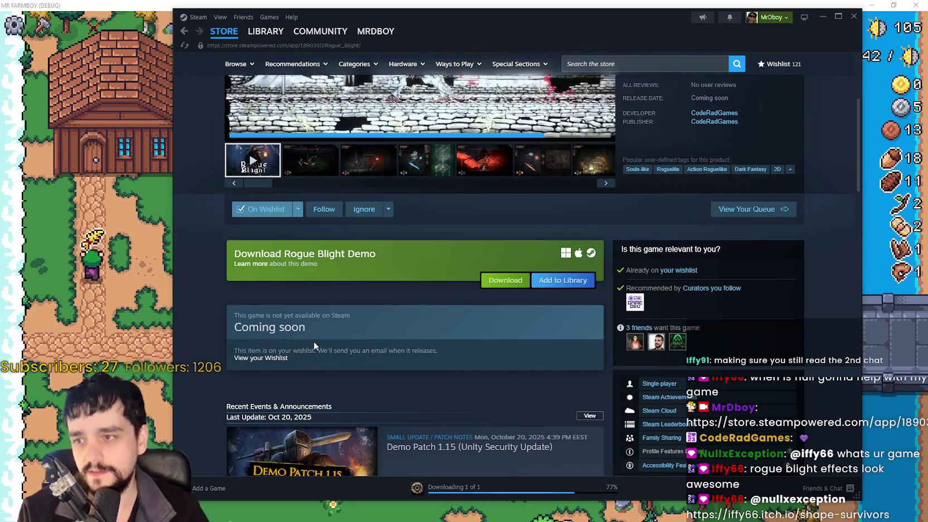
{"action": "scroll", "scroll_direction": "up", "scroll_amount": 3}
{"action": "scroll", "scroll_direction": "down", "scroll_amount": 3}
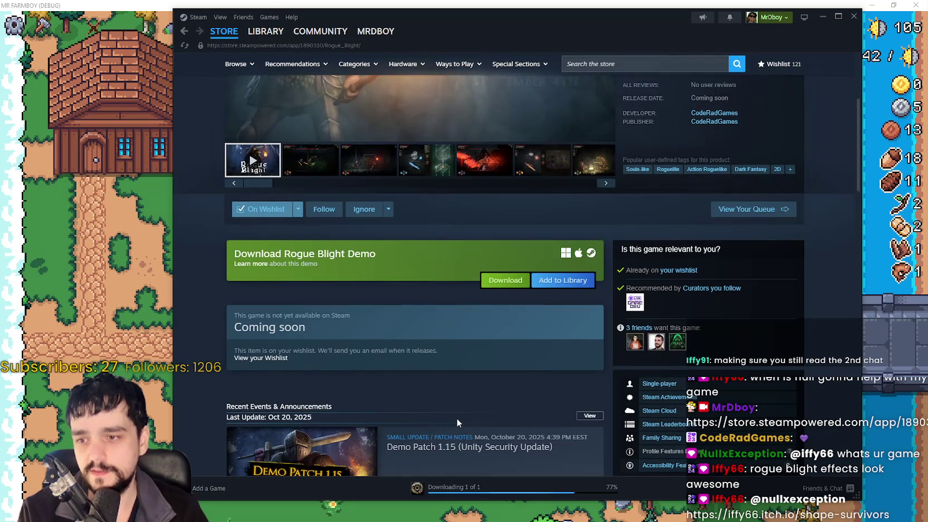
{"action": "scroll", "scroll_direction": "up", "scroll_amount": 3}
{"action": "scroll", "scroll_direction": "down", "scroll_amount": 3}
{"action": "scroll", "scroll_direction": "up", "scroll_amount": 3}
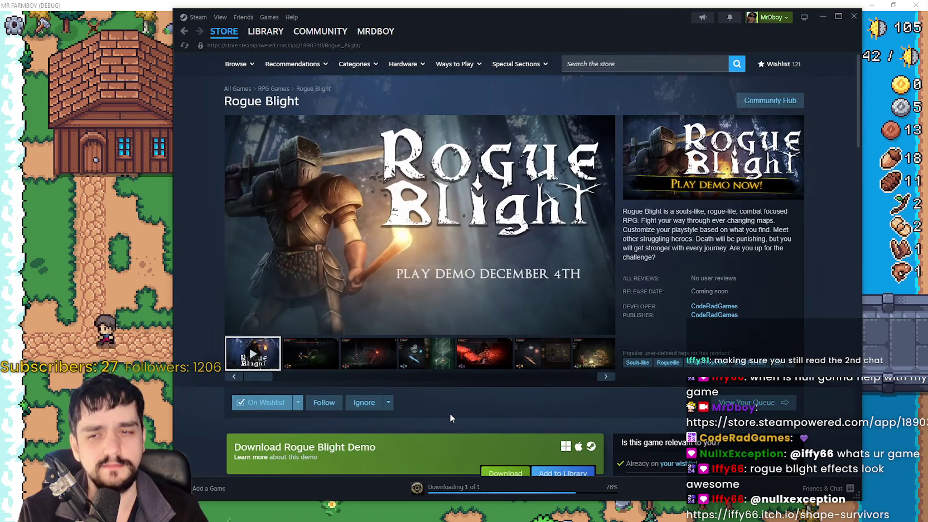
{"action": "scroll", "scroll_direction": "down", "scroll_amount": 3}
{"action": "scroll", "scroll_direction": "down", "scroll_amount": 3}
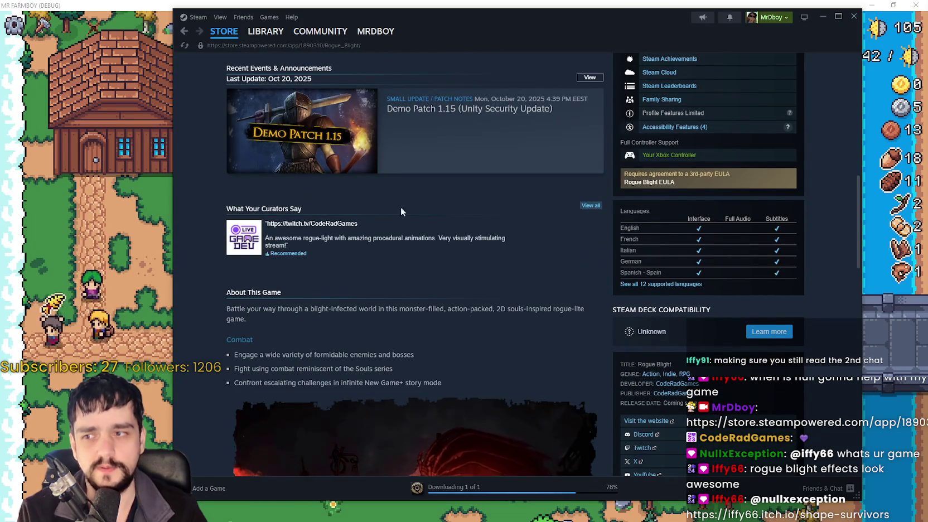
{"action": "scroll", "scroll_direction": "down", "scroll_amount": 3}
{"action": "scroll", "scroll_direction": "down", "scroll_amount": 3}
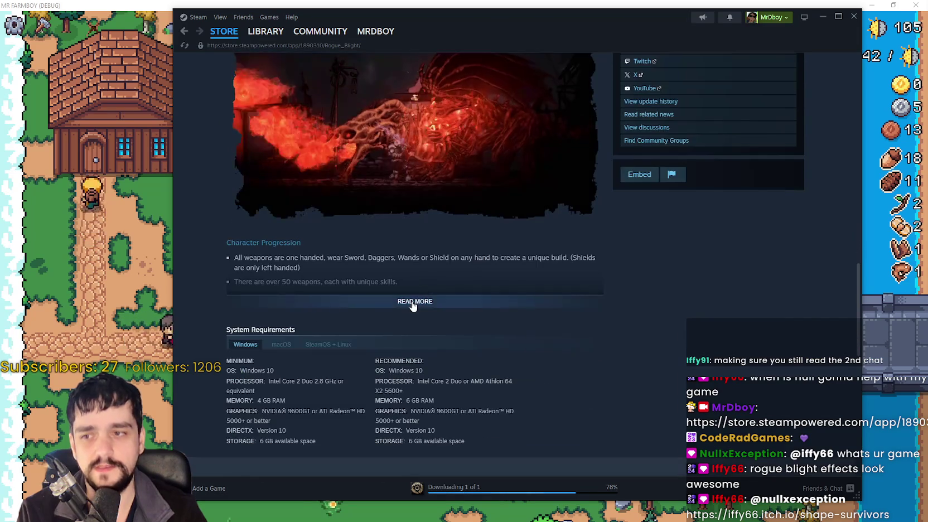
{"action": "left_click", "coordinate": [416, 301]}
{"action": "scroll", "scroll_direction": "down", "scroll_amount": 3}
{"action": "scroll", "scroll_direction": "down", "scroll_amount": 3}
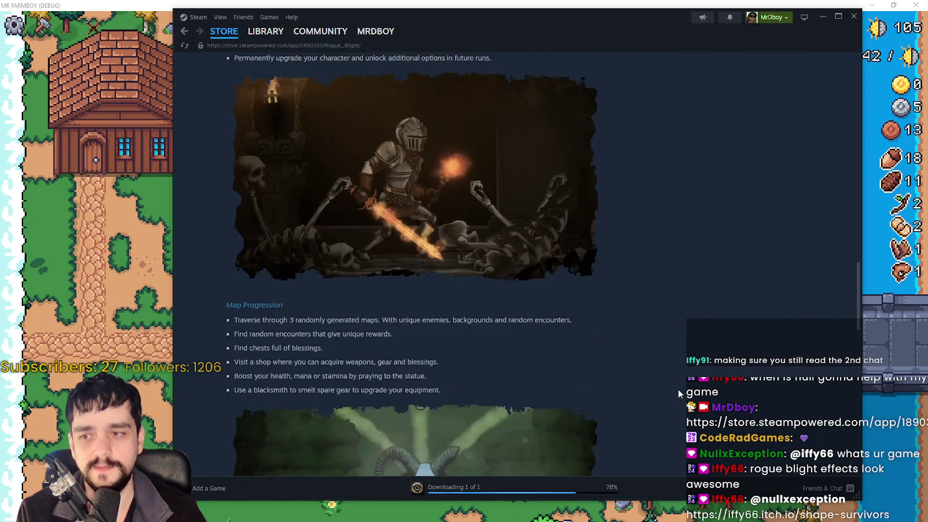
{"action": "scroll", "scroll_direction": "up", "scroll_amount": 3}
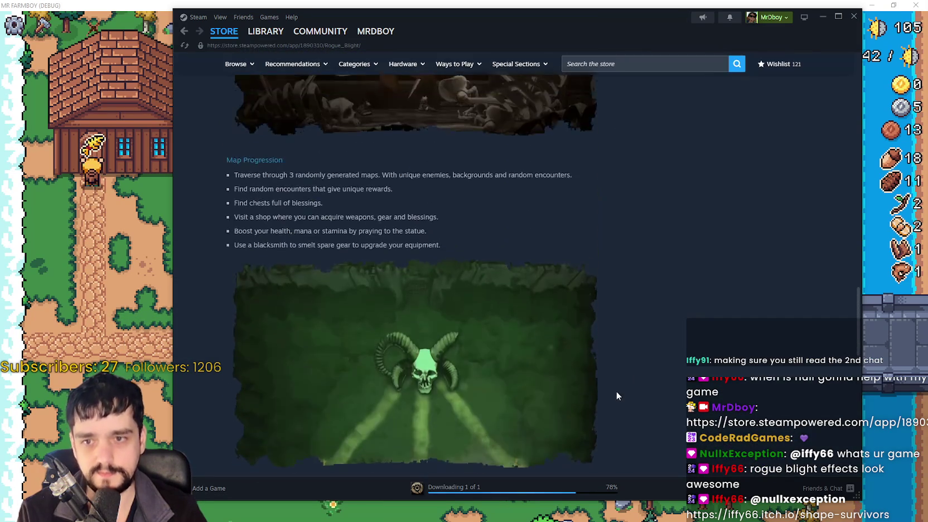
{"action": "scroll", "scroll_direction": "up", "scroll_amount": 3}
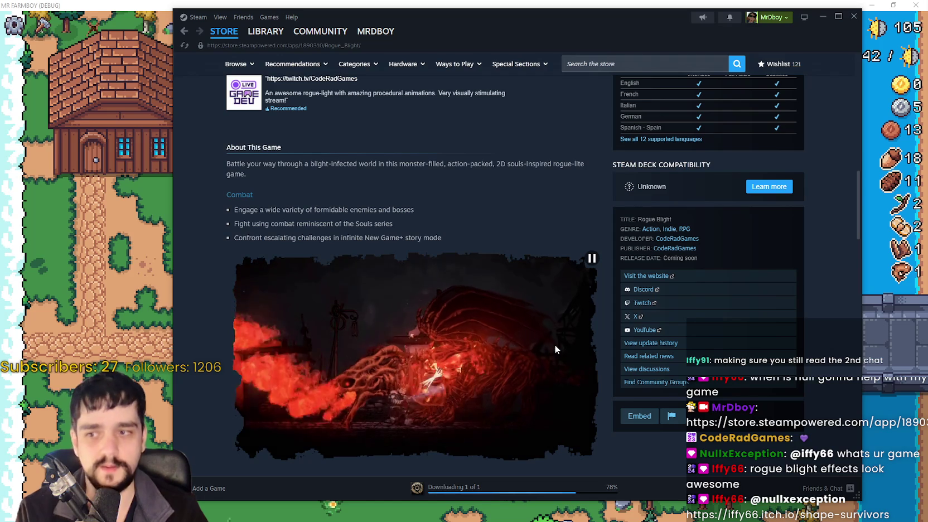
{"action": "scroll", "scroll_direction": "up", "scroll_amount": 3}
{"action": "scroll", "scroll_direction": "up", "scroll_amount": 3}
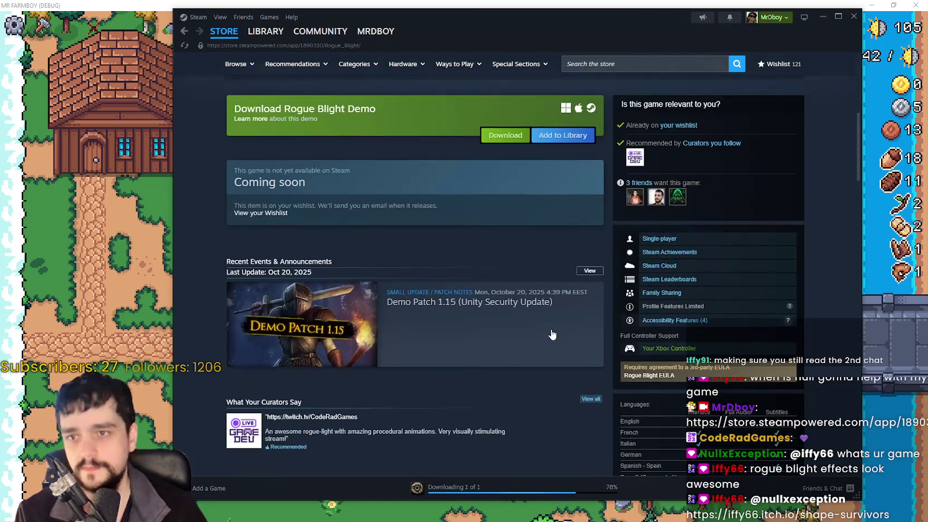
Browse through three game screenshots, then return to the Steam store front.
{"action": "left_click", "coordinate": [484, 364]}
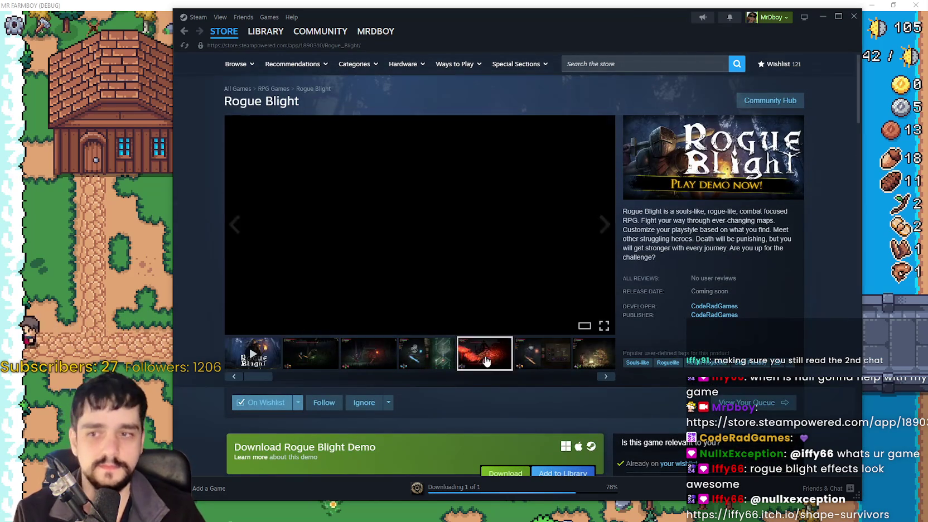
{"action": "left_click", "coordinate": [541, 362]}
{"action": "left_click", "coordinate": [594, 365]}
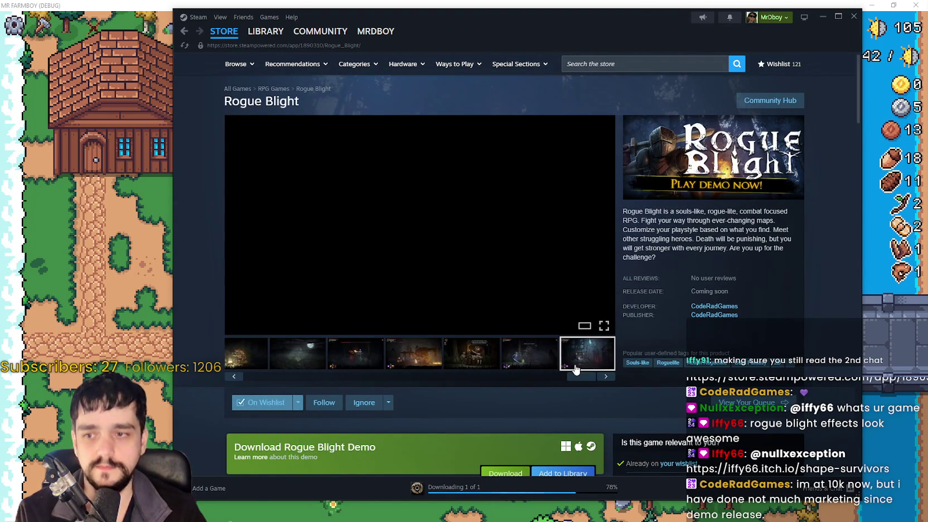
{"action": "left_click", "coordinate": [232, 48]}
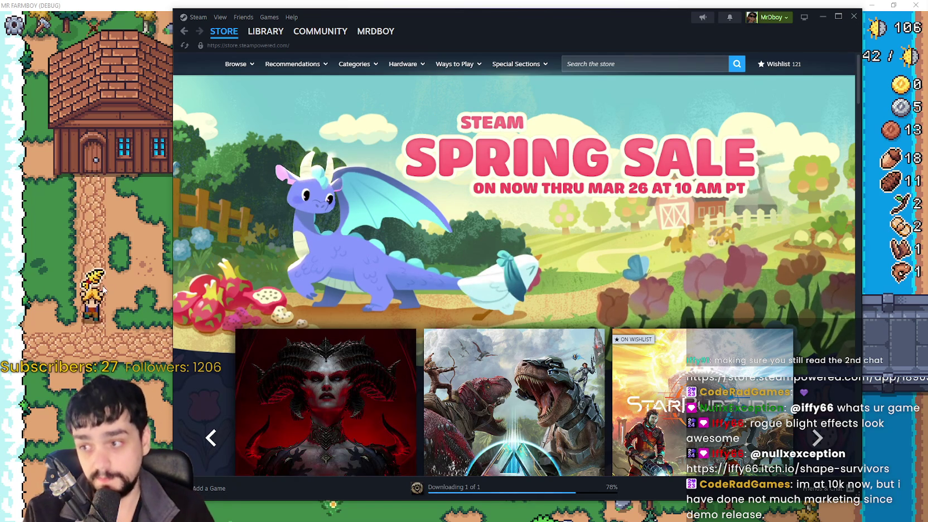
Switch back to MR FARMBOY, then open and close the warehouse inventory at the stall.
{"action": "key", "text": "alt+Tab"}
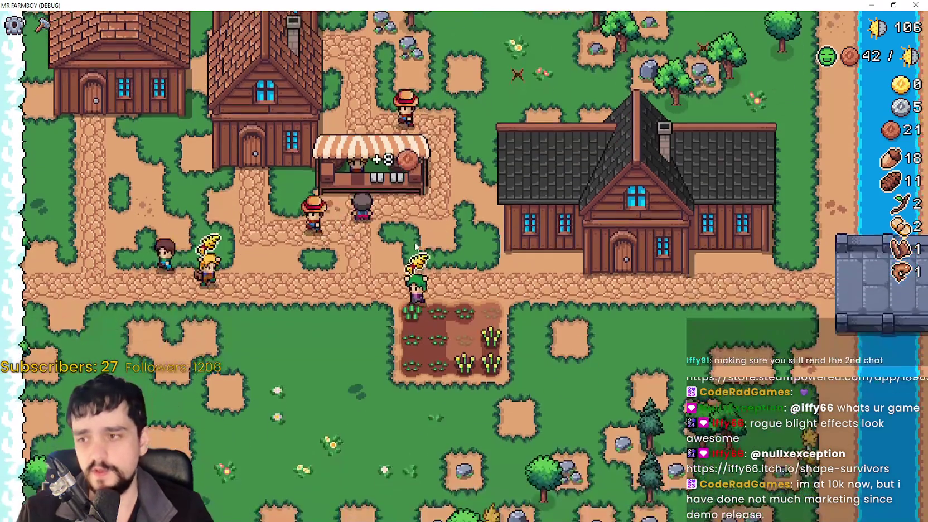
{"action": "left_click", "coordinate": [419, 232]}
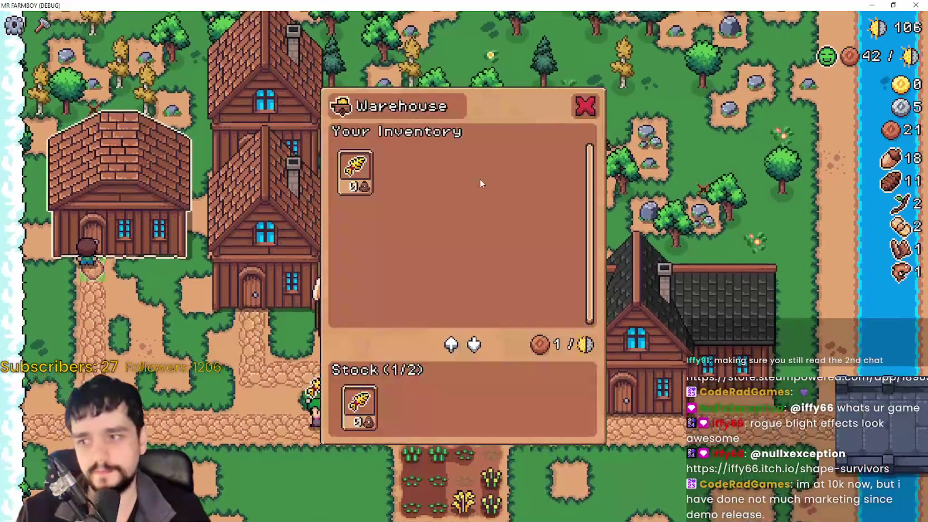
{"action": "key", "text": "Escape"}
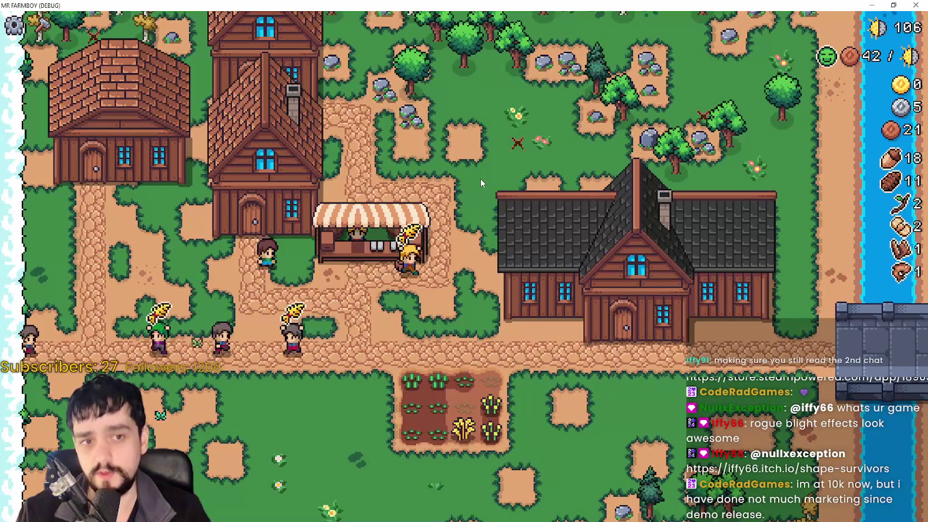
Pick and cancel the grass tile, view Player House details, and chop the nearby tree.
{"action": "key", "text": "c"}
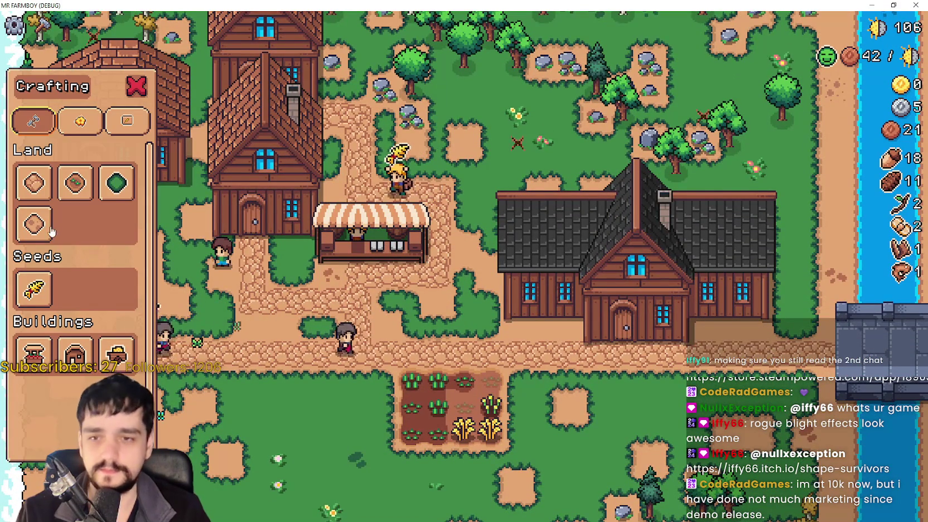
{"action": "left_click", "coordinate": [116, 182]}
{"action": "right_click", "coordinate": [513, 377]}
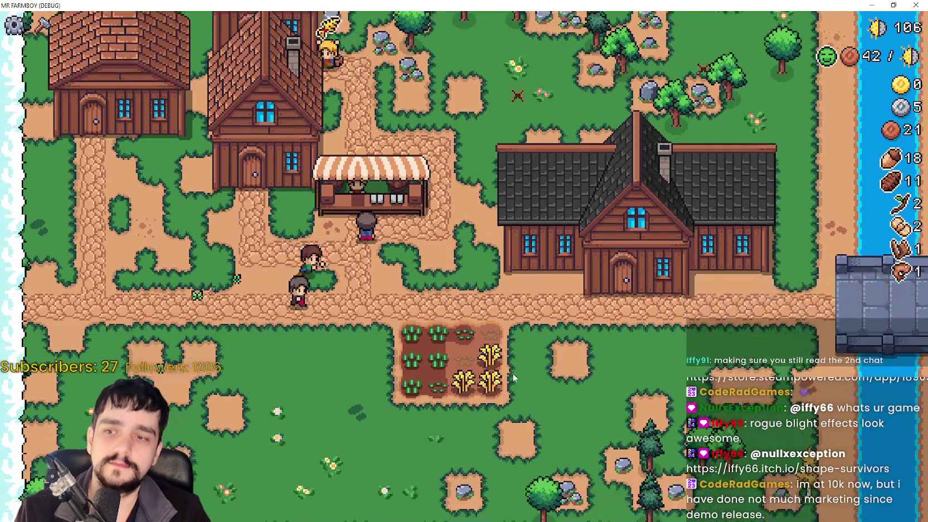
{"action": "left_click", "coordinate": [654, 295]}
{"action": "left_click", "coordinate": [649, 399]}
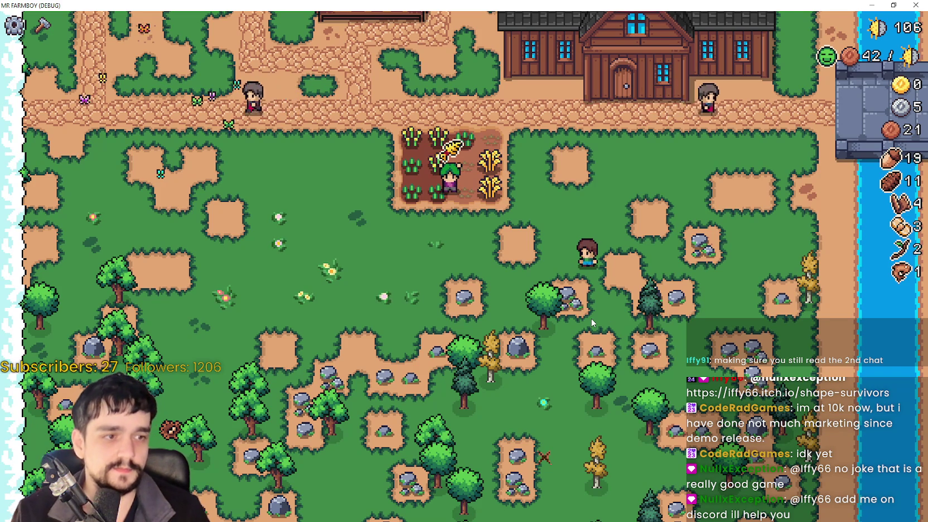
Walk the farmer past the crop plot toward the stall, cancel tile placement, and make the game windowed.
{"action": "left_click", "coordinate": [426, 257]}
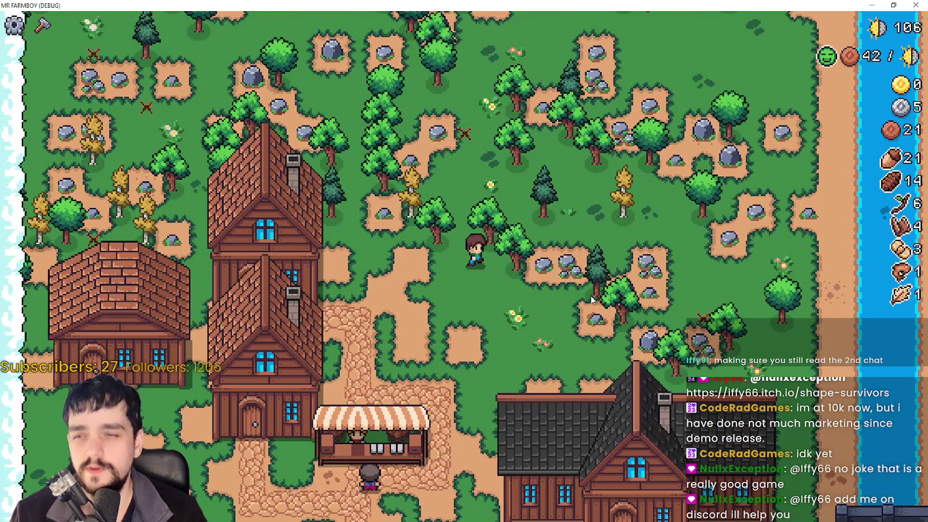
{"action": "key", "text": "c"}
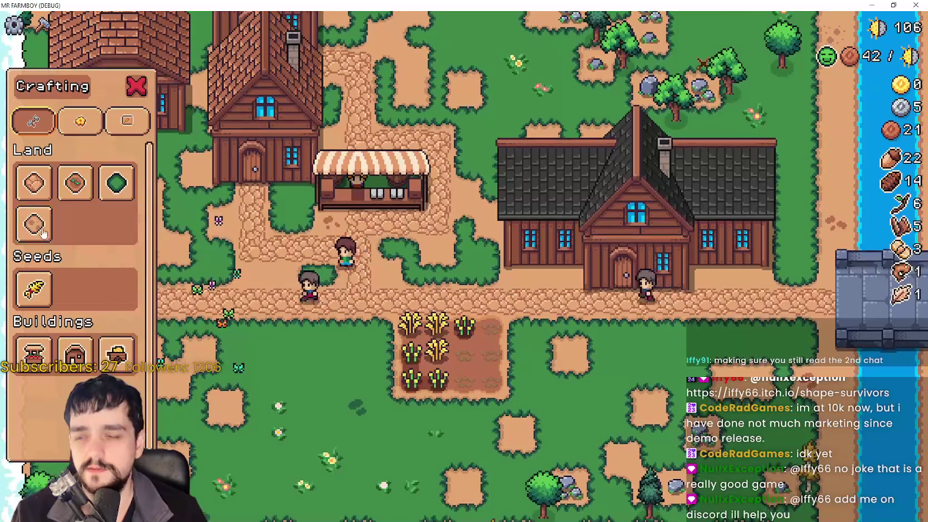
{"action": "key", "text": "w"}
{"action": "key", "text": "d"}
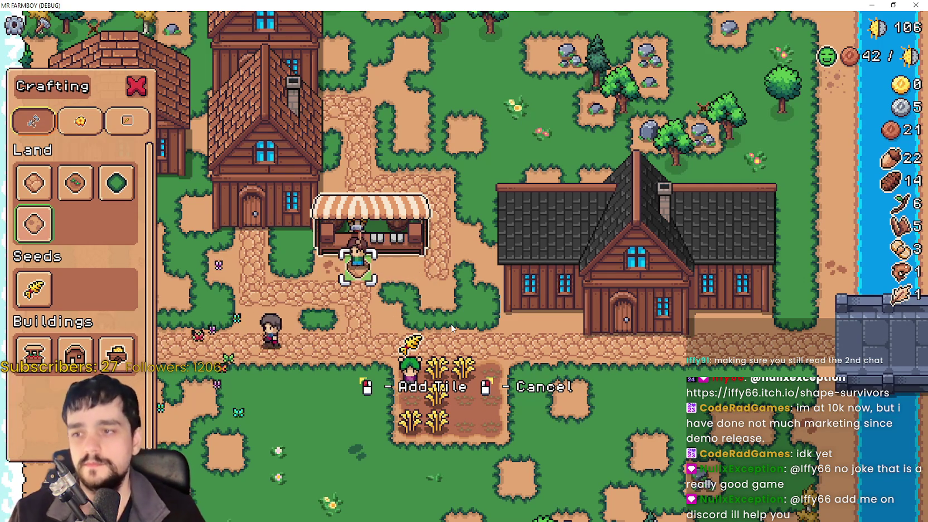
{"action": "key", "text": "w"}
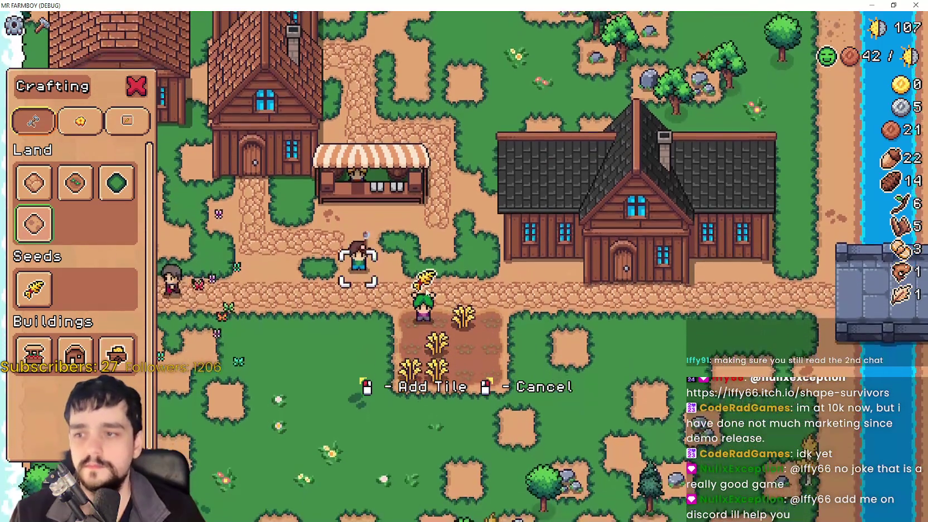
{"action": "right_click", "coordinate": [432, 297]}
{"action": "key", "text": "w"}
{"action": "left_click_drag", "start_coordinate": [405, 5], "coordinate": [406, 37]}
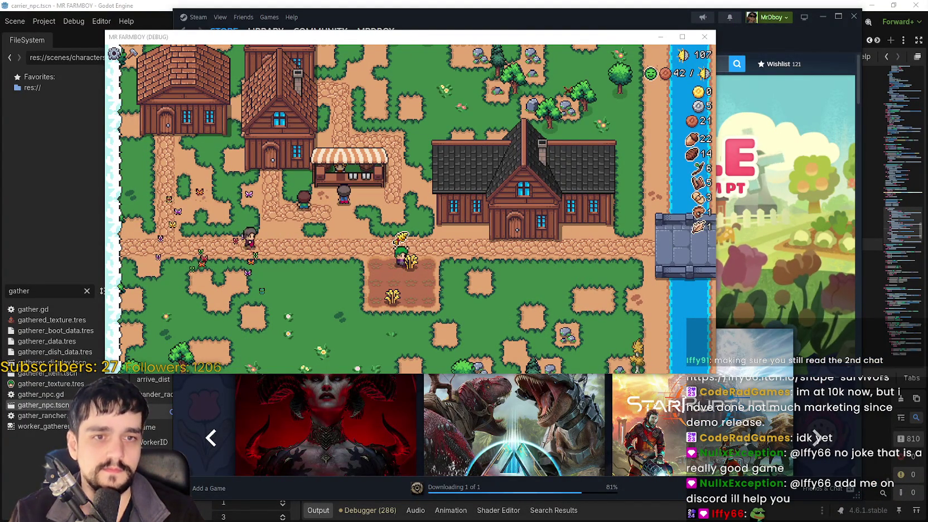
Walk the farmer around the market stall, down, left, and back beside it.
{"action": "key", "text": "s"}
{"action": "key", "text": "a"}
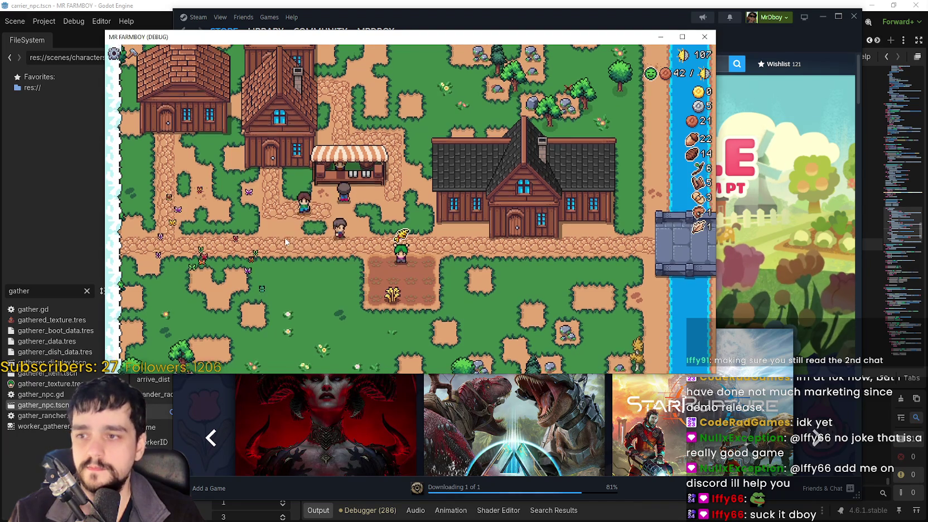
{"action": "key", "text": "w"}
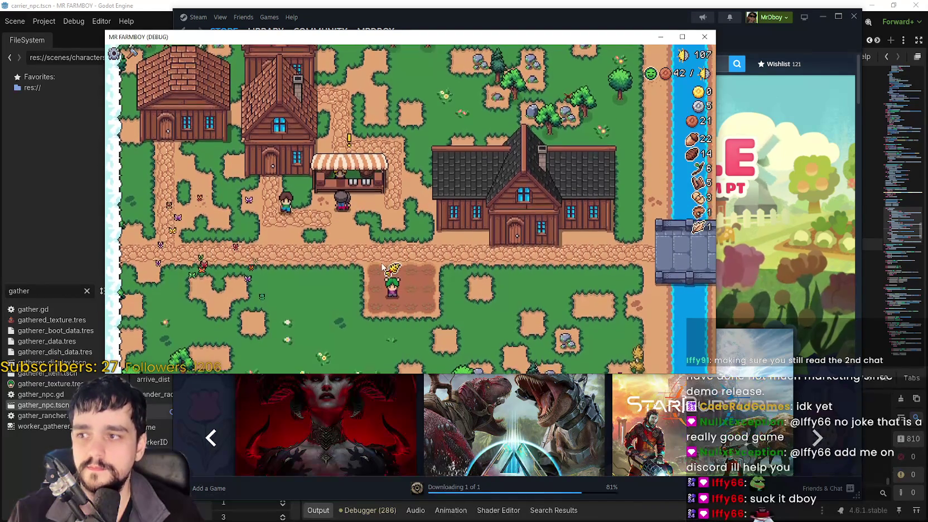
{"action": "key", "text": "w"}
{"action": "key", "text": "a"}
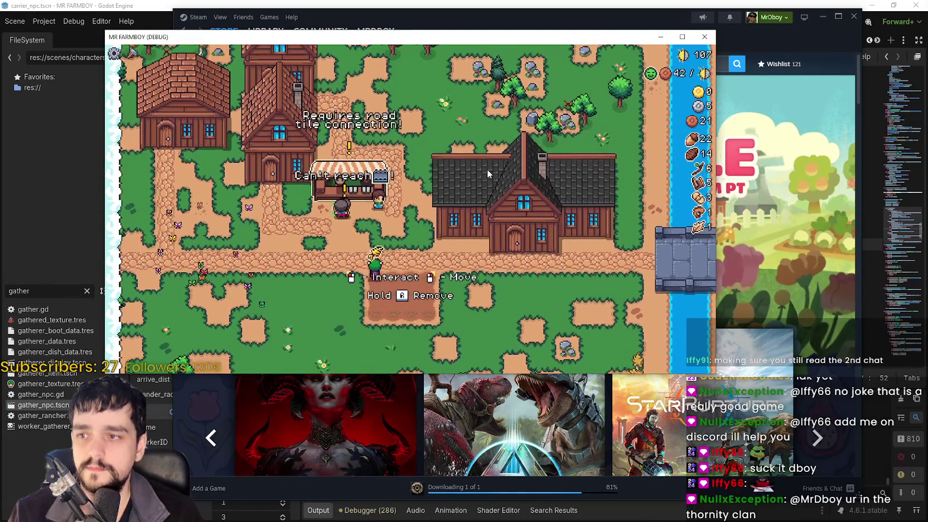
{"action": "key", "text": "a"}
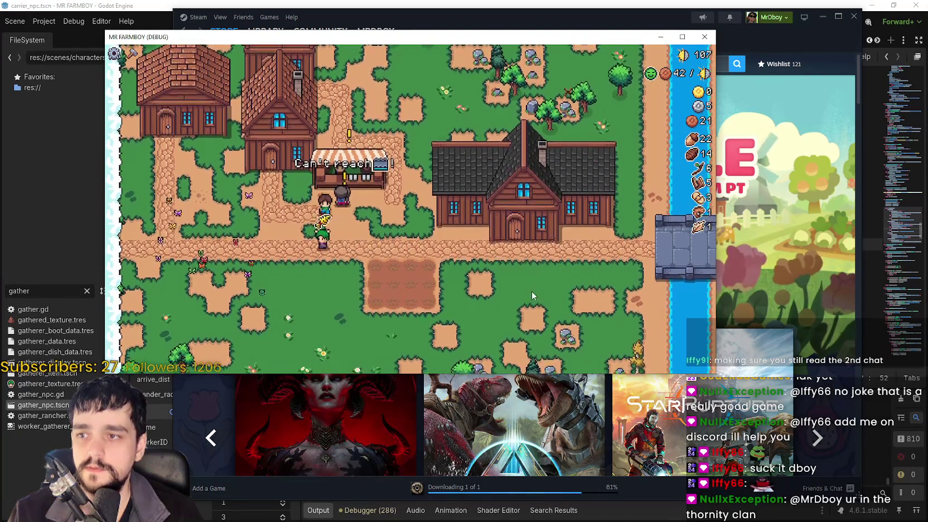
{"action": "key", "text": "w"}
{"action": "key", "text": "a"}
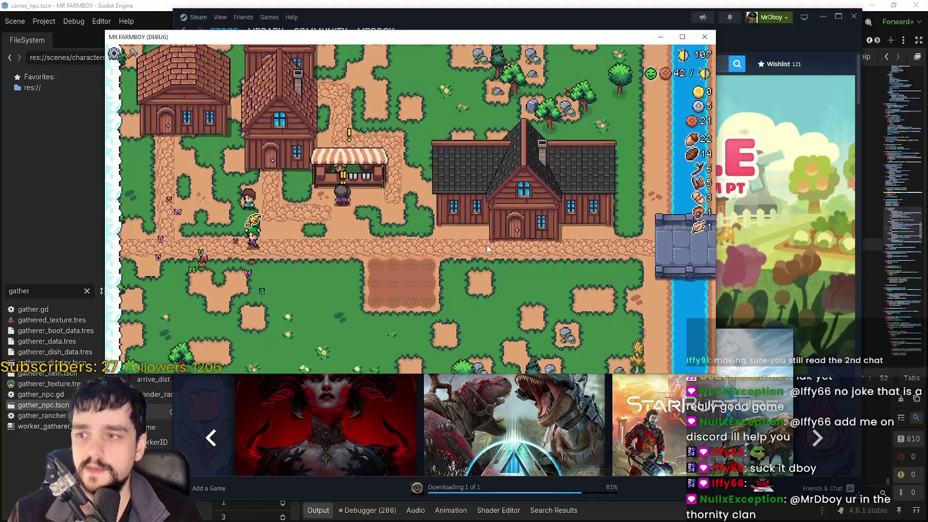
{"action": "key", "text": "s"}
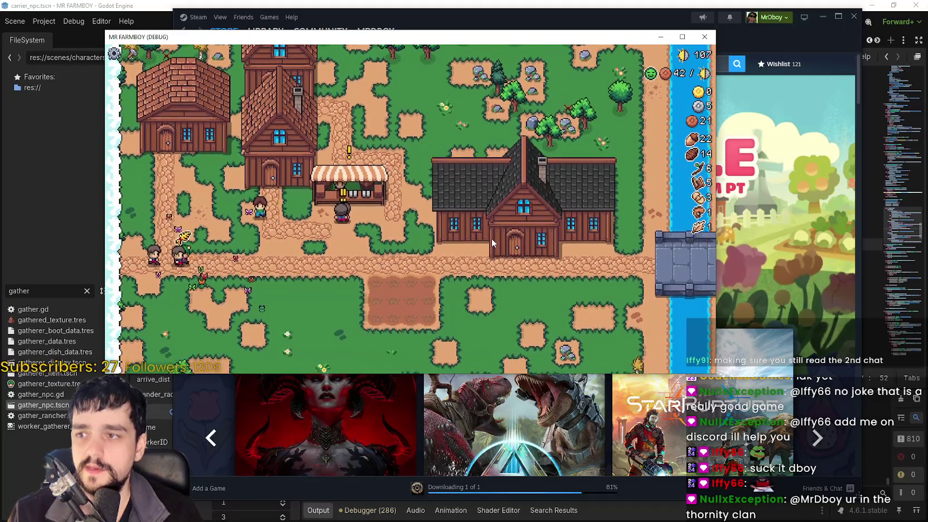
{"action": "key", "text": "s"}
{"action": "key", "text": "d"}
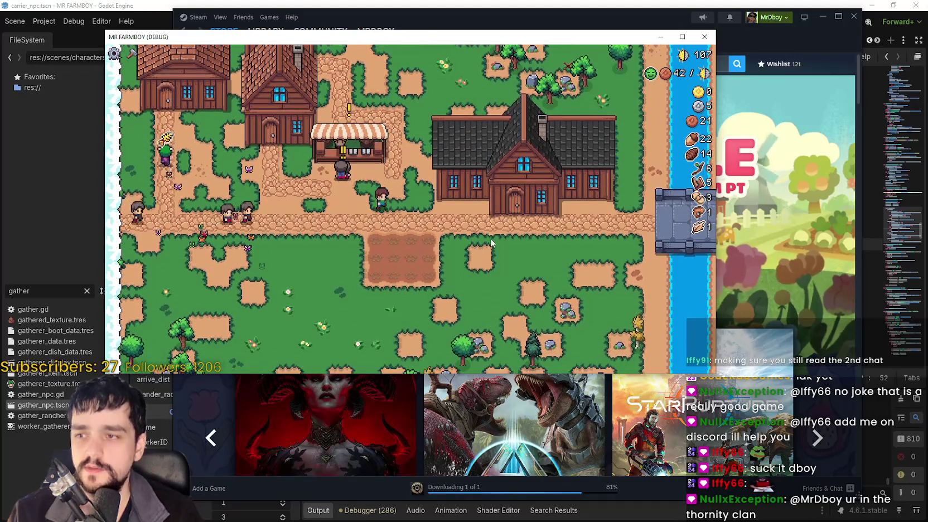
{"action": "key", "text": "a"}
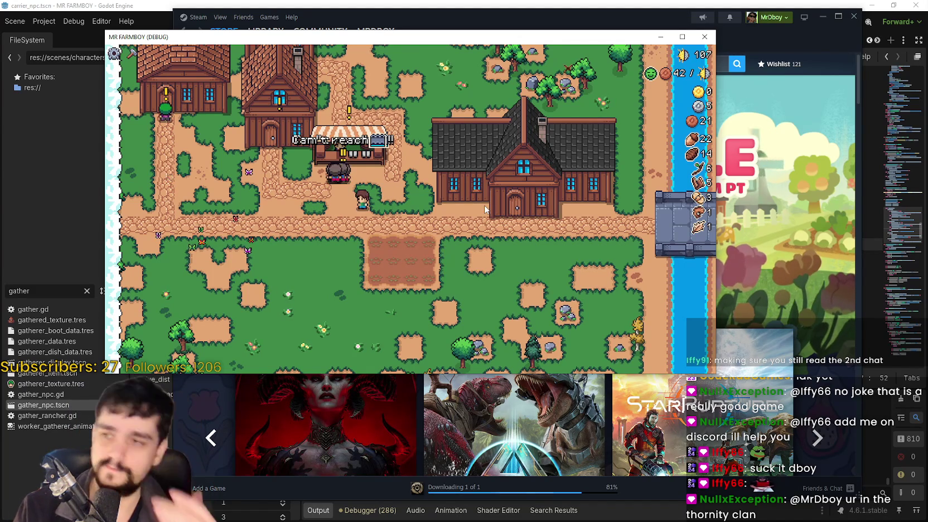
Walk the farmer up-left to face the left house.
{"action": "key", "text": "w"}
{"action": "key", "text": "a"}
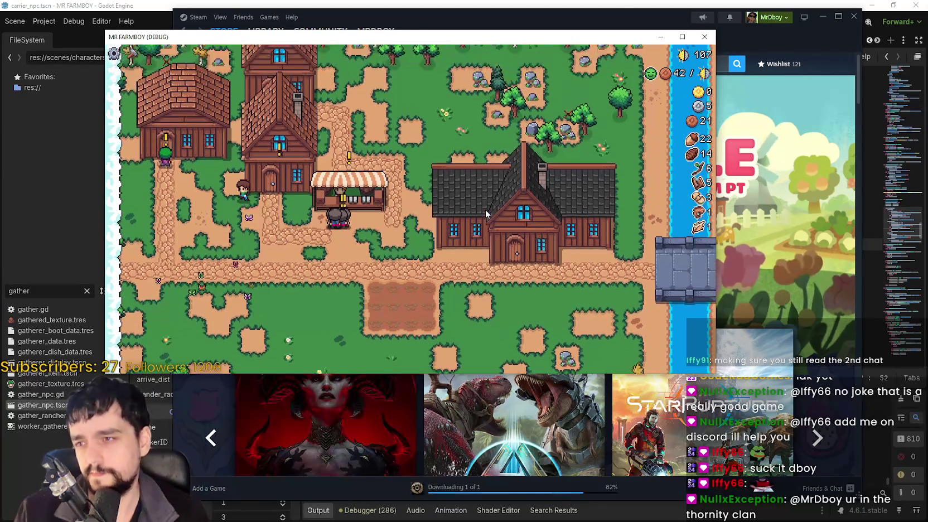
{"action": "scroll", "scroll_direction": "up", "scroll_amount": 3}
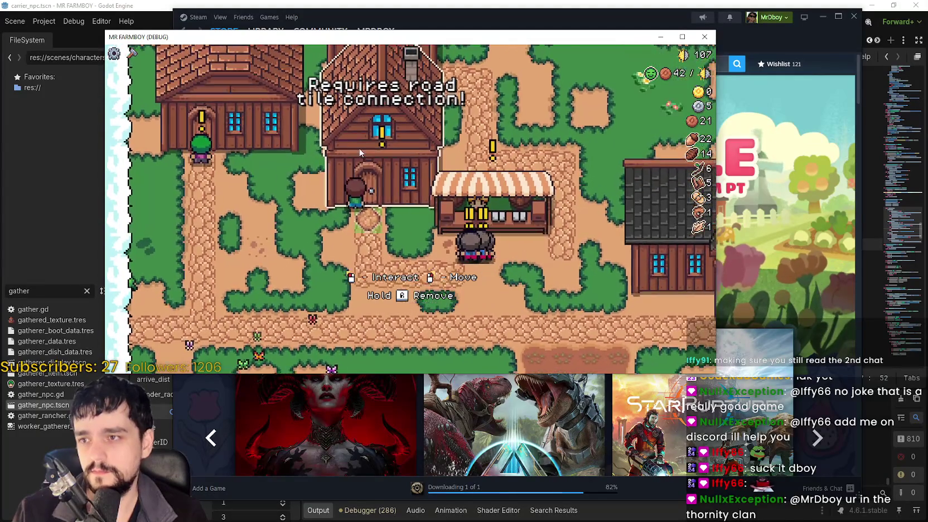
{"action": "scroll", "scroll_direction": "up", "scroll_amount": 3}
{"action": "scroll", "scroll_direction": "down", "scroll_amount": 3}
{"action": "key", "text": "w"}
{"action": "scroll", "scroll_direction": "up", "scroll_amount": 3}
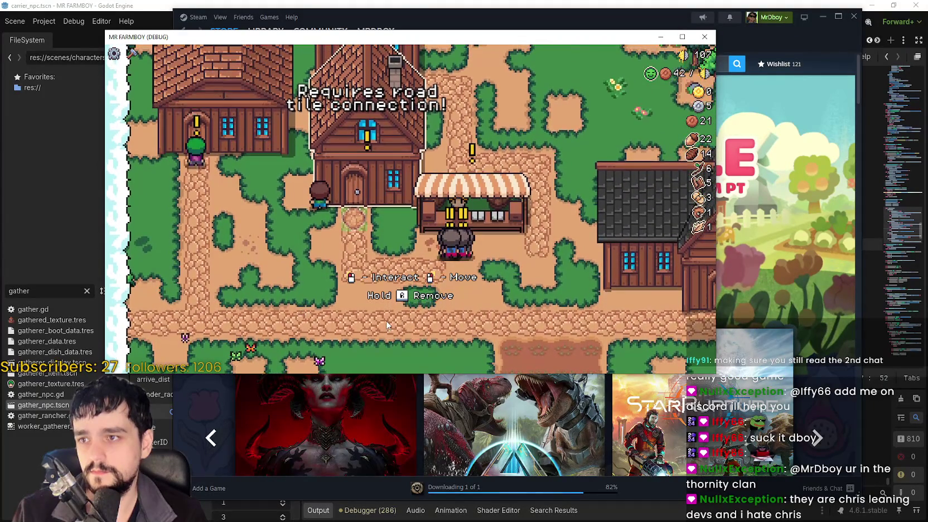
{"action": "scroll", "scroll_direction": "down", "scroll_amount": 3}
Walk along the road, open Crafting for road tiles, then cancel the placement.
{"action": "key", "text": "s"}
{"action": "key", "text": "d"}
{"action": "key", "text": "c"}
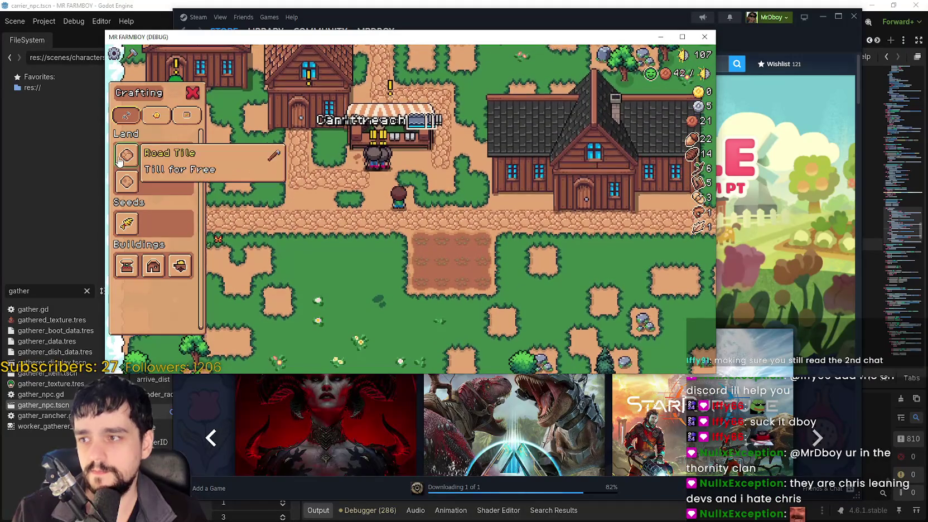
{"action": "key", "text": "s"}
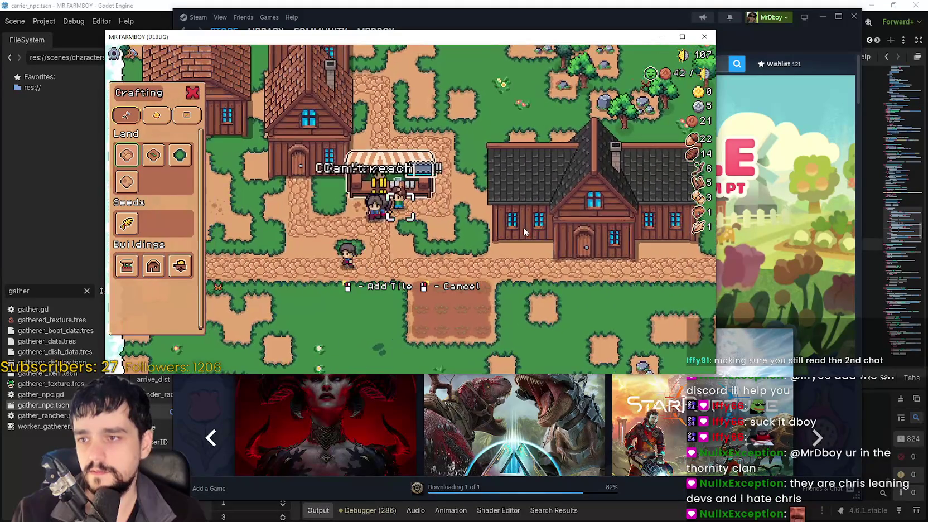
{"action": "right_click", "coordinate": [524, 227]}
{"action": "key", "text": "d"}
Walk down past the fields into the forest and back up-left to the clearing.
{"action": "key", "text": "s"}
{"action": "key", "text": "d"}
{"action": "key", "text": "s"}
{"action": "key", "text": "a"}
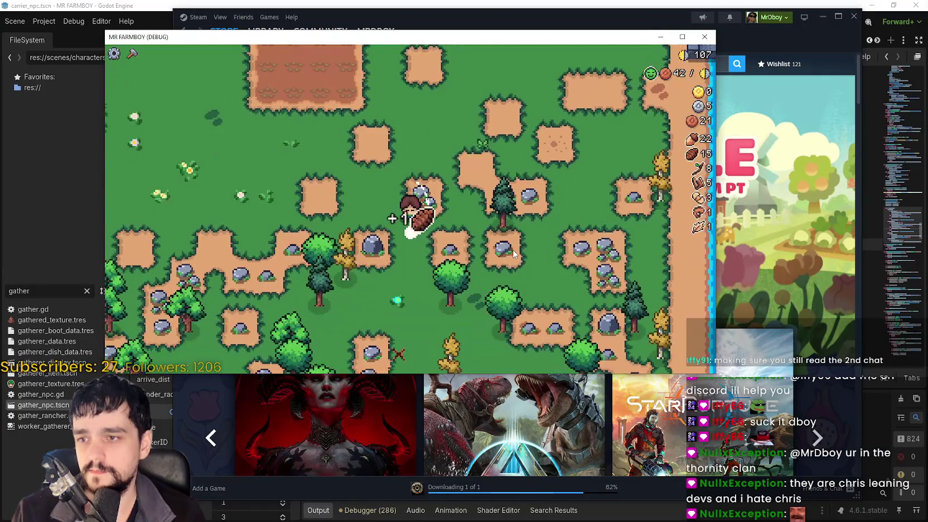
{"action": "key", "text": "a"}
{"action": "key", "text": "w"}
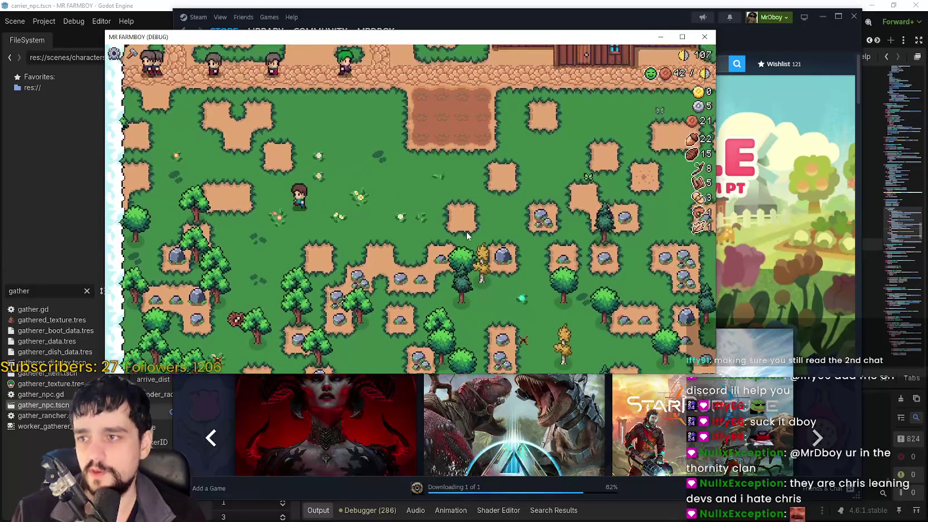
Pick the Market building from Crafting, nudge its preview right, then cancel placement.
{"action": "key", "text": "c"}
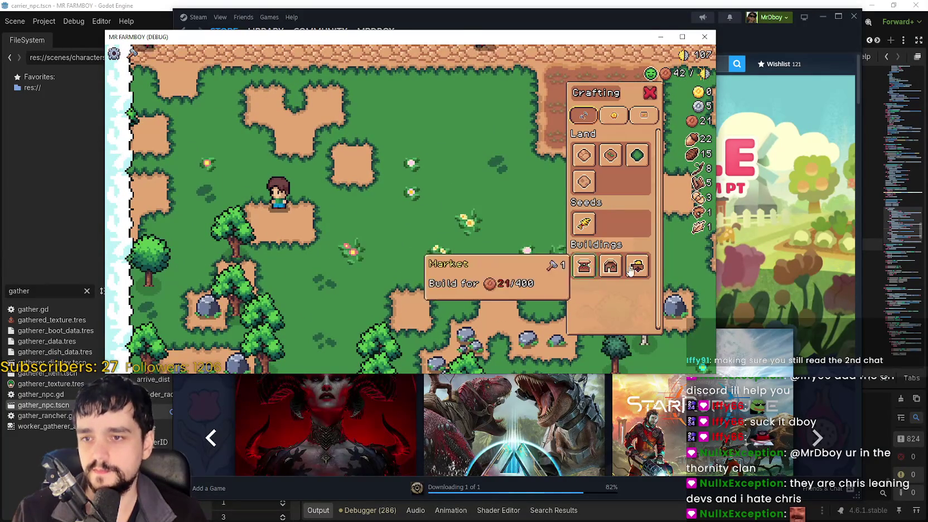
{"action": "left_click", "coordinate": [596, 270]}
{"action": "key", "text": "d"}
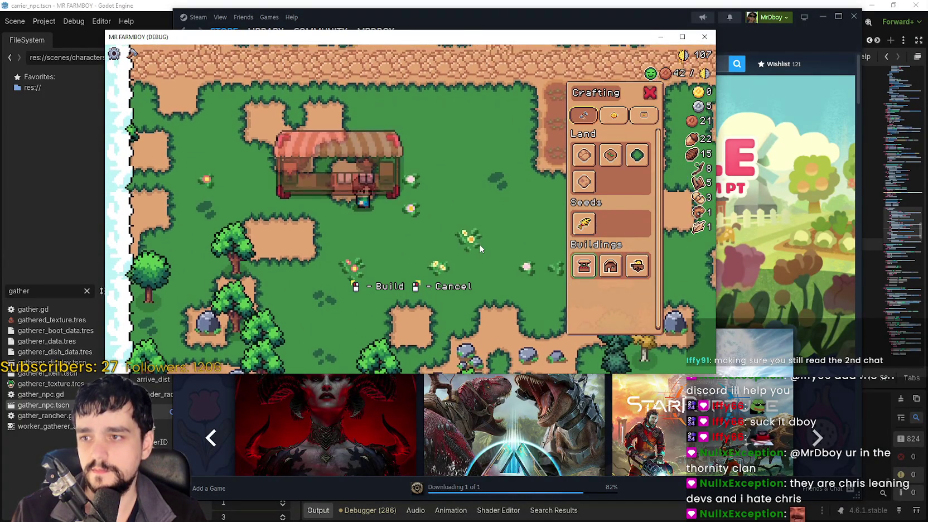
{"action": "right_click", "coordinate": [494, 229]}
Walk up to the market, put the 22 acorns up for sale, and close the panel.
{"action": "key", "text": "w"}
{"action": "key", "text": "e"}
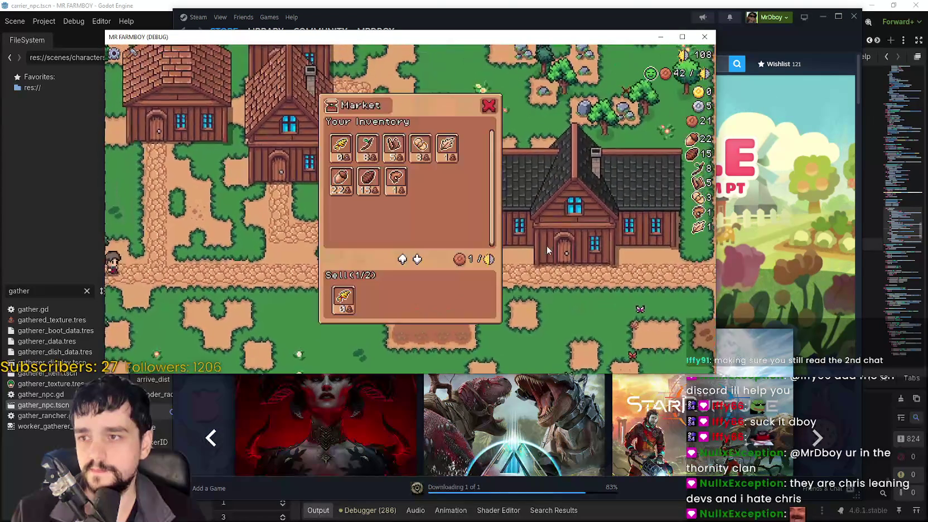
{"action": "left_click", "coordinate": [346, 202]}
{"action": "key", "text": "Escape"}
Walk the farmer south through the village and forest to the river's edge.
{"action": "key", "text": "s"}
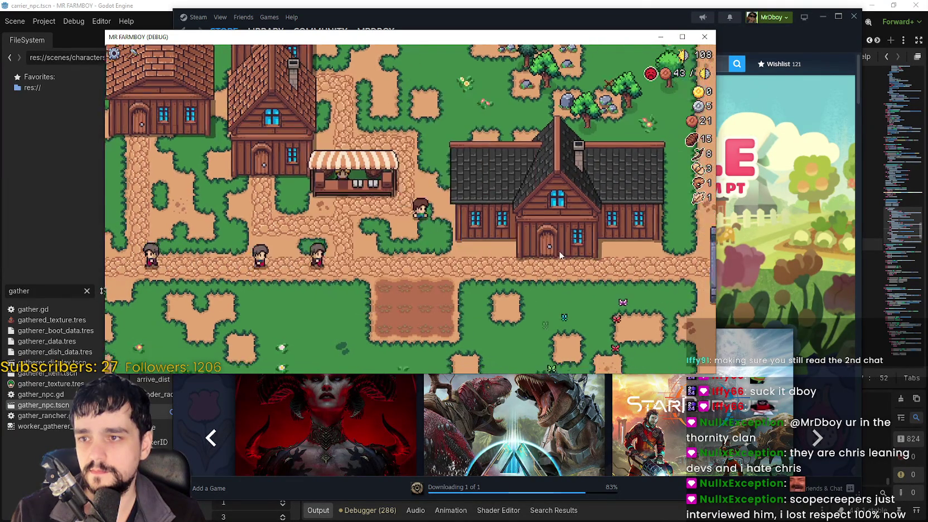
{"action": "key", "text": "s"}
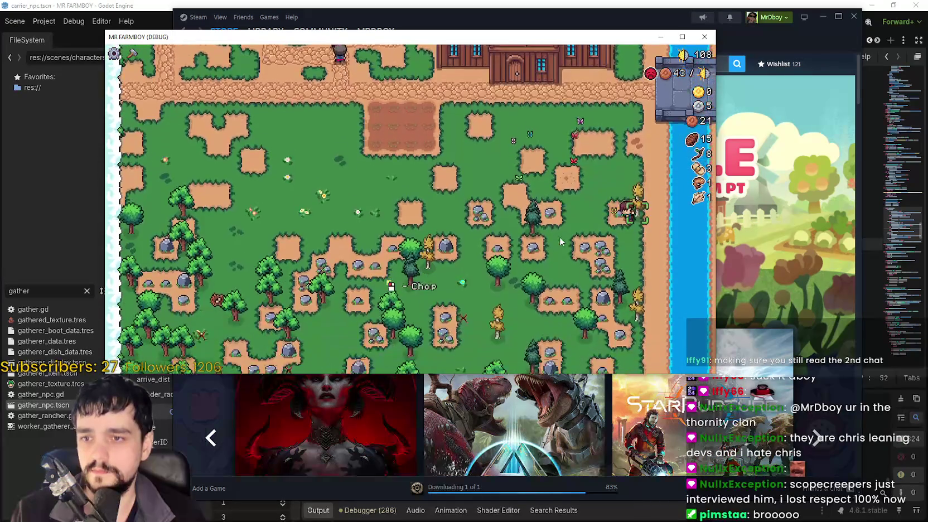
{"action": "key", "text": "s"}
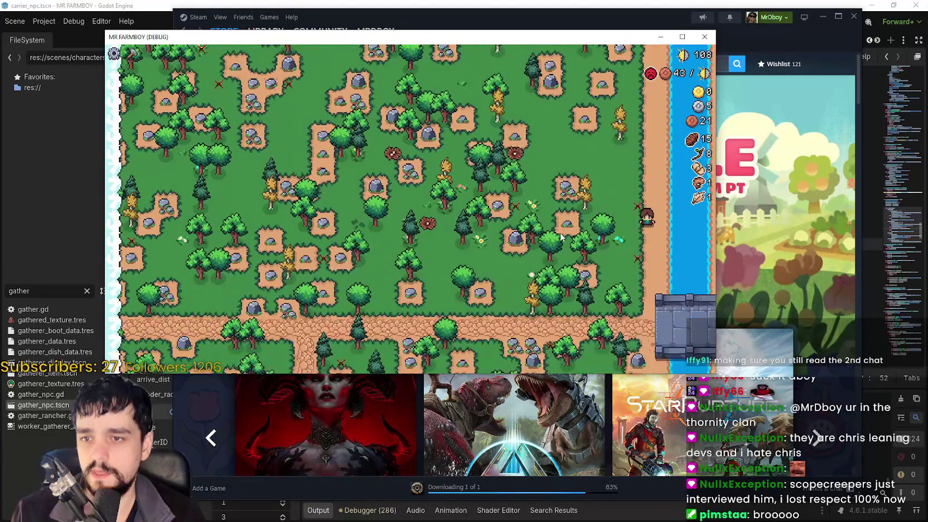
{"action": "key", "text": "s"}
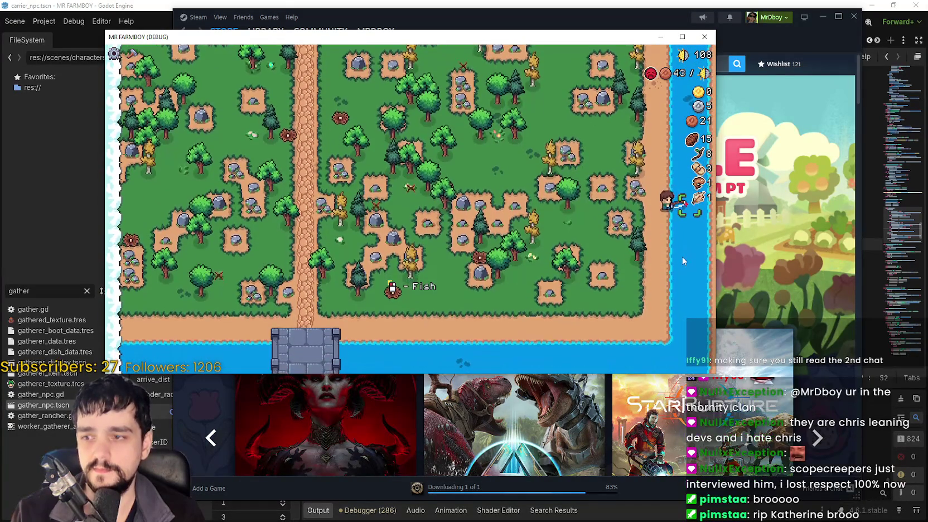
Walk the farmer north past the stone bridge and village up to the top river.
{"action": "key", "text": "w"}
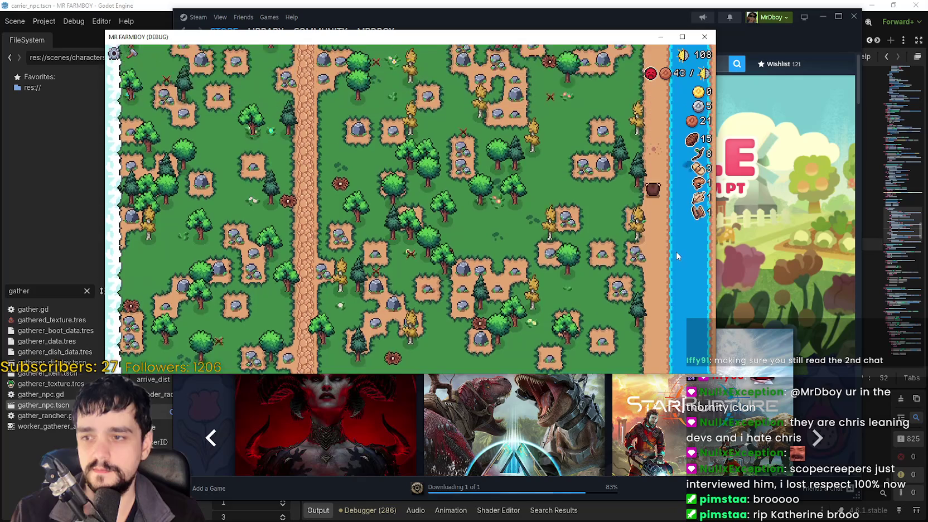
{"action": "key", "text": "w"}
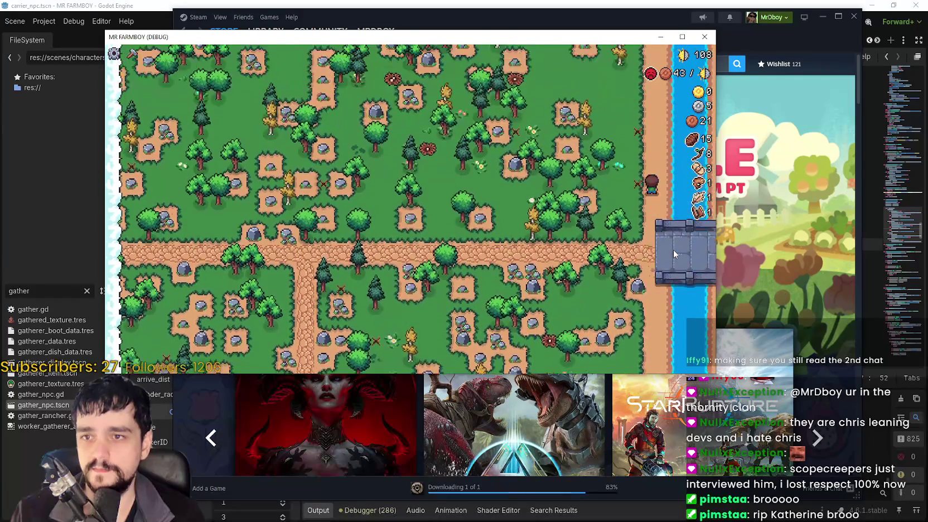
{"action": "key", "text": "w"}
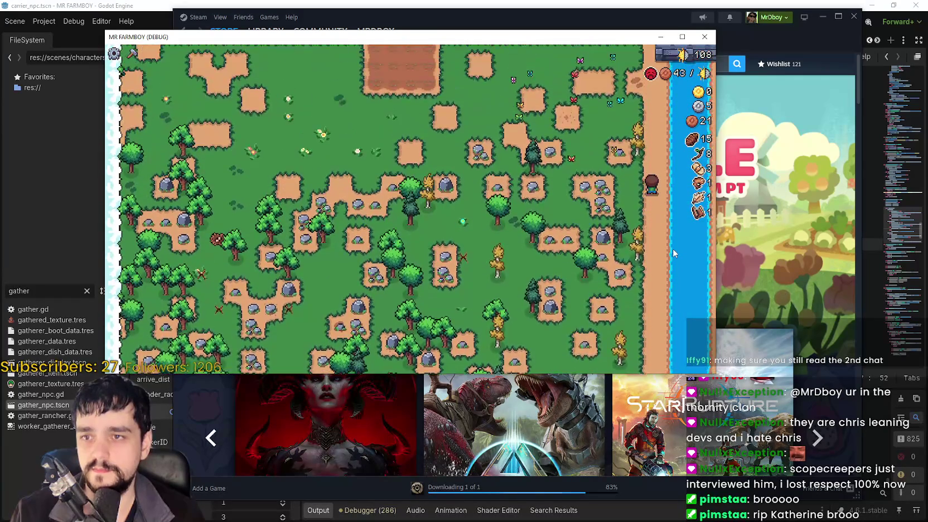
{"action": "key", "text": "w"}
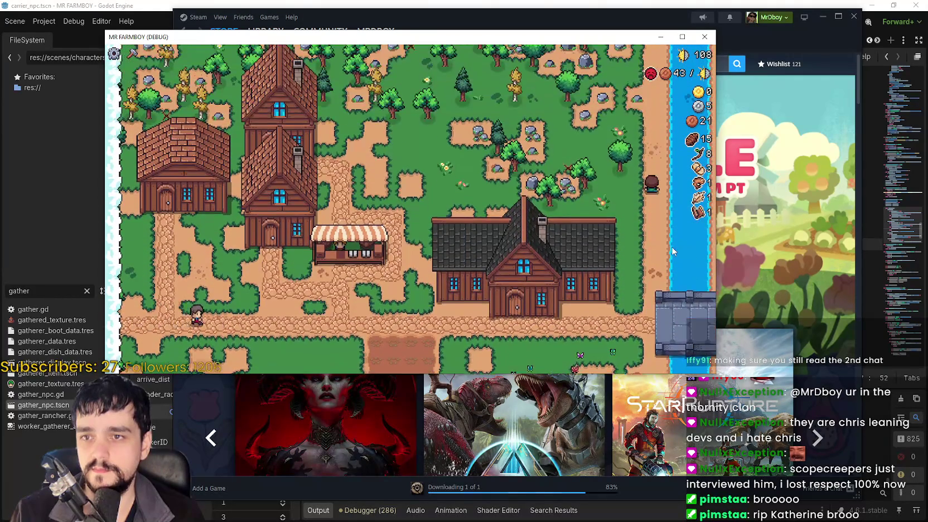
{"action": "key", "text": "w"}
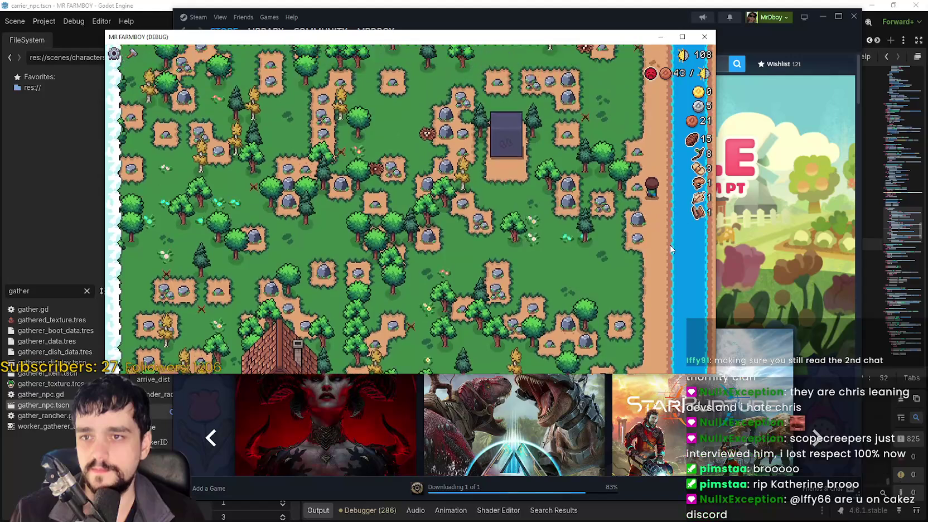
{"action": "key", "text": "a"}
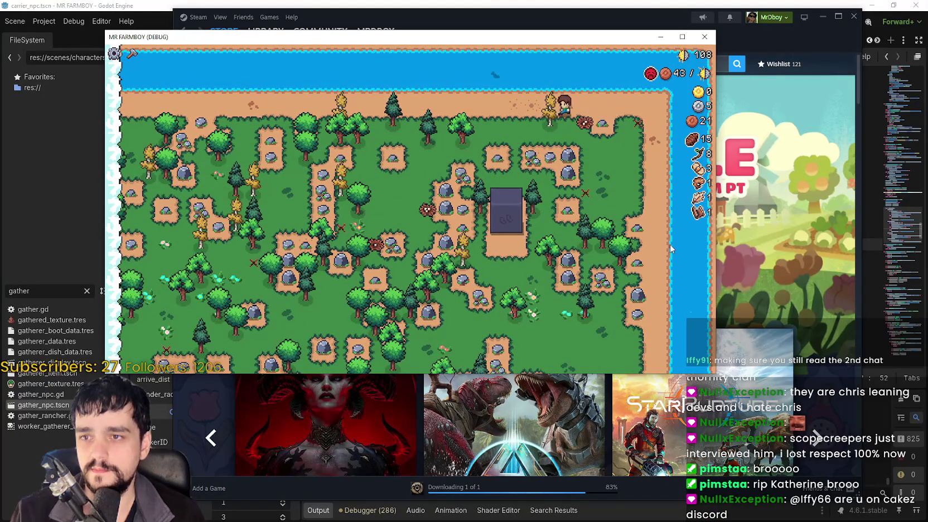
{"action": "key", "text": "w"}
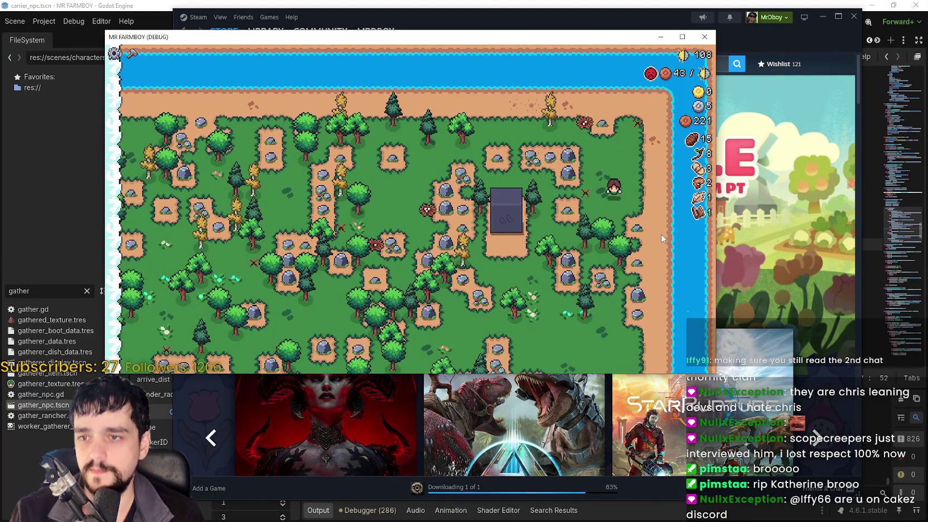
Return to the market stall, open its sell panel, then close it and walk south.
{"action": "key", "text": "s"}
{"action": "key", "text": "s"}
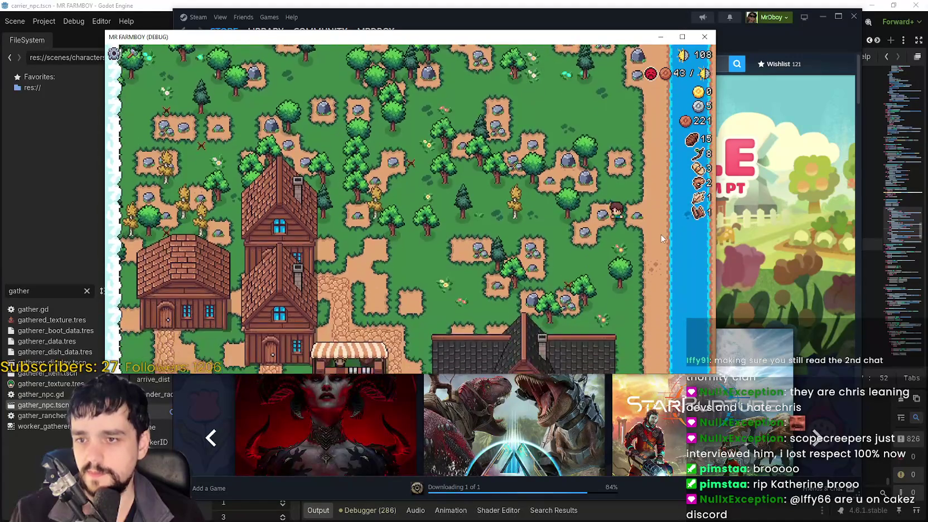
{"action": "key", "text": "s"}
{"action": "key", "text": "a"}
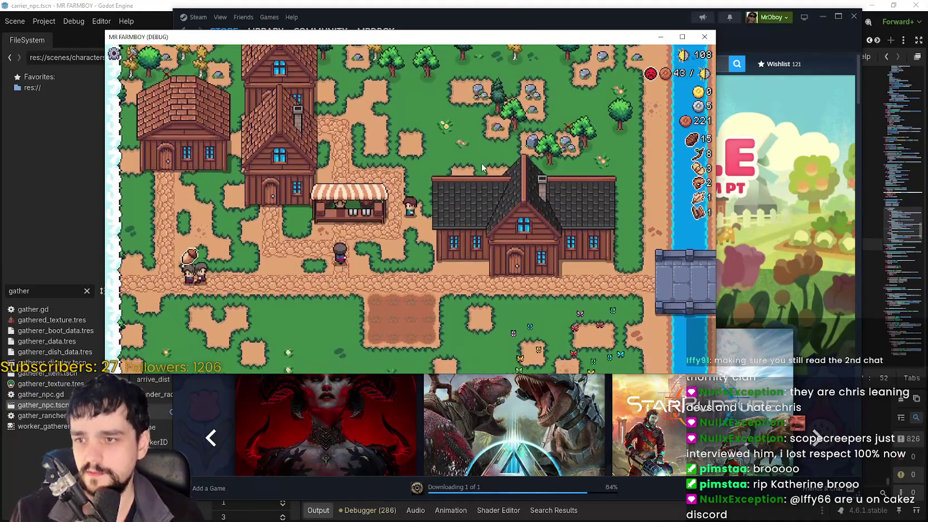
{"action": "key", "text": "e"}
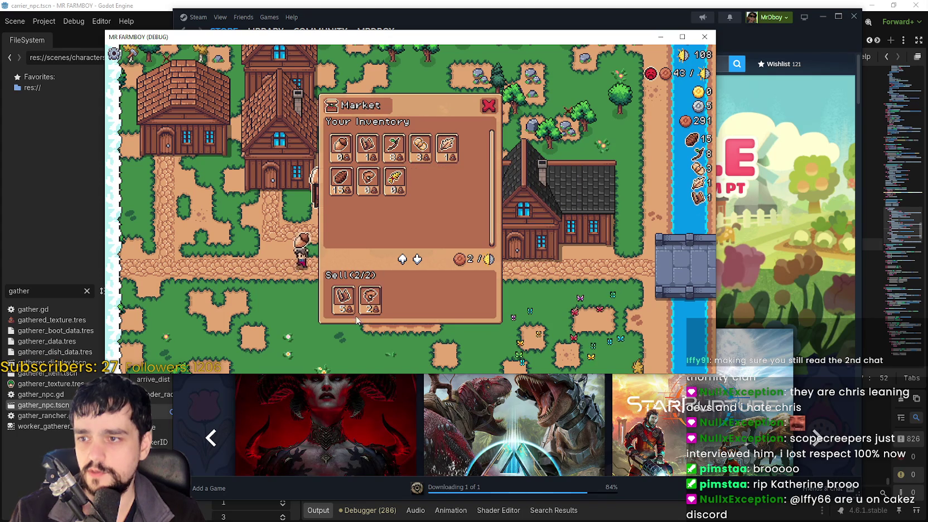
{"action": "key", "text": "Escape"}
{"action": "key", "text": "s"}
{"action": "key", "text": "c"}
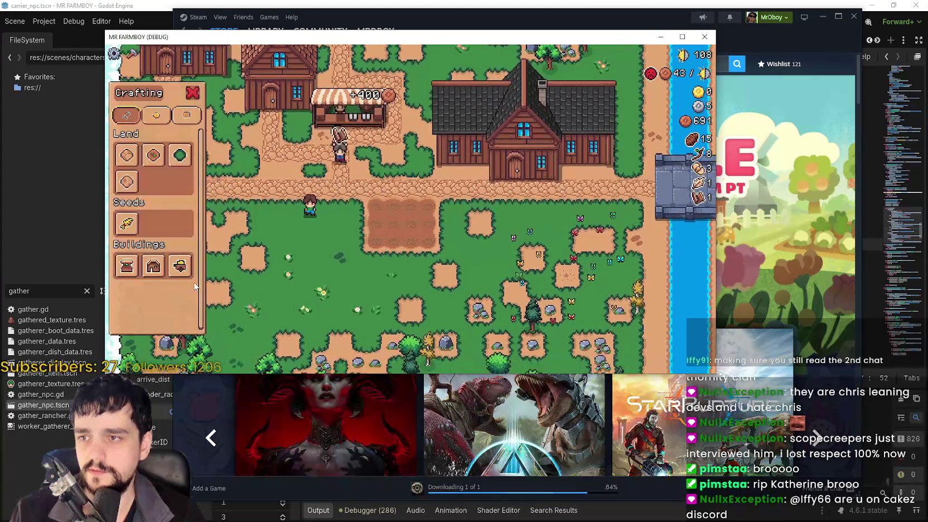
{"action": "mouse_move", "coordinate": [131, 271]}
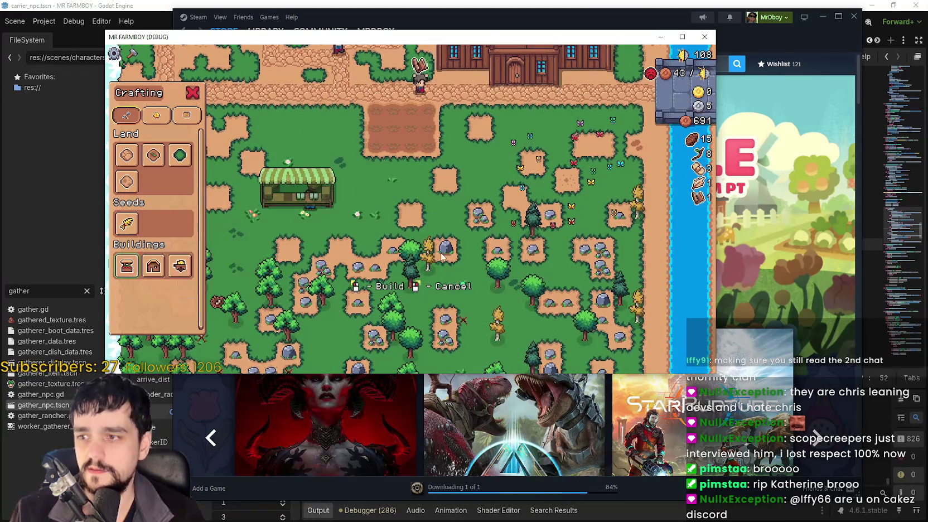
{"action": "left_click", "coordinate": [265, 184]}
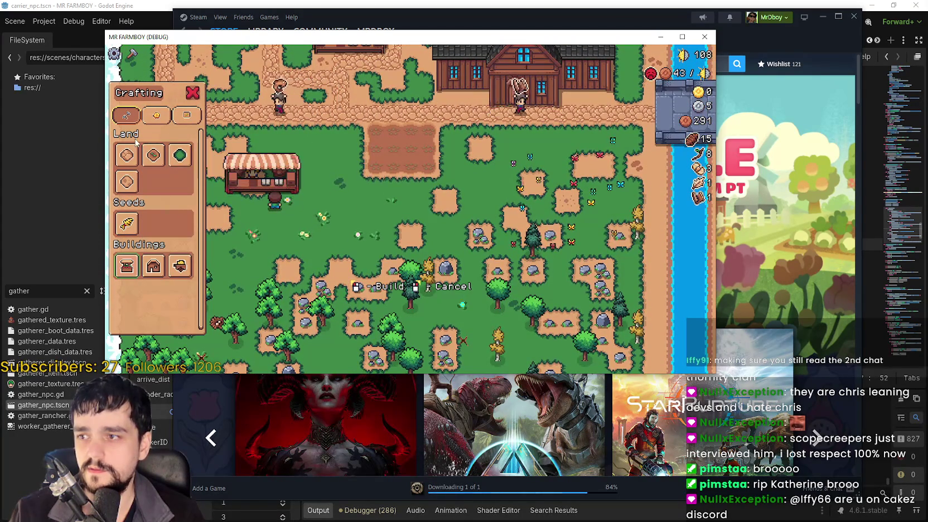
{"action": "key", "text": "w"}
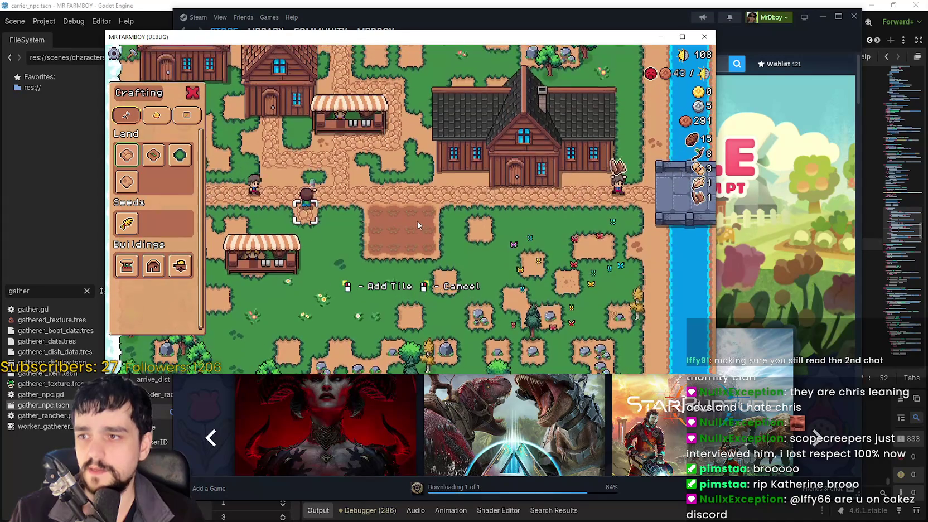
{"action": "key", "text": "s"}
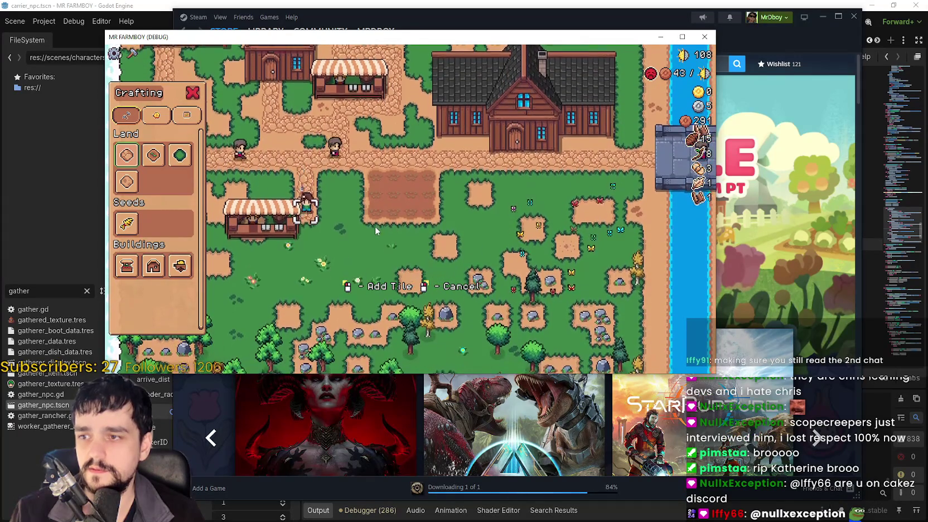
{"action": "scroll", "scroll_direction": "up", "scroll_amount": 3}
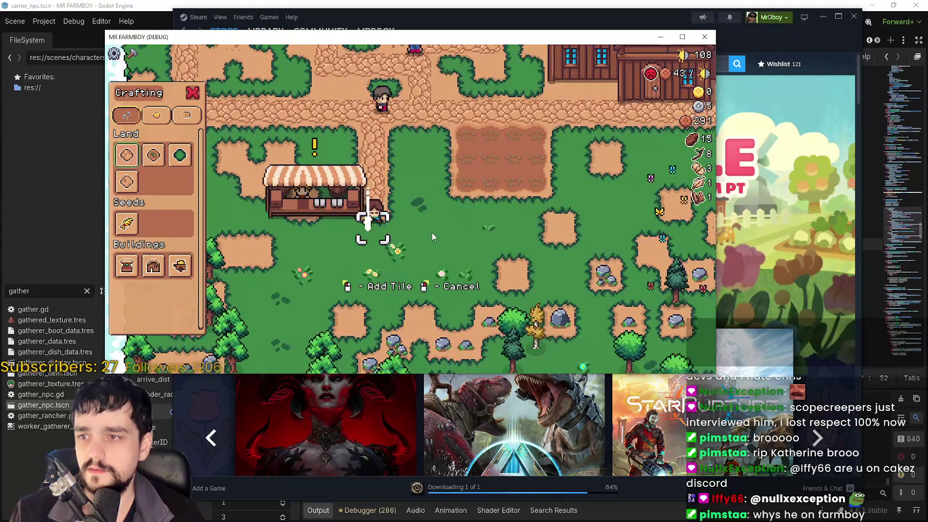
{"action": "key", "text": "s"}
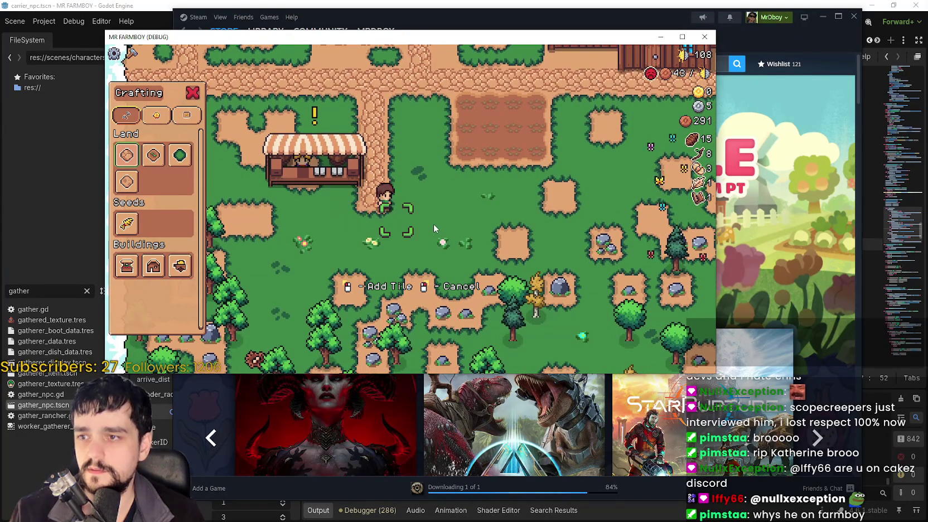
{"action": "right_click", "coordinate": [433, 223]}
{"action": "key", "text": "a"}
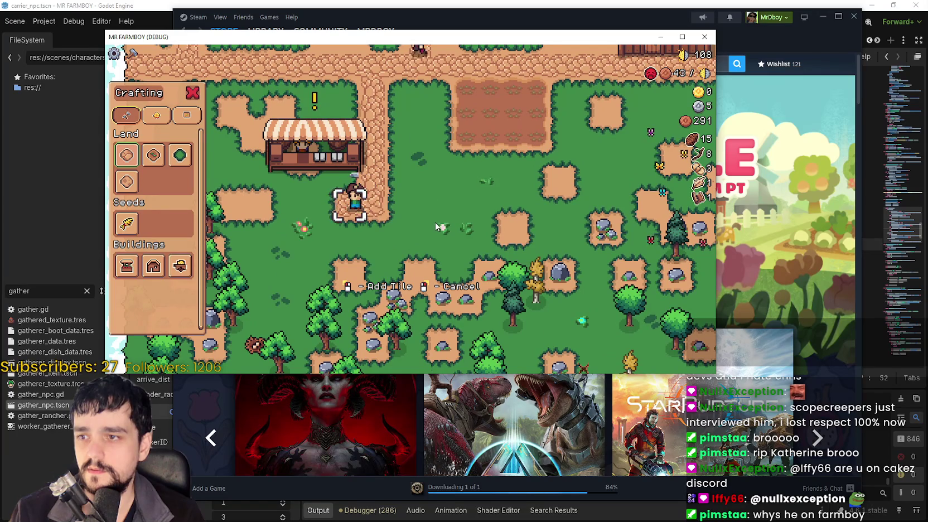
{"action": "key", "text": "w"}
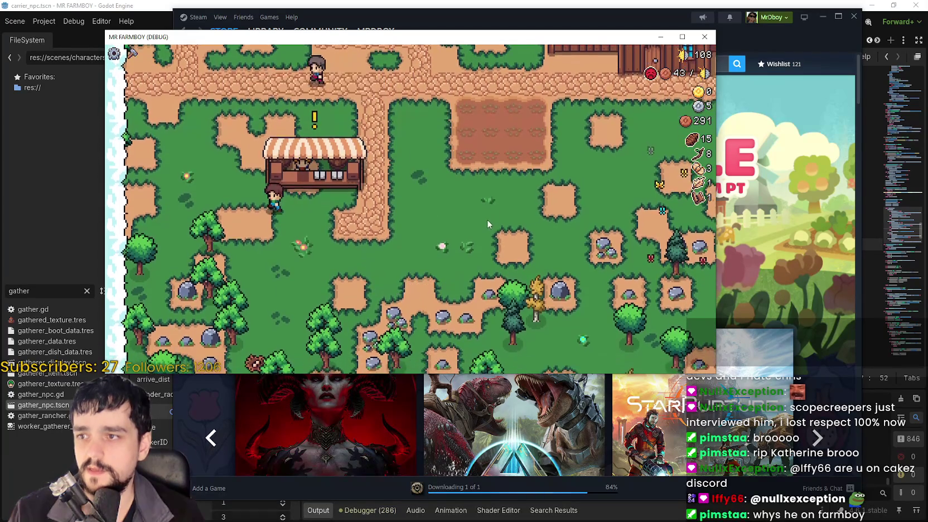
{"action": "scroll", "scroll_direction": "down", "scroll_amount": 3}
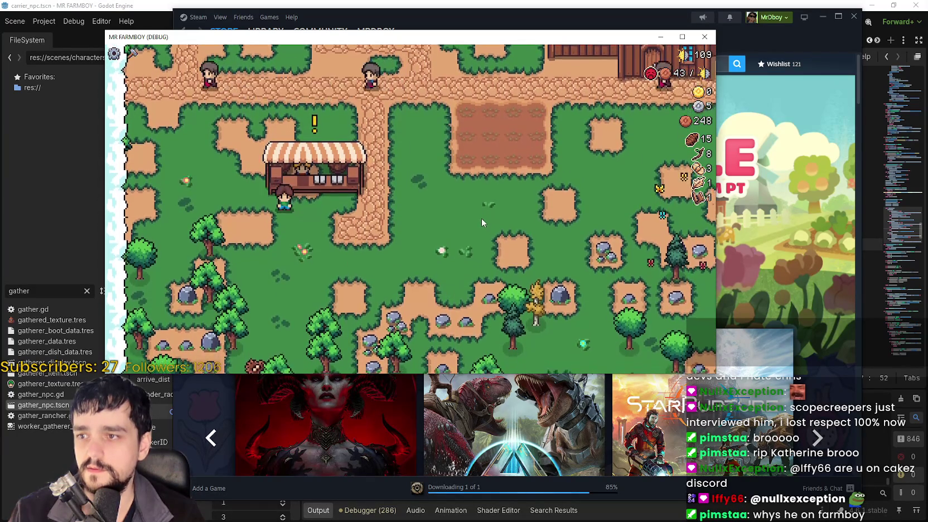
{"action": "scroll", "scroll_direction": "up", "scroll_amount": 3}
{"action": "scroll", "scroll_direction": "down", "scroll_amount": 3}
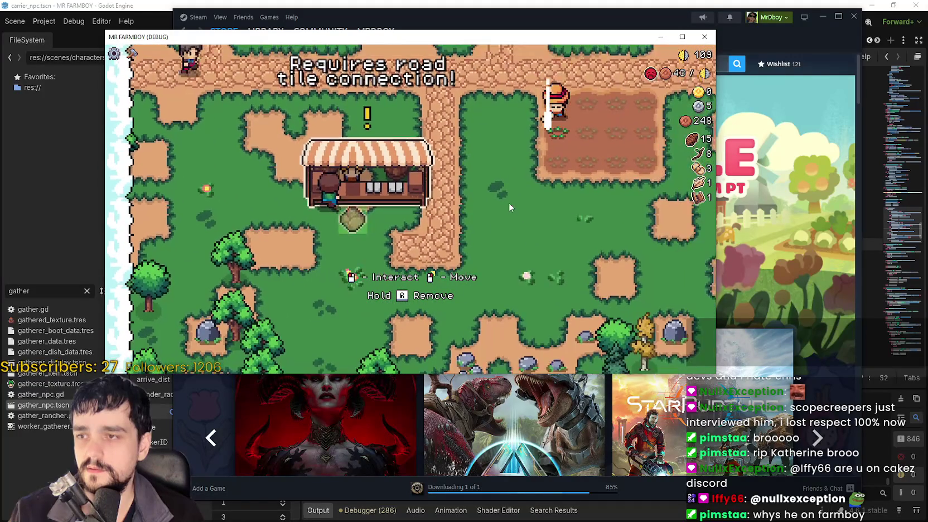
Step away from and back to the market stall front until 'Requires road tile connection!' shows.
{"action": "key", "text": "s"}
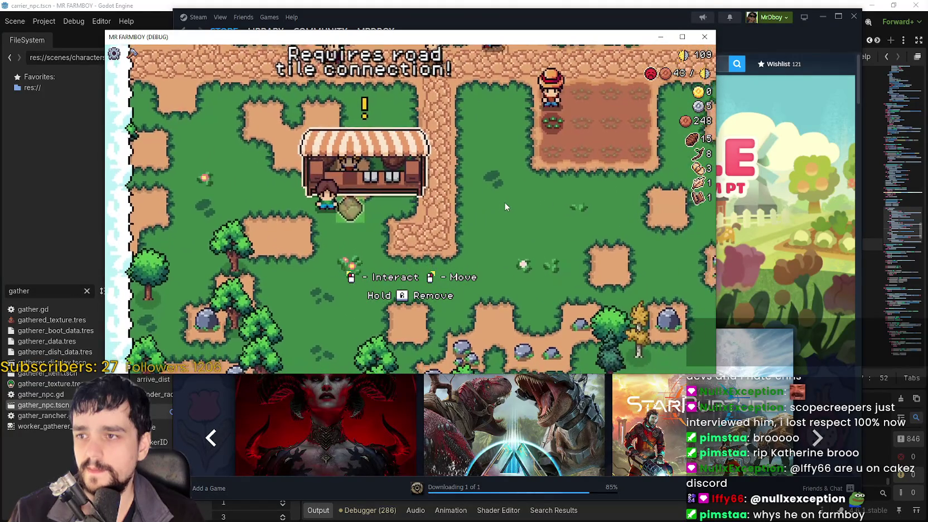
{"action": "key", "text": "w"}
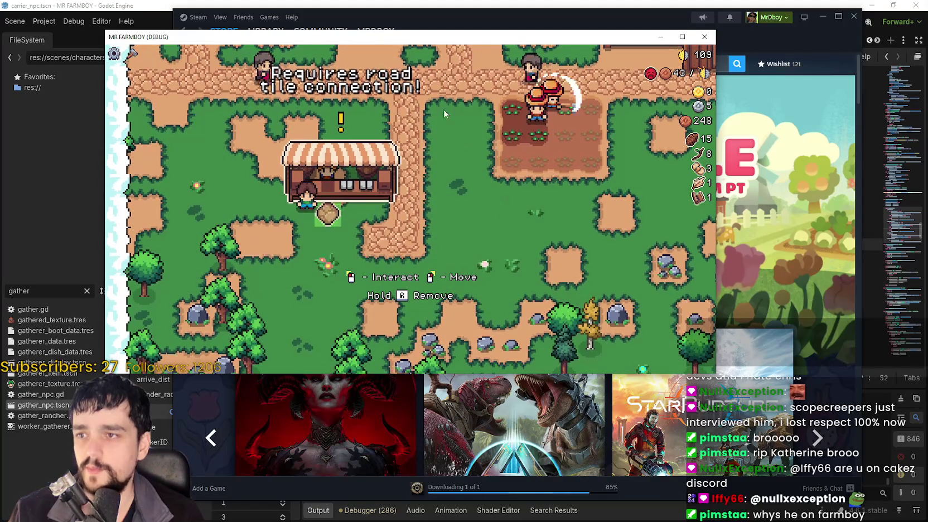
{"action": "key", "text": "s"}
{"action": "key", "text": "w"}
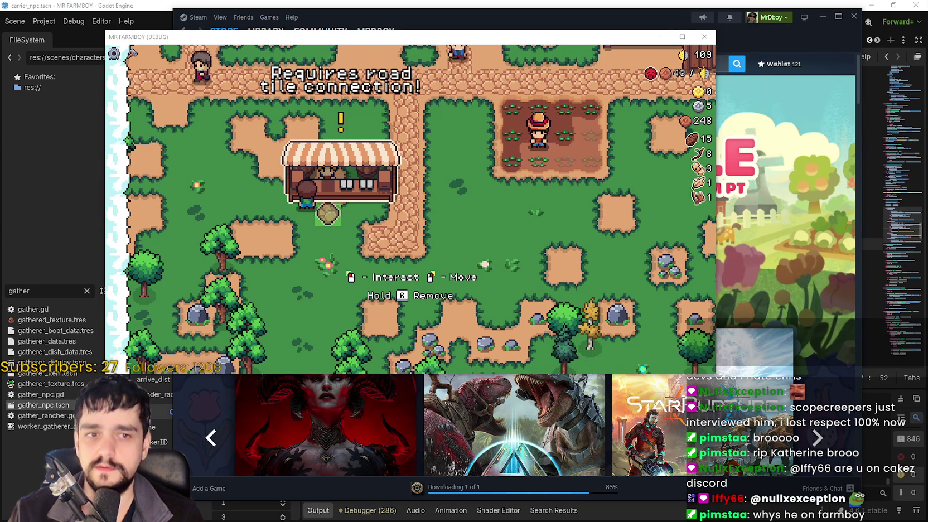
{"action": "key", "text": "super+shift+s"}
Snip the market stall with its road connection warning, then bring Steam to the front.
{"action": "left_click_drag", "start_coordinate": [228, 51], "coordinate": [481, 266]}
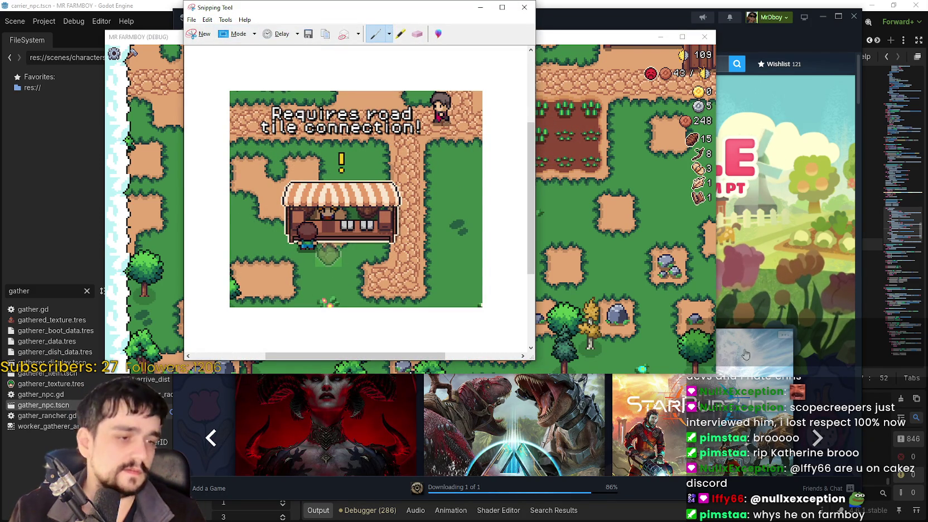
{"action": "left_click", "coordinate": [806, 283]}
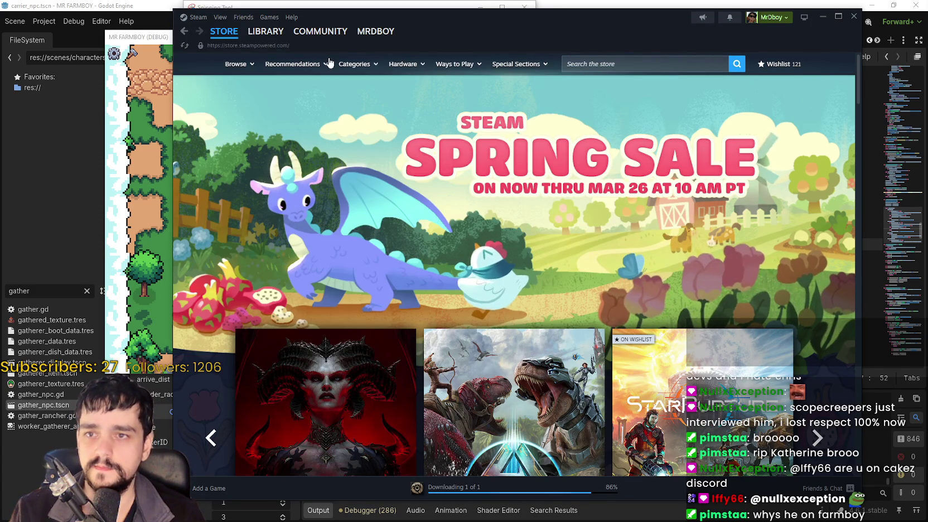
Go from the Library to MR FARMBOY's store page, Community Hub and Event/Announcement Dashboard.
{"action": "left_click", "coordinate": [266, 31]}
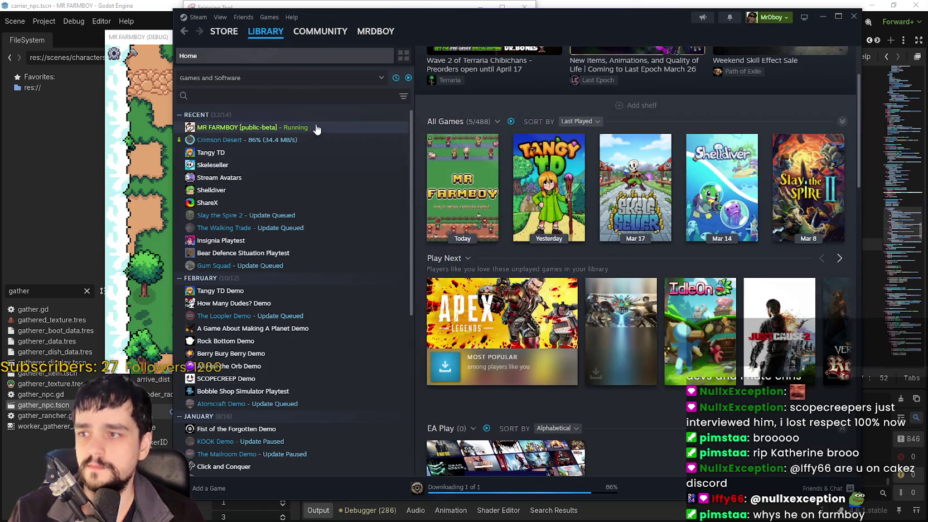
{"action": "left_click", "coordinate": [314, 130]}
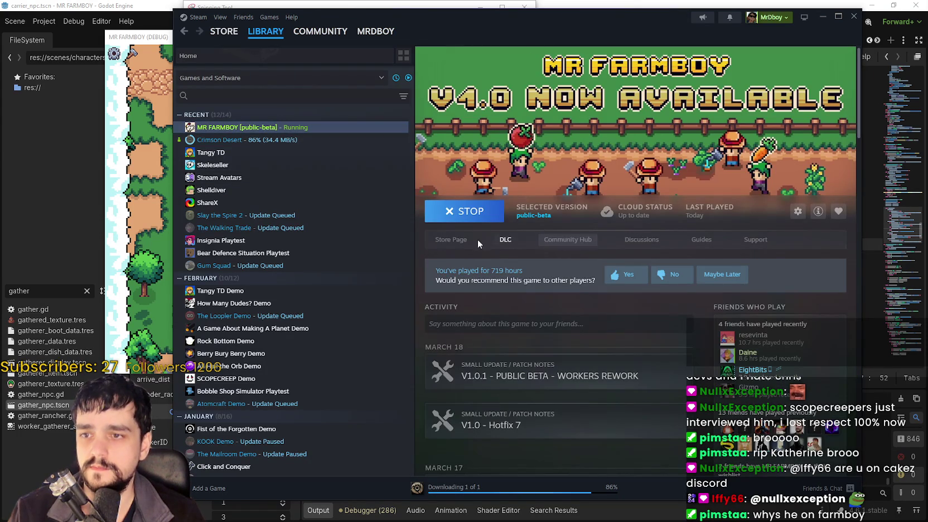
{"action": "left_click", "coordinate": [451, 239]}
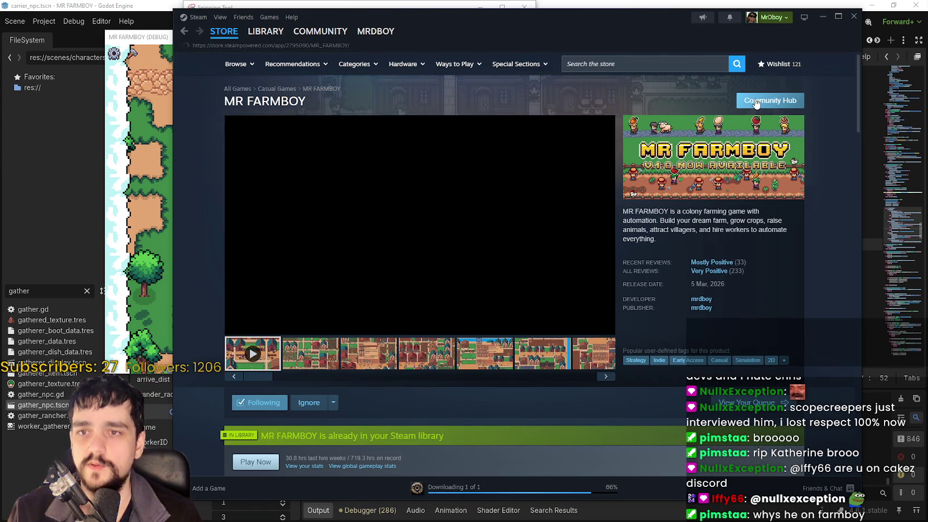
{"action": "left_click", "coordinate": [756, 103]}
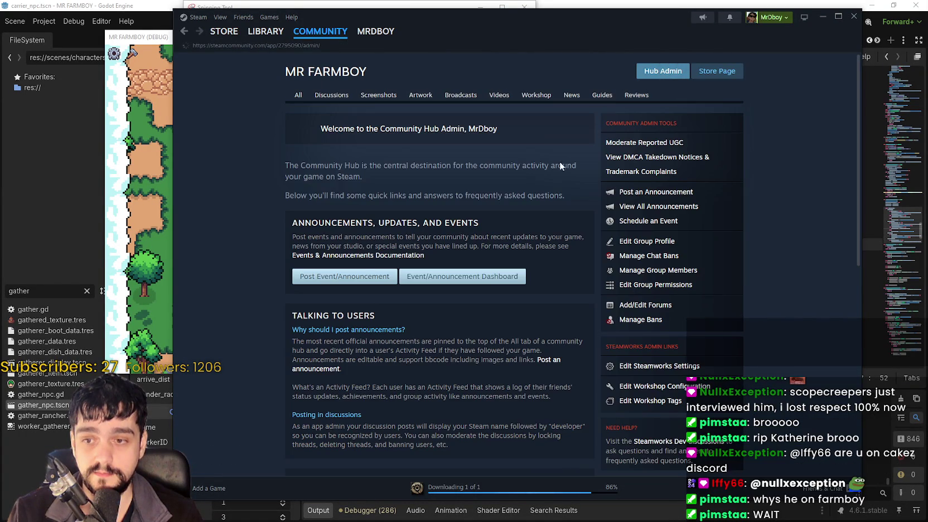
{"action": "left_click", "coordinate": [465, 276]}
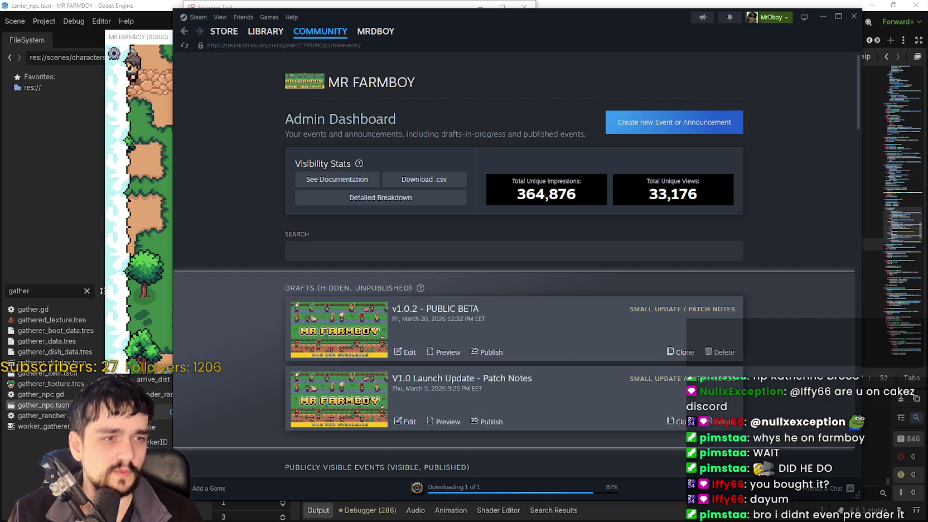
Scroll to Drafts and open the v1.0.2 - PUBLIC BETA draft for editing.
{"action": "scroll", "scroll_direction": "down", "scroll_amount": 3}
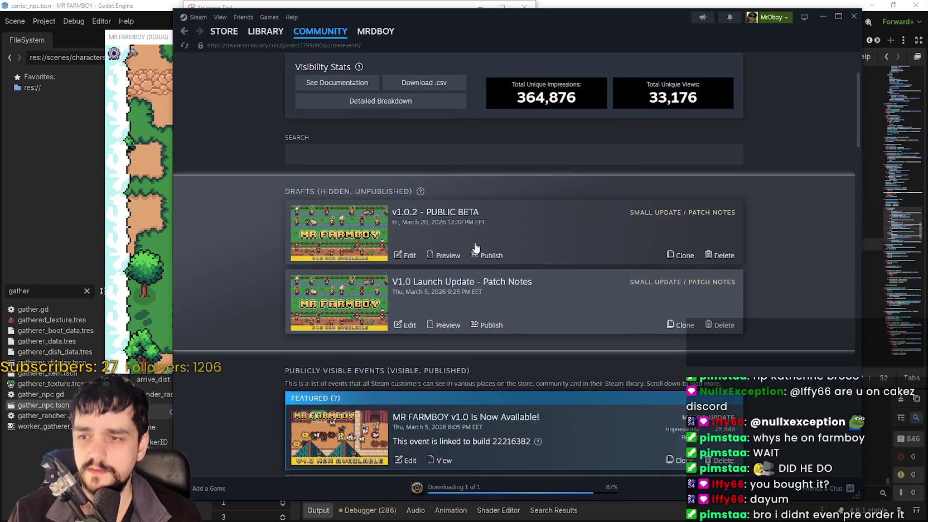
{"action": "left_click", "coordinate": [409, 256]}
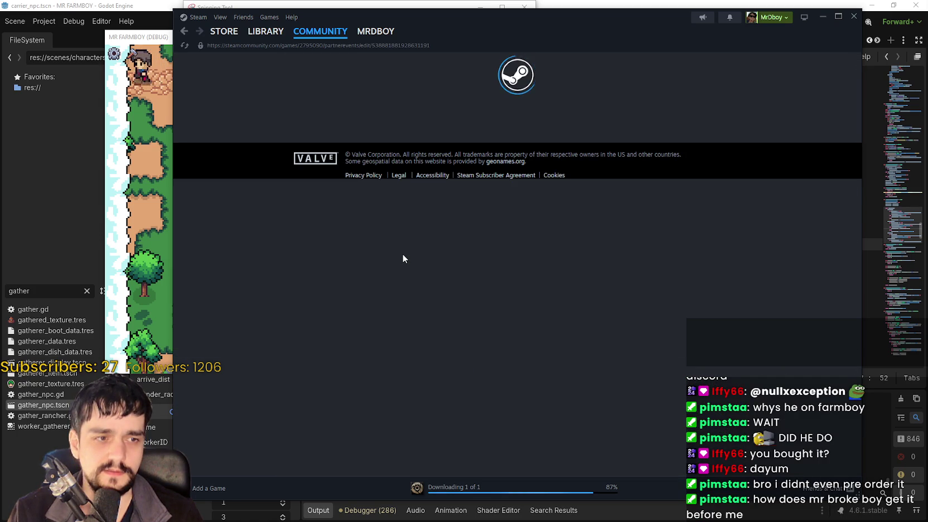
Paste the question-mark boxes image under the King's Envoy bullet in the V1.0.2 notes.
{"action": "scroll", "scroll_direction": "down", "scroll_amount": 3}
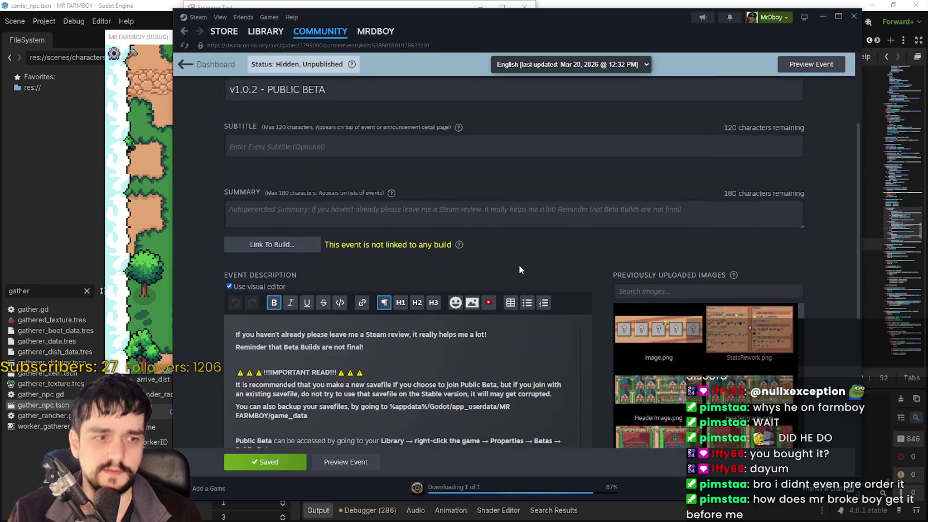
{"action": "scroll", "scroll_direction": "down", "scroll_amount": 3}
{"action": "left_click", "coordinate": [424, 275]}
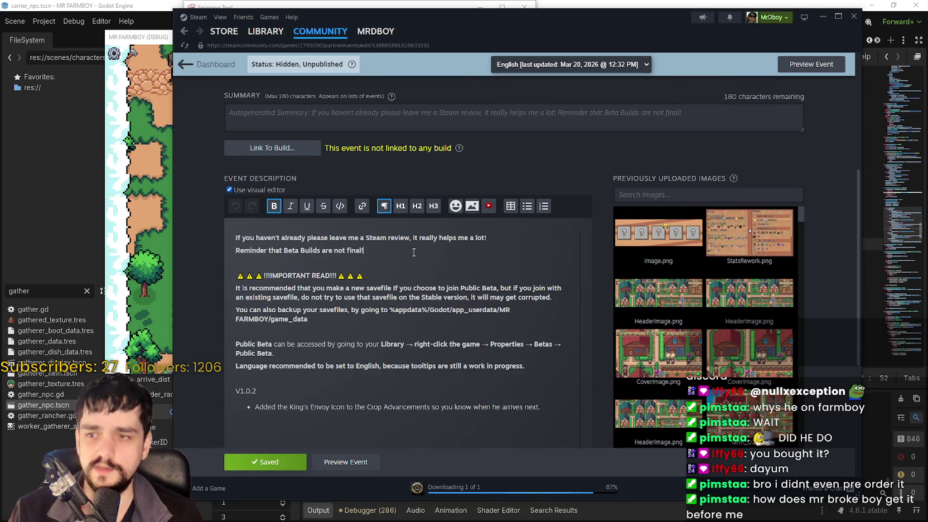
{"action": "left_click", "coordinate": [423, 366]}
{"action": "key", "text": "Down"}
{"action": "key", "text": "Down"}
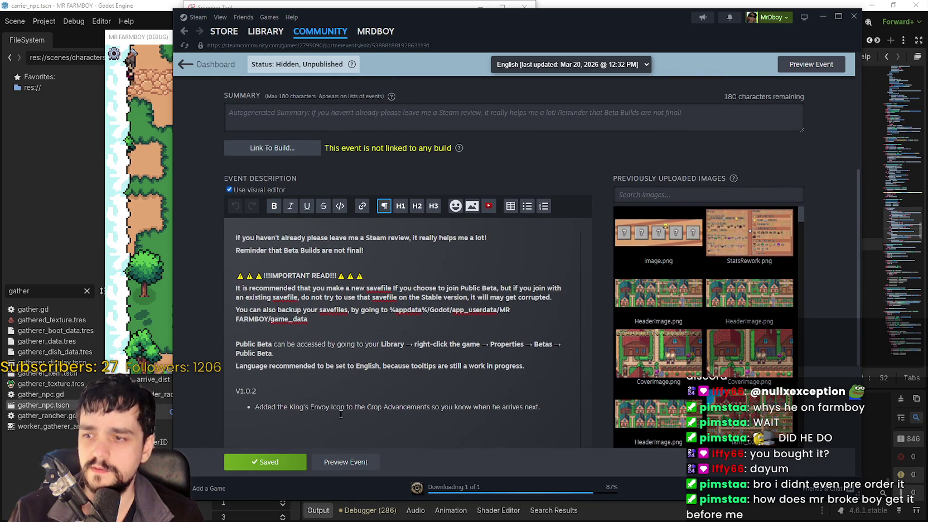
{"action": "scroll", "scroll_direction": "down", "scroll_amount": 3}
{"action": "key", "text": "ctrl+v"}
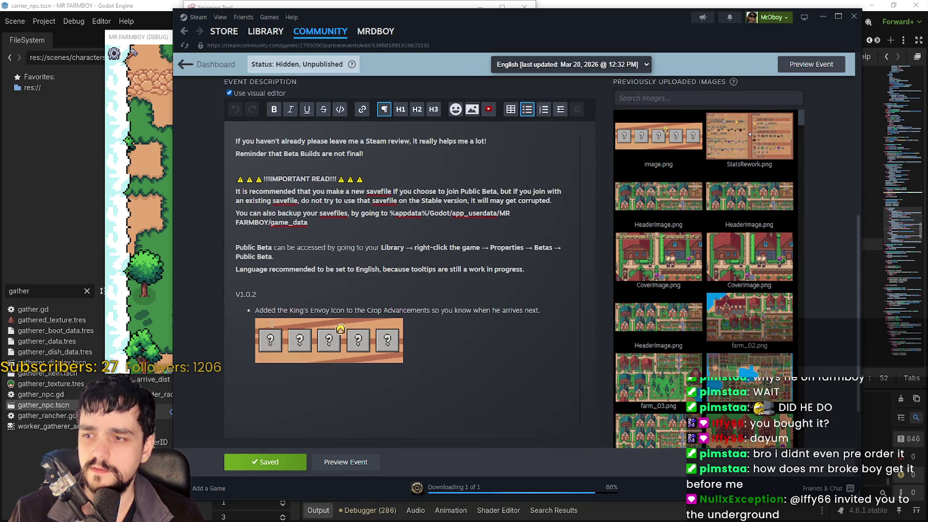
Add a bullet about building road-connection warnings with the market screenshot, and save the draft.
{"action": "key", "text": "Return"}
{"action": "type", "text": "Added new warnings to"}
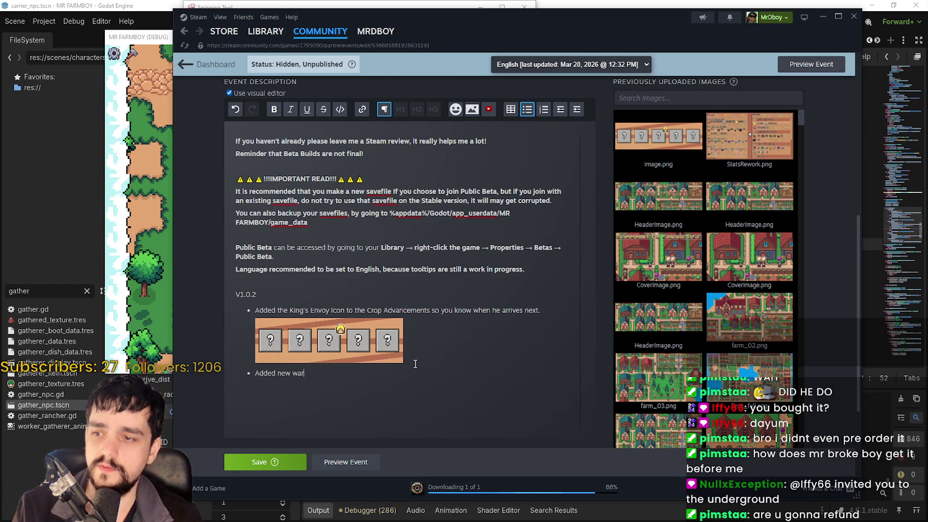
{"action": "type", "text": " Buildings, n"}
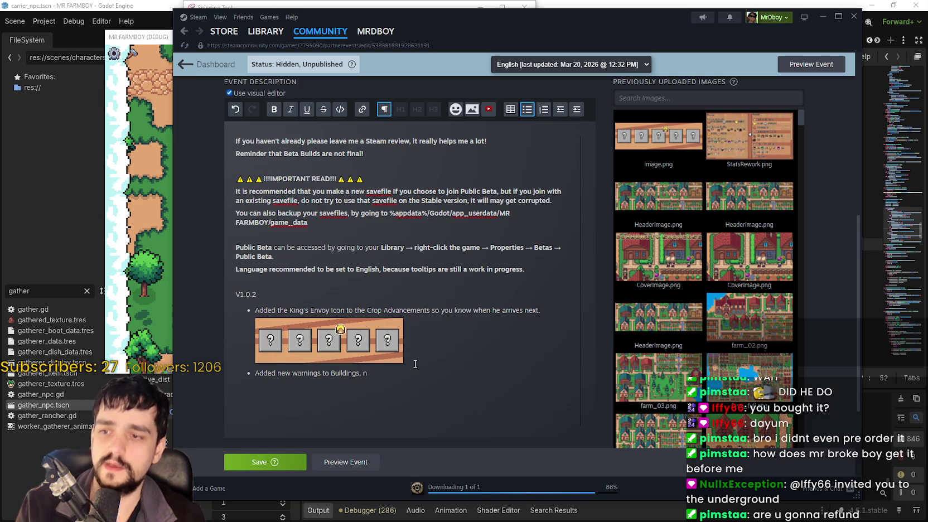
{"action": "type", "text": "ow bui"}
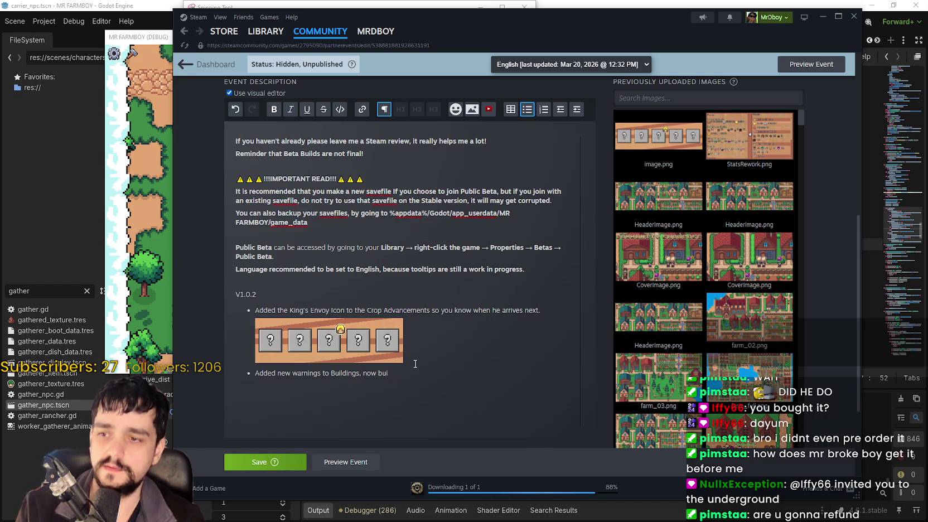
{"action": "type", "text": "also let you know roads are not c"}
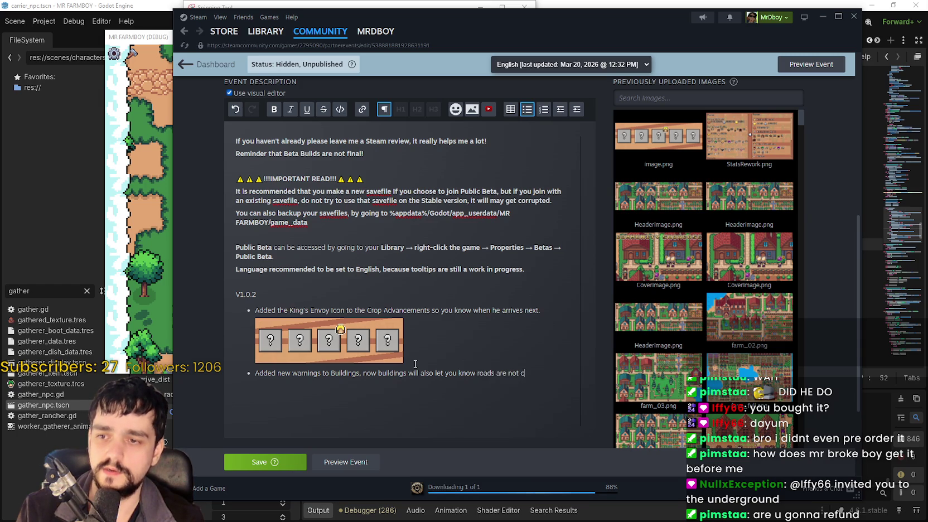
{"action": "type", "text": "onnected."}
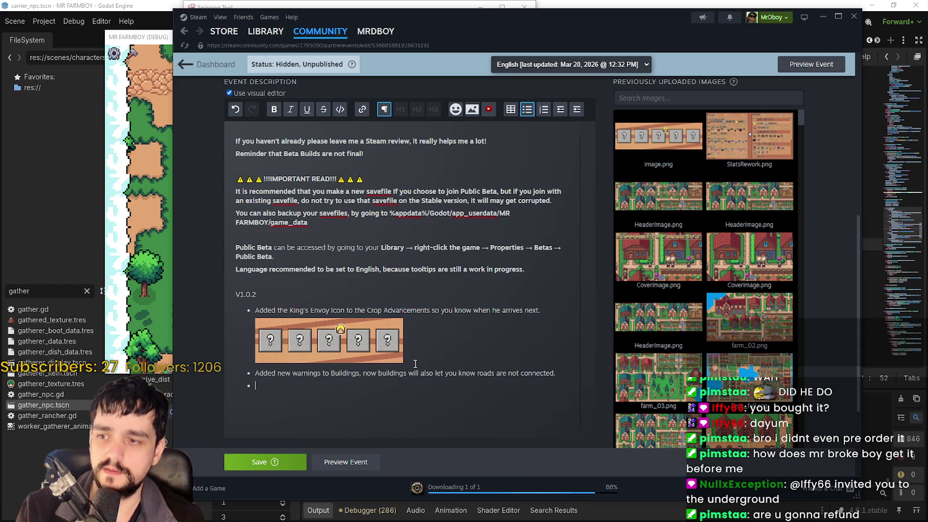
{"action": "key", "text": "ctrl+v"}
{"action": "scroll", "scroll_direction": "down", "scroll_amount": 3}
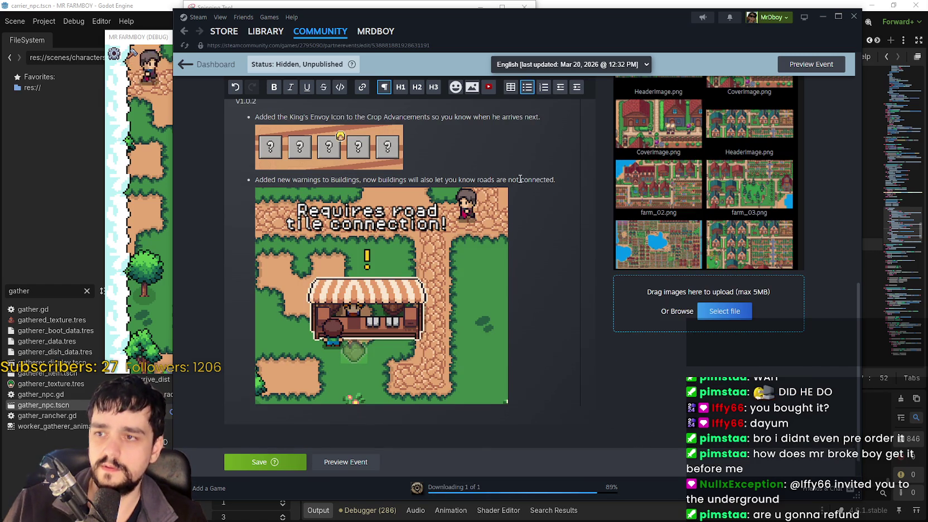
{"action": "scroll", "scroll_direction": "up", "scroll_amount": 3}
{"action": "scroll", "scroll_direction": "up", "scroll_amount": 3}
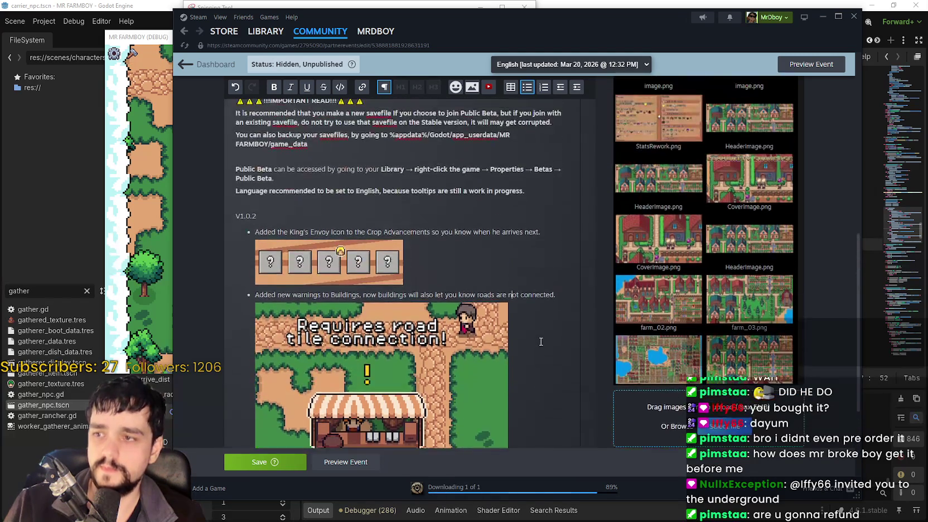
{"action": "left_click", "coordinate": [263, 462]}
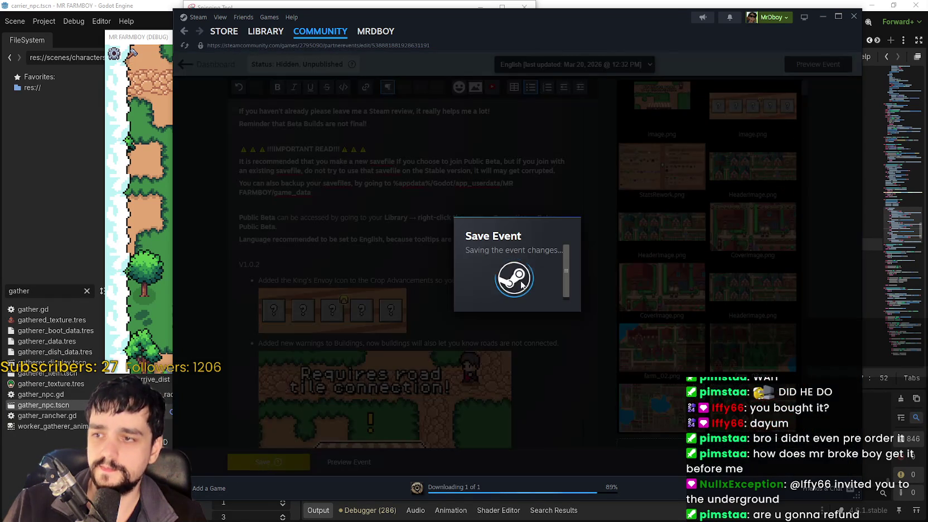
Narrow the Steam editor window and move it right so the Godot editor shows beside it.
{"action": "scroll", "scroll_direction": "down", "scroll_amount": 3}
{"action": "scroll", "scroll_direction": "up", "scroll_amount": 3}
{"action": "scroll", "scroll_direction": "down", "scroll_amount": 3}
{"action": "left_click_drag", "start_coordinate": [857, 493], "coordinate": [713, 507]}
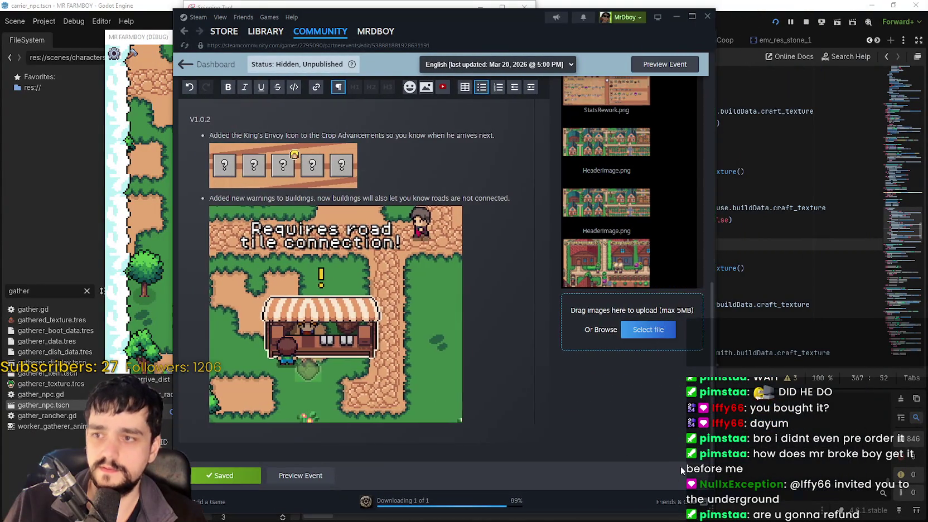
{"action": "left_click_drag", "start_coordinate": [470, 32], "coordinate": [582, 24]}
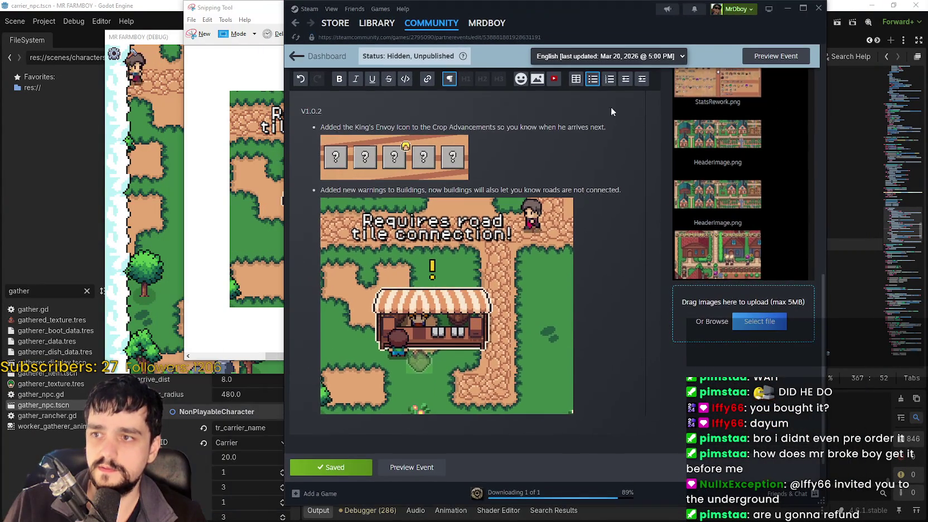
{"action": "scroll", "scroll_direction": "up", "scroll_amount": 3}
{"action": "scroll", "scroll_direction": "down", "scroll_amount": 3}
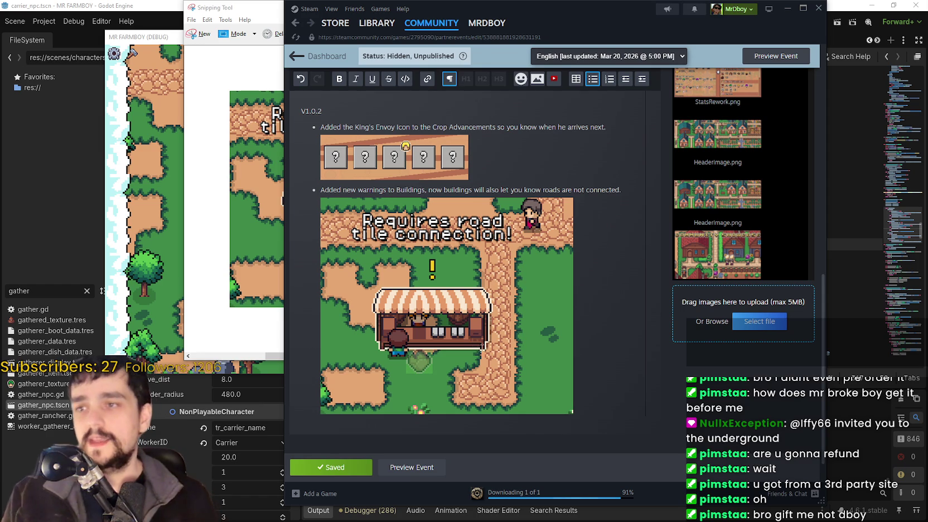
Scroll through the V1.0.2 notes to check the road-warning image, then return to Godot.
{"action": "scroll", "scroll_direction": "up", "scroll_amount": 3}
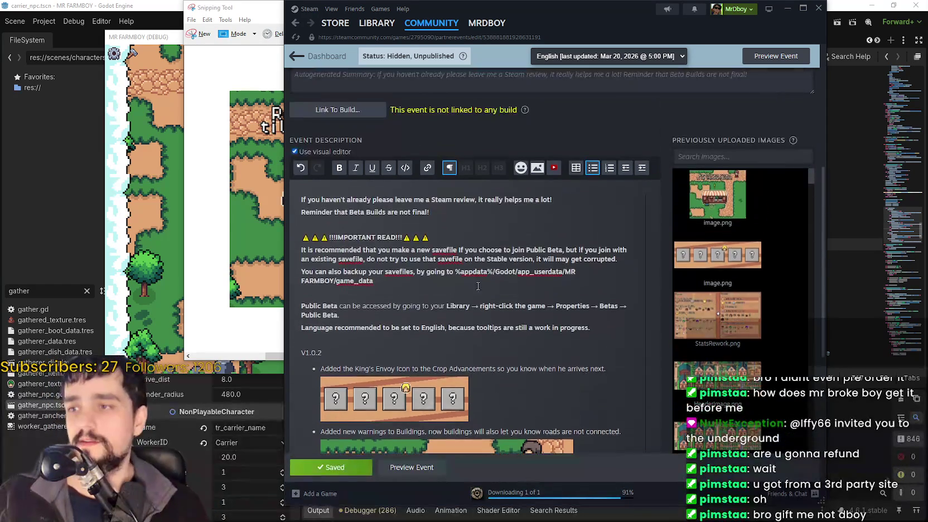
{"action": "scroll", "scroll_direction": "down", "scroll_amount": 3}
{"action": "scroll", "scroll_direction": "down", "scroll_amount": 3}
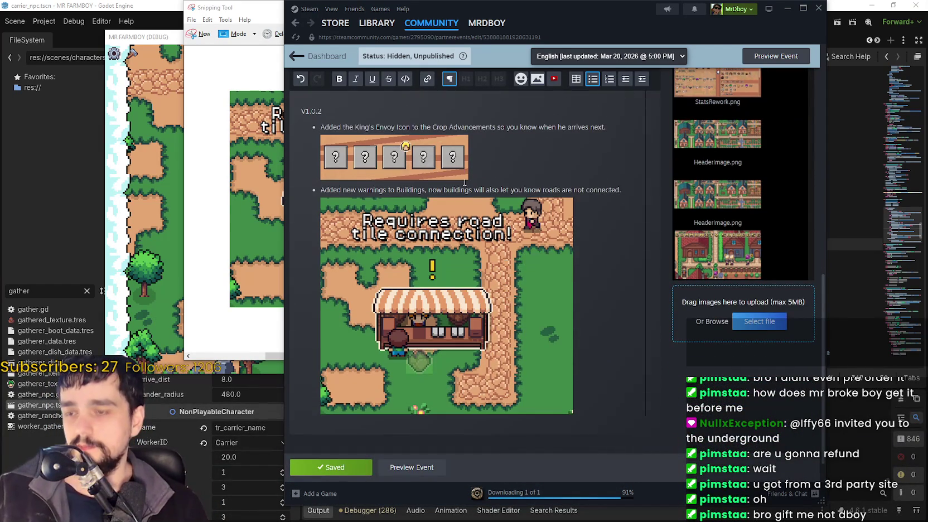
{"action": "scroll", "scroll_direction": "up", "scroll_amount": 3}
{"action": "scroll", "scroll_direction": "down", "scroll_amount": 3}
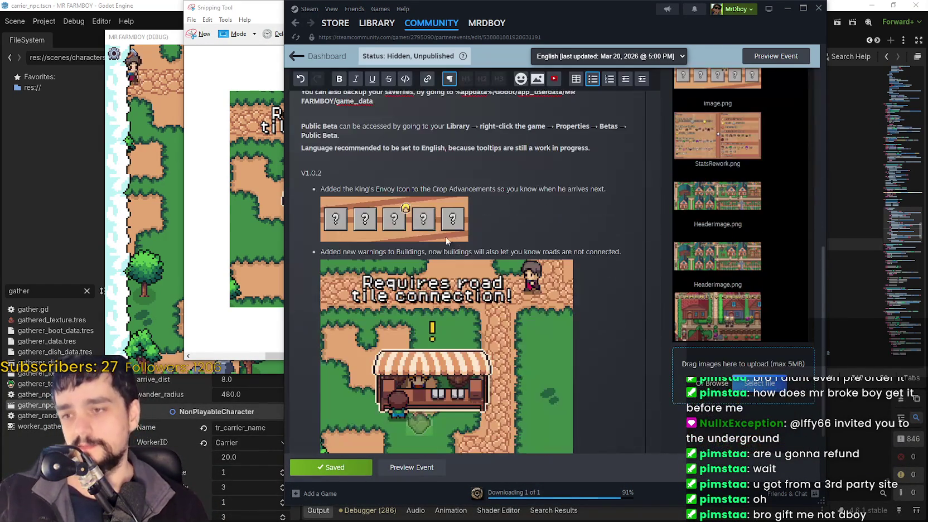
{"action": "scroll", "scroll_direction": "down", "scroll_amount": 3}
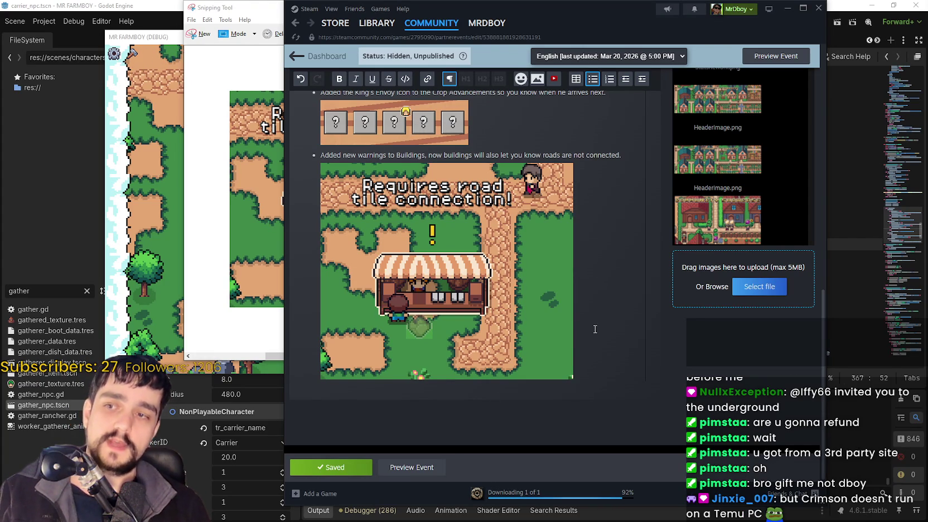
{"action": "left_click", "coordinate": [180, 5]}
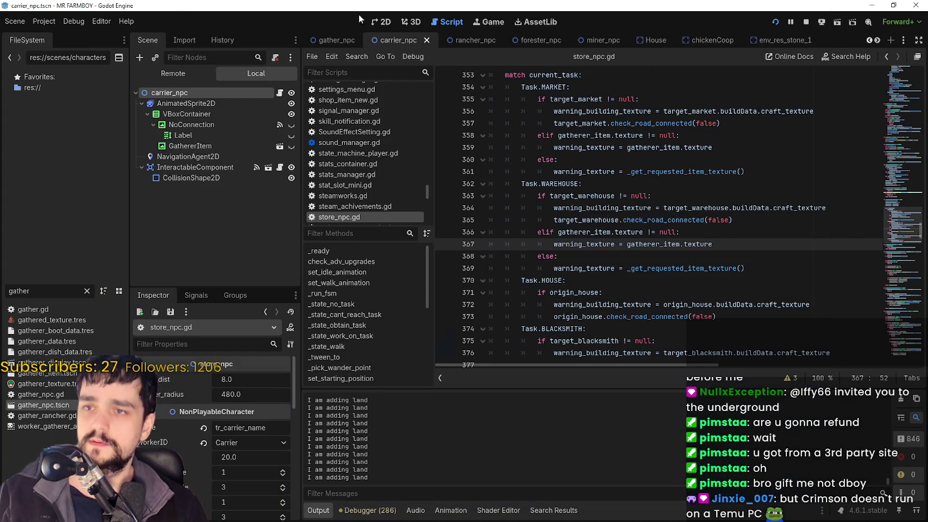
Switch to the running debug game and stop it with F8.
{"action": "key", "text": "alt+Tab"}
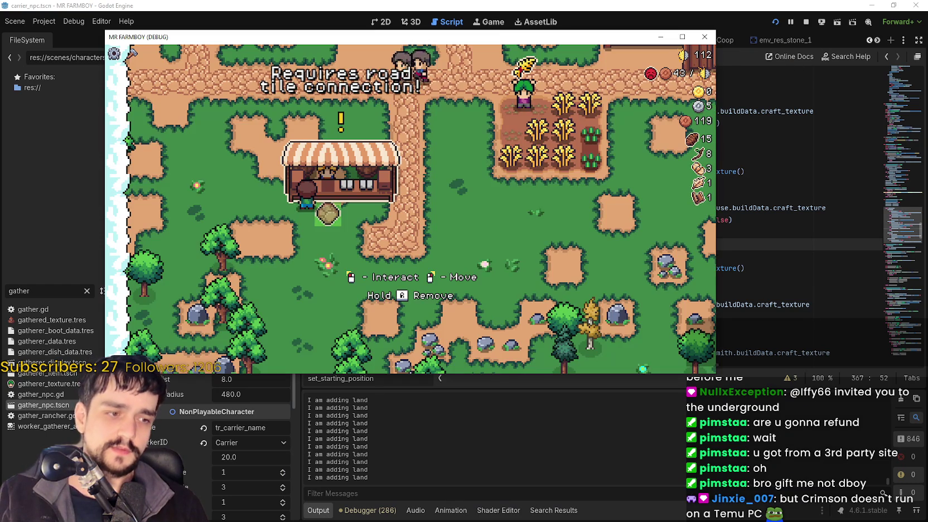
{"action": "key", "text": "Escape"}
{"action": "key", "text": "Escape"}
{"action": "key", "text": "F8"}
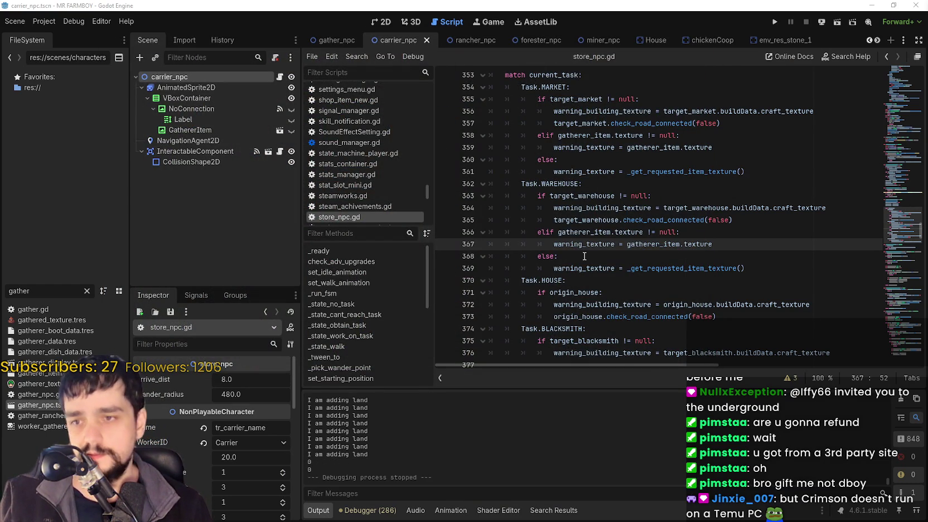
Go to line 368 of store_npc.gd, then switch to the carrier_npc scene's 2D view.
{"action": "left_click", "coordinate": [585, 256]}
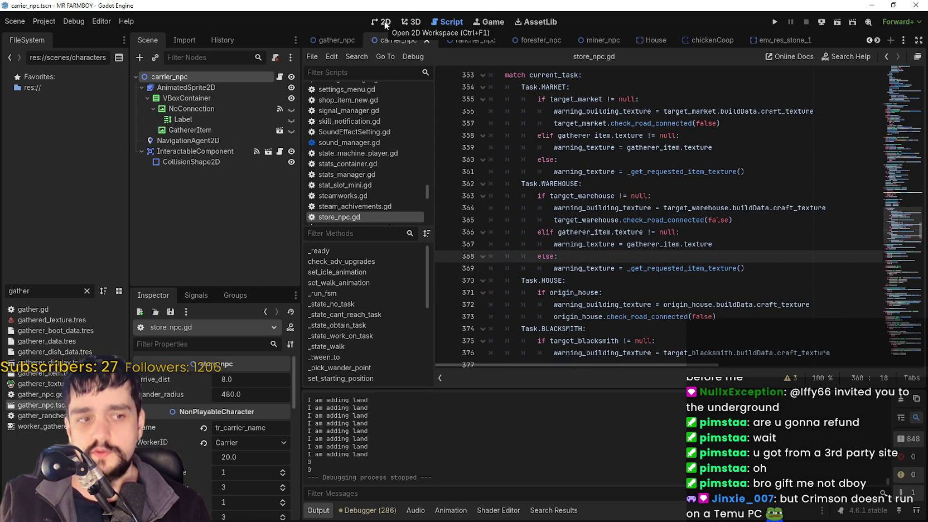
{"action": "left_click", "coordinate": [386, 24]}
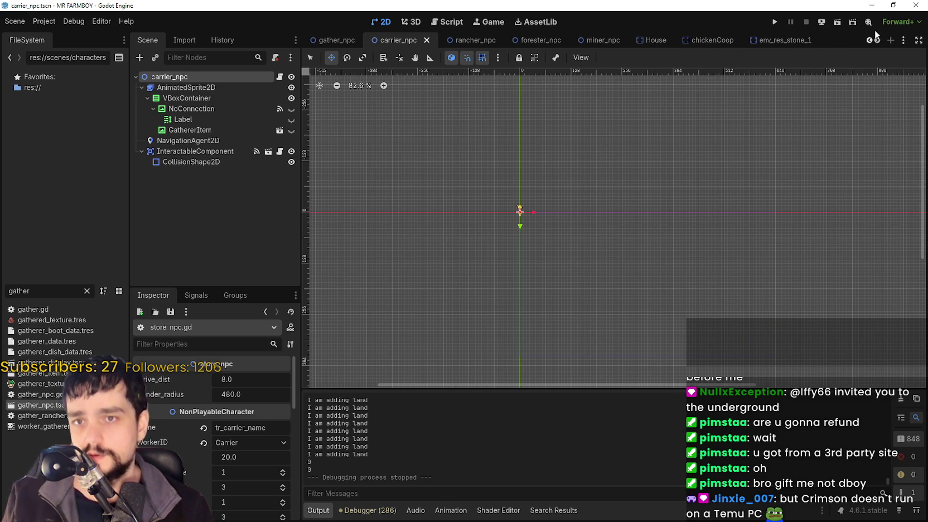
{"action": "left_click", "coordinate": [868, 47]}
Filter the FileSystem for 'mar' and open the Market_1.tscn scene.
{"action": "left_click", "coordinate": [868, 43]}
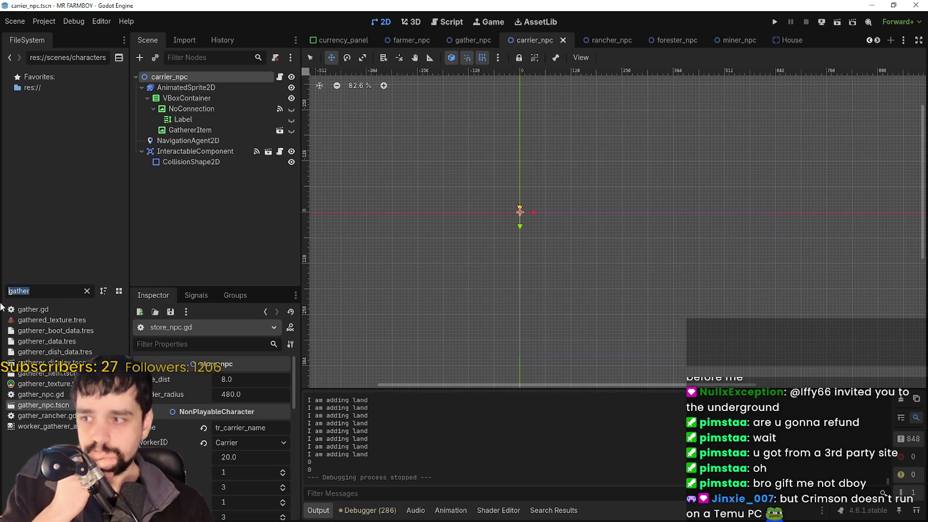
{"action": "type", "text": "mar"}
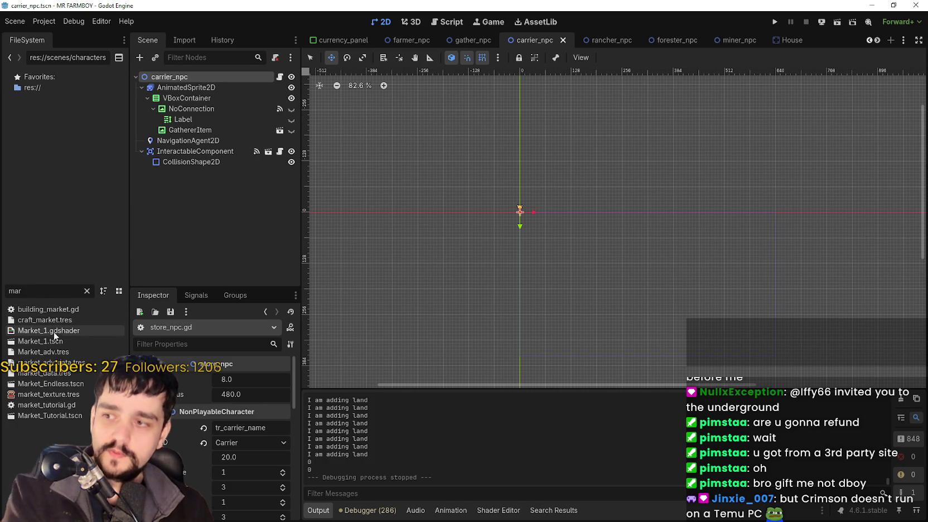
{"action": "double_click", "coordinate": [66, 343]}
{"action": "scroll", "scroll_direction": "up", "scroll_amount": 3}
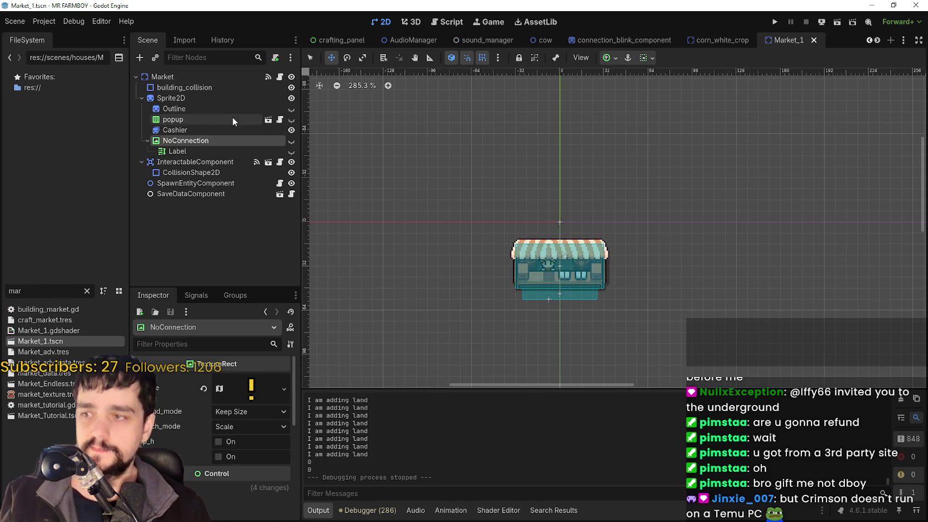
Preview the NoConnection warning by toggling its visibility, leave it hidden, and save Market_1.tscn.
{"action": "left_click", "coordinate": [291, 140]}
{"action": "scroll", "scroll_direction": "up", "scroll_amount": 3}
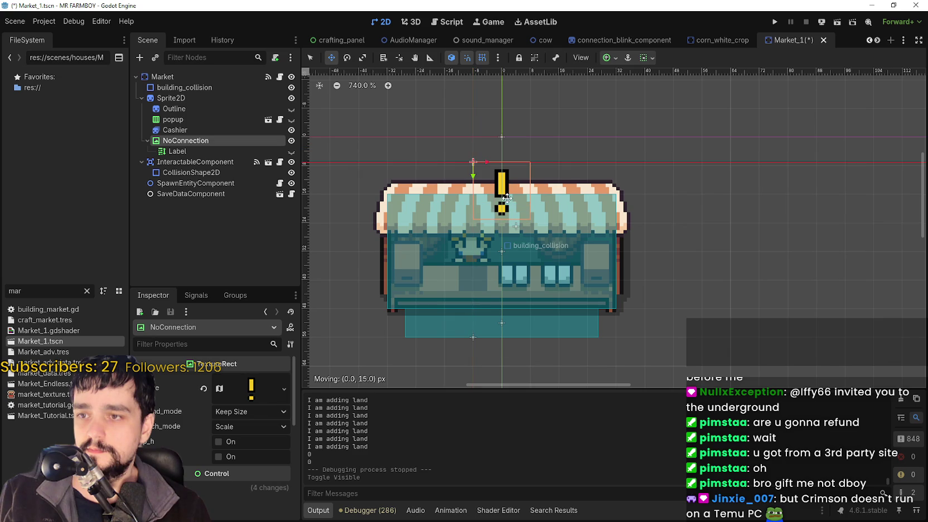
{"action": "scroll", "scroll_direction": "down", "scroll_amount": 3}
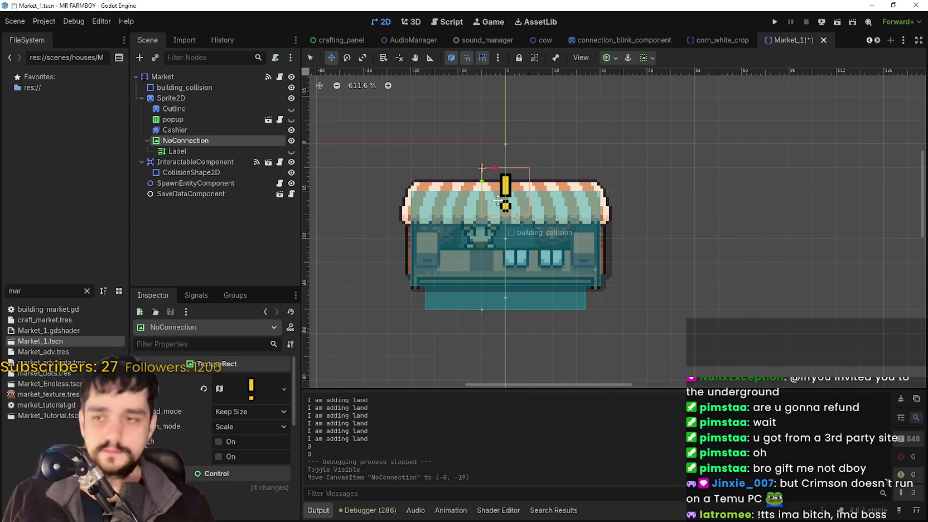
{"action": "left_click", "coordinate": [291, 141]}
{"action": "left_click", "coordinate": [291, 151]}
{"action": "left_click", "coordinate": [292, 151]}
{"action": "left_click", "coordinate": [291, 141]}
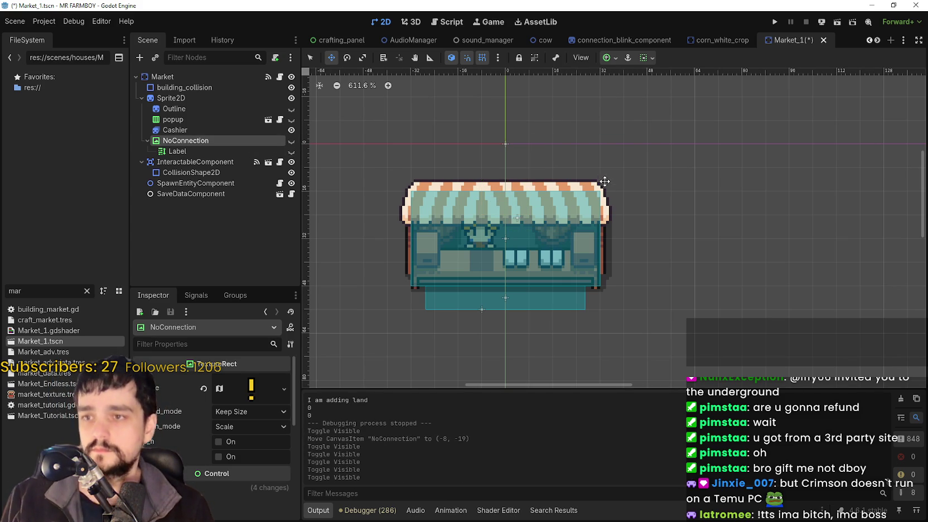
{"action": "key", "text": "ctrl+s"}
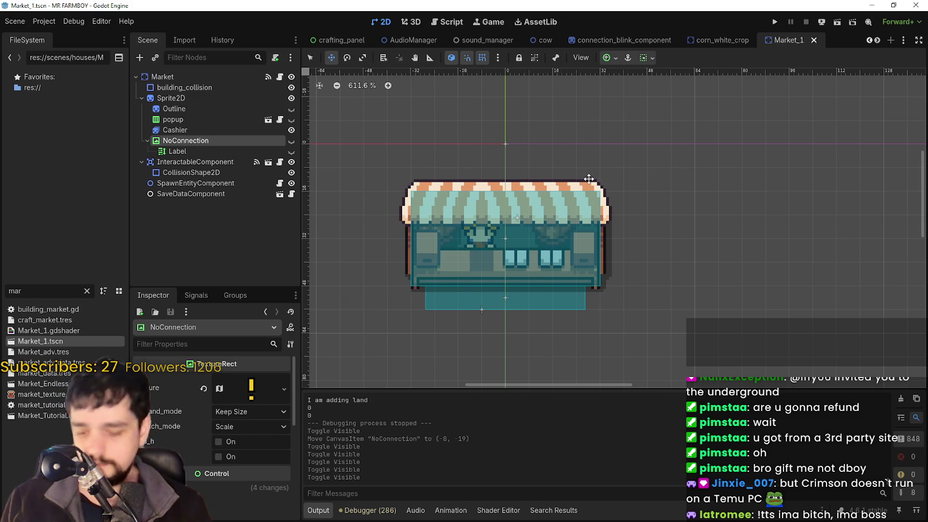
{"action": "scroll", "scroll_direction": "down", "scroll_amount": 3}
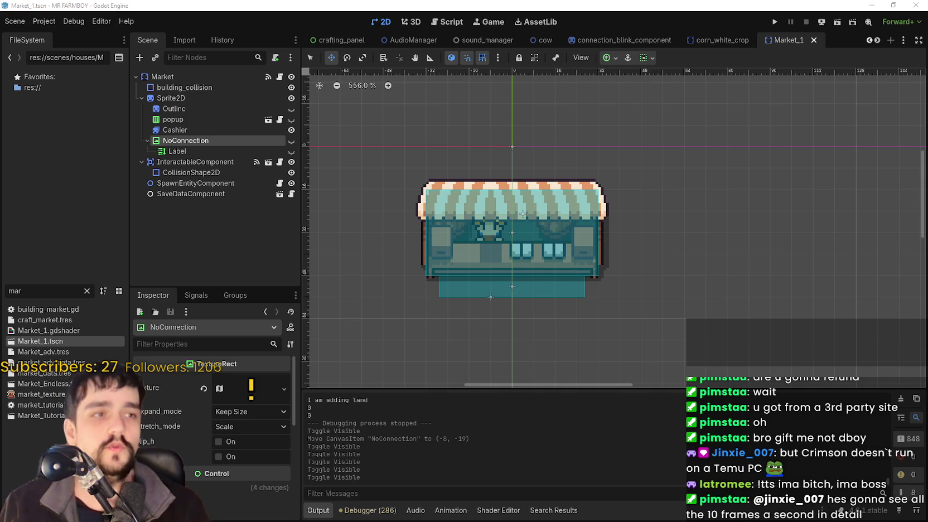
{"action": "key", "text": "alt+Tab"}
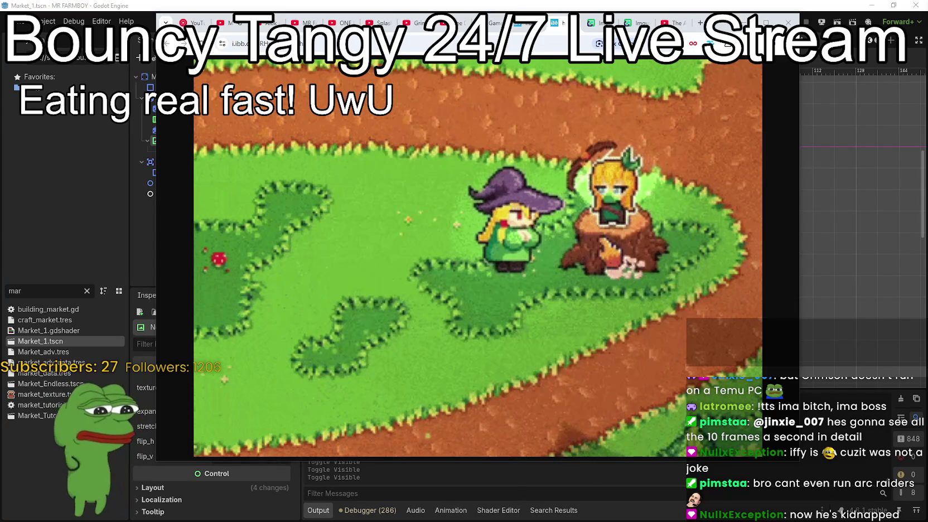
Walk the witch repeatedly with WASD between the bottom path and the stump in a loop.
{"action": "key", "text": "a"}
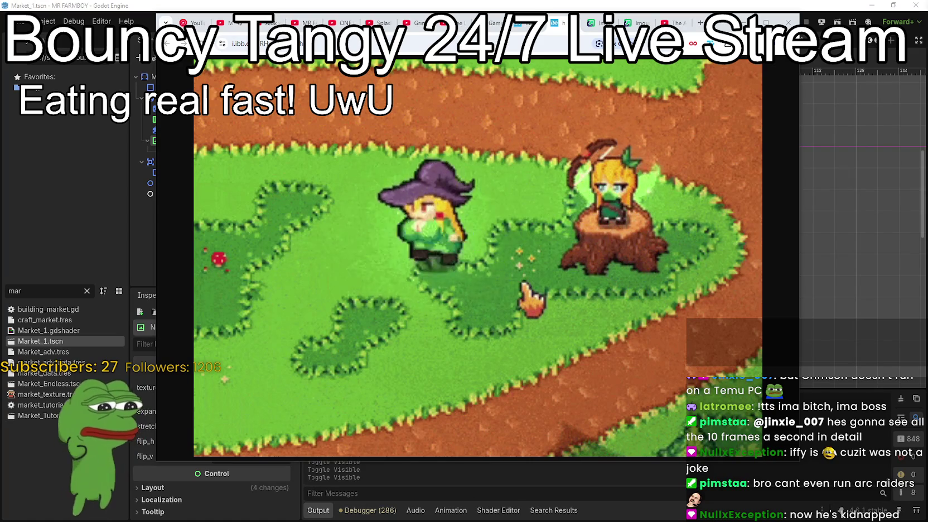
{"action": "key", "text": "s"}
{"action": "key", "text": "d"}
{"action": "key", "text": "d"}
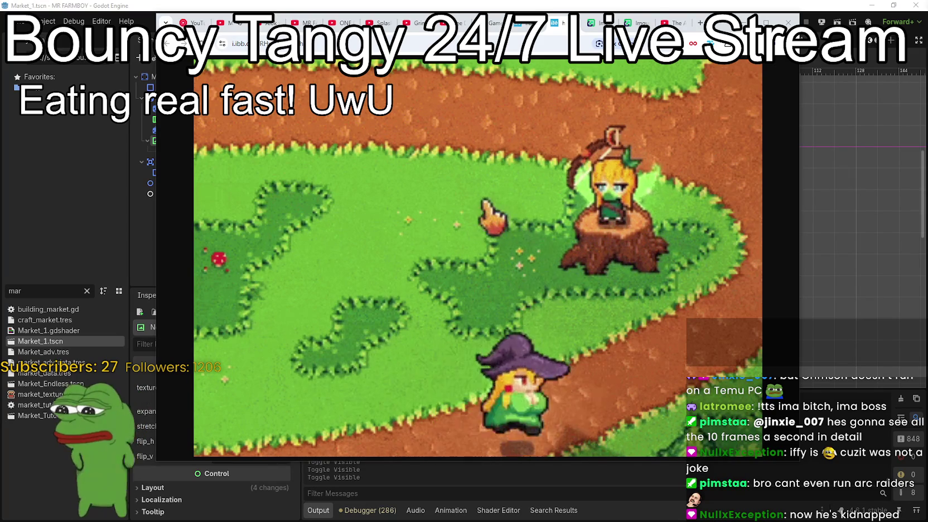
{"action": "key", "text": "w"}
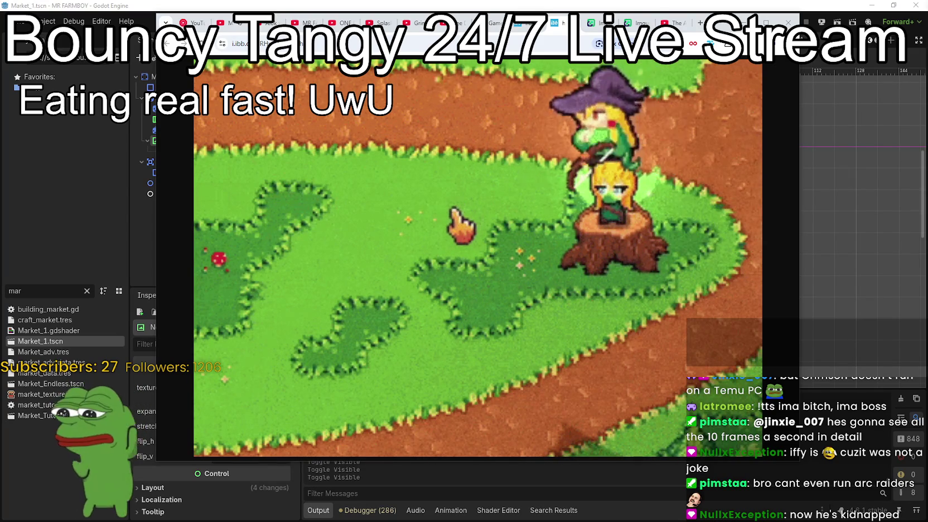
{"action": "key", "text": "s"}
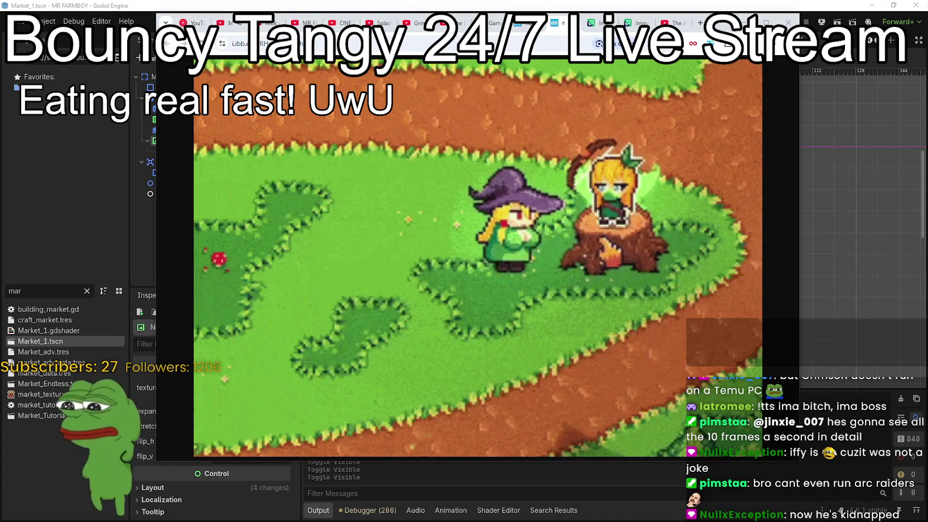
{"action": "key", "text": "a"}
{"action": "key", "text": "s"}
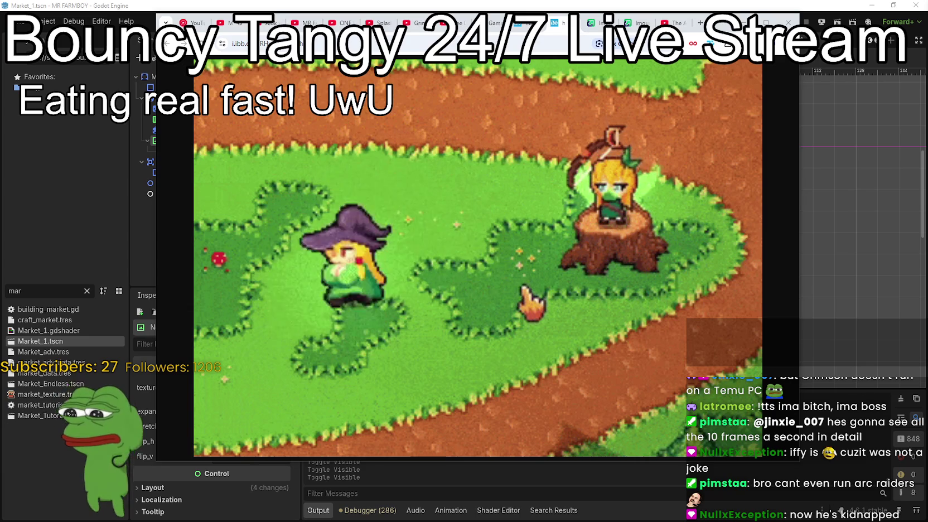
{"action": "key", "text": "d"}
{"action": "key", "text": "w"}
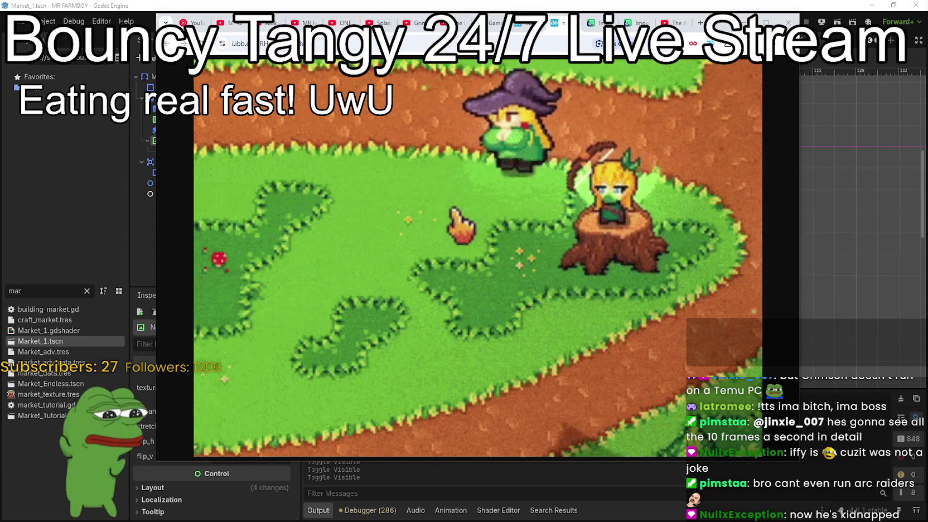
{"action": "key", "text": "s"}
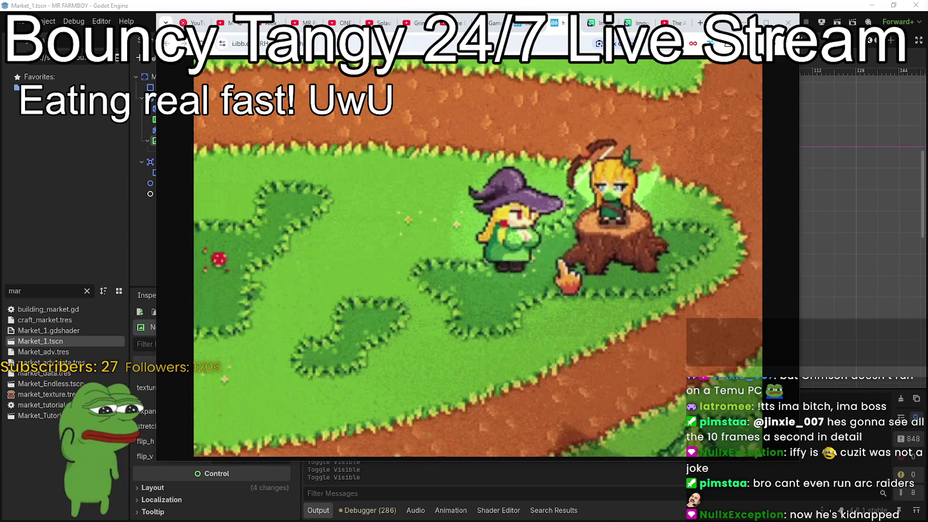
{"action": "key", "text": "a"}
{"action": "key", "text": "s"}
{"action": "key", "text": "d"}
{"action": "key", "text": "d"}
{"action": "key", "text": "w"}
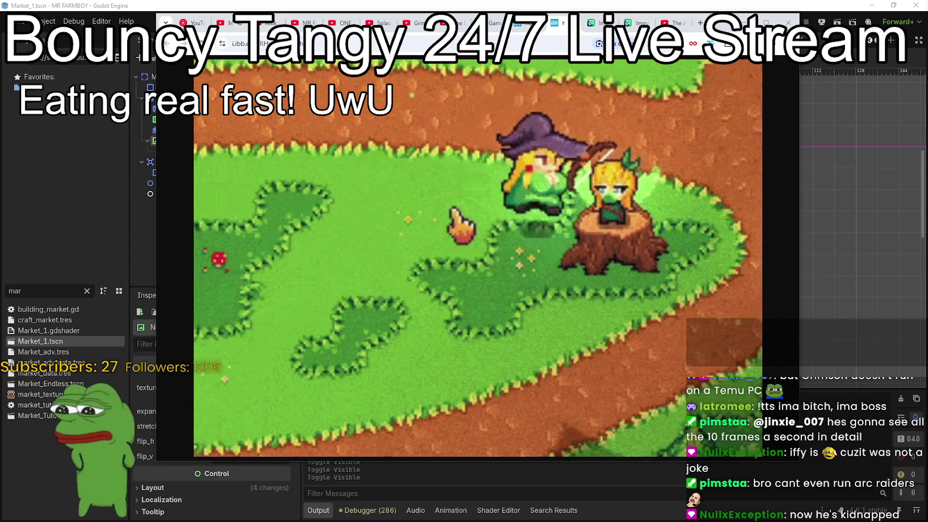
{"action": "key", "text": "s"}
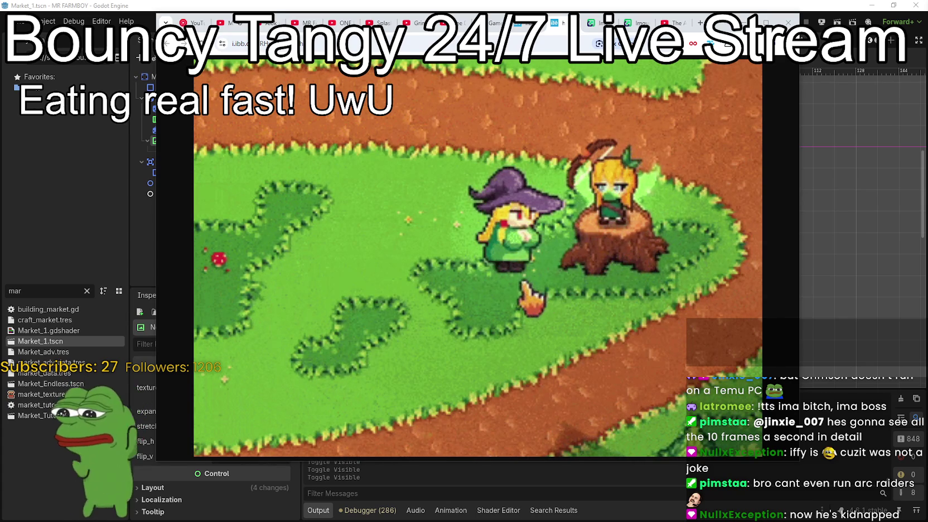
{"action": "key", "text": "a"}
{"action": "key", "text": "s"}
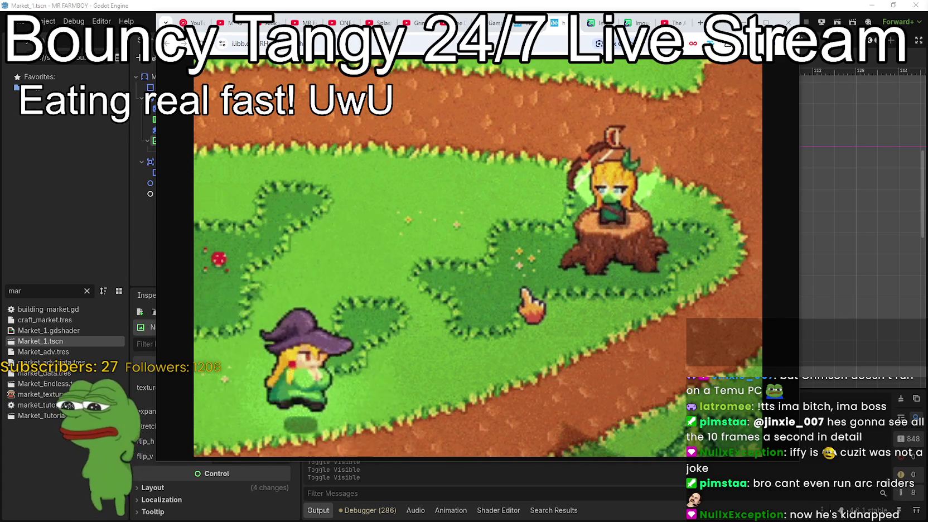
{"action": "key", "text": "d"}
{"action": "key", "text": "d"}
{"action": "key", "text": "w"}
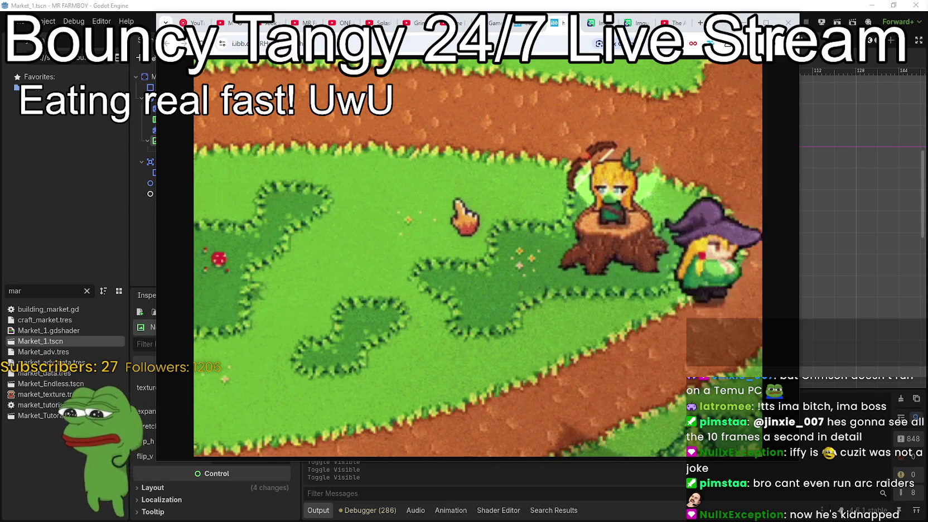
{"action": "key", "text": "s"}
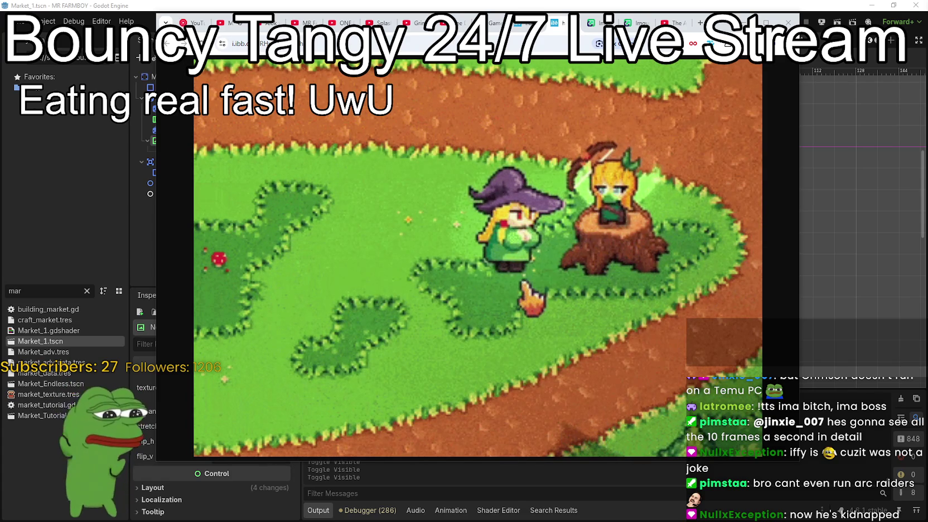
{"action": "key", "text": "a"}
{"action": "key", "text": "s"}
{"action": "key", "text": "d"}
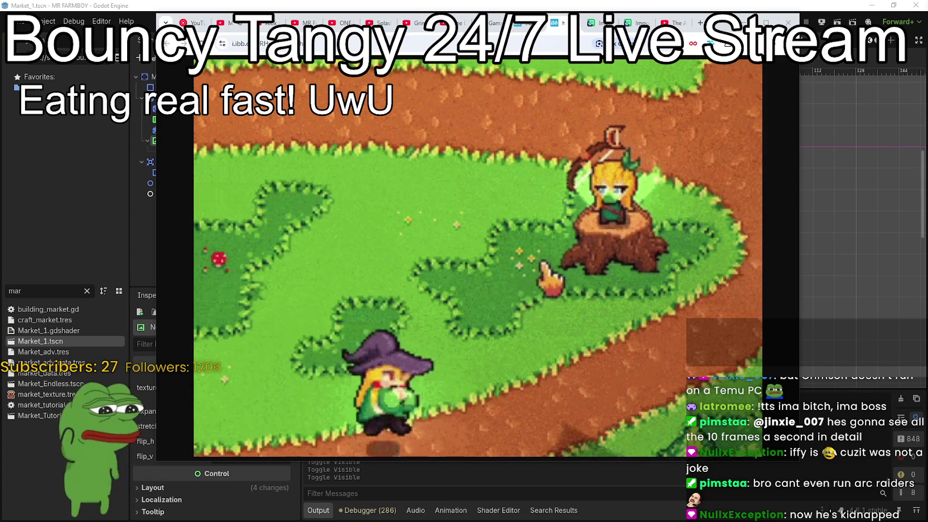
{"action": "key", "text": "d"}
{"action": "key", "text": "w"}
{"action": "key", "text": "a"}
{"action": "key", "text": "w"}
{"action": "key", "text": "s"}
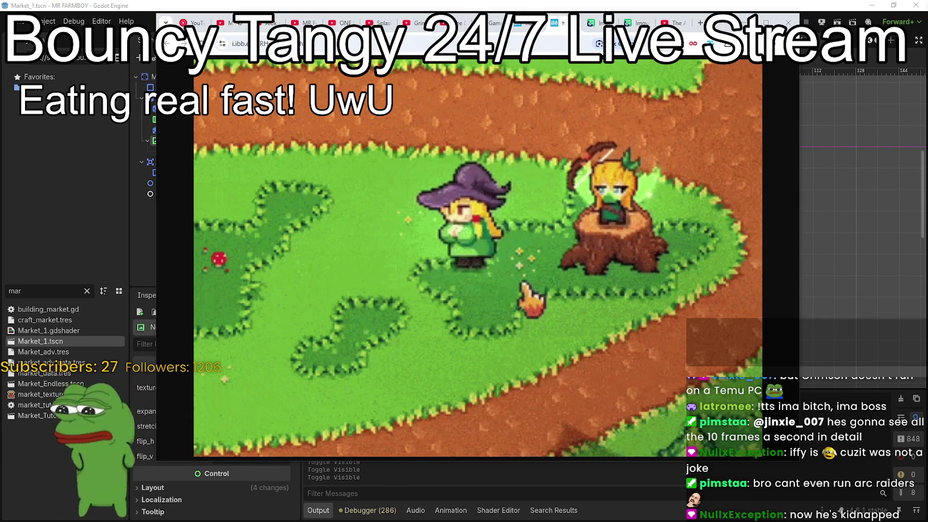
{"action": "key", "text": "a"}
{"action": "key", "text": "s"}
{"action": "key", "text": "d"}
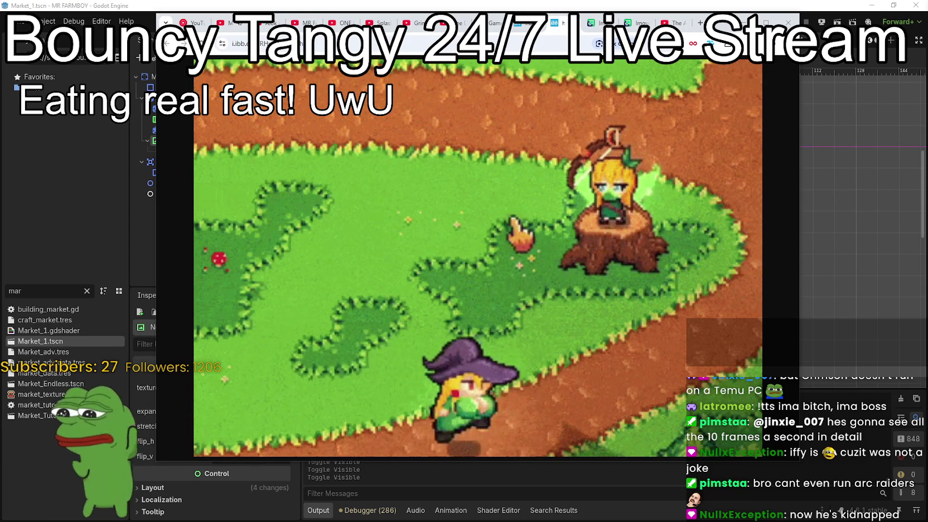
{"action": "key", "text": "d"}
{"action": "key", "text": "w"}
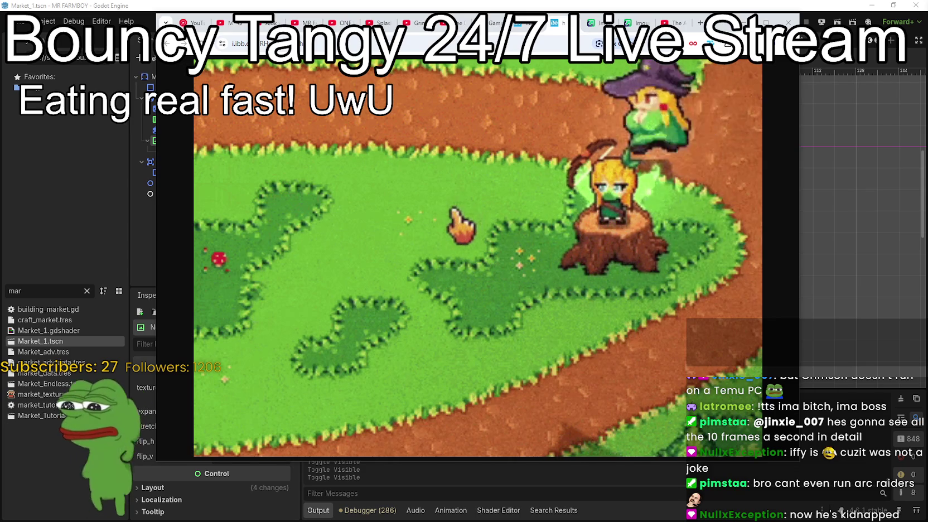
{"action": "key", "text": "s"}
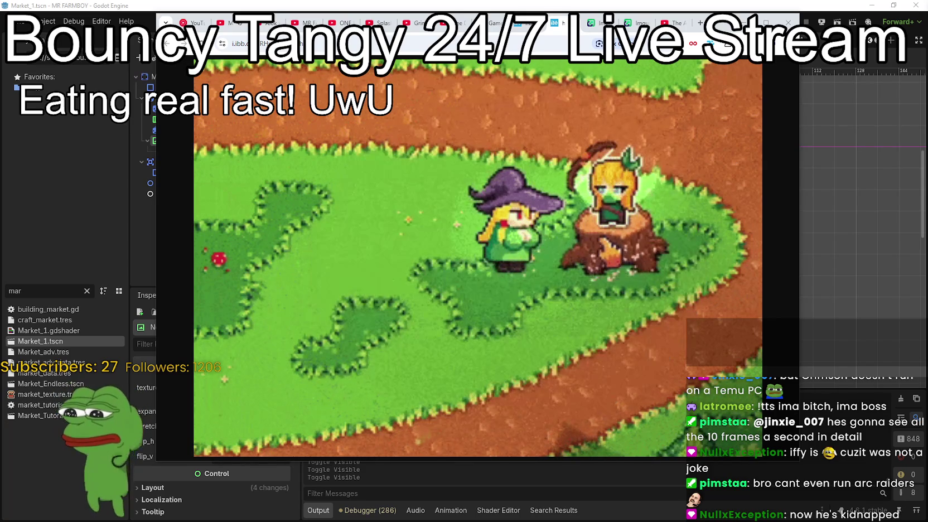
{"action": "key", "text": "a"}
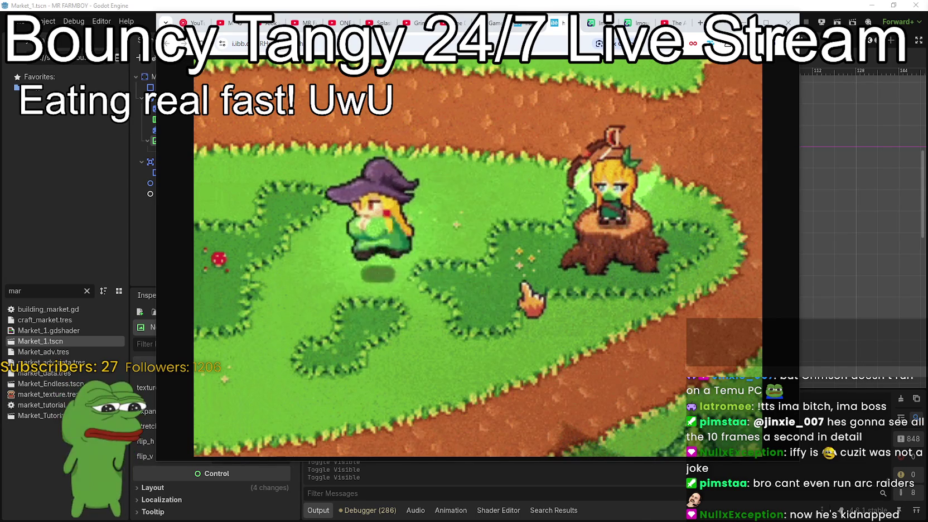
{"action": "key", "text": "s"}
{"action": "key", "text": "d"}
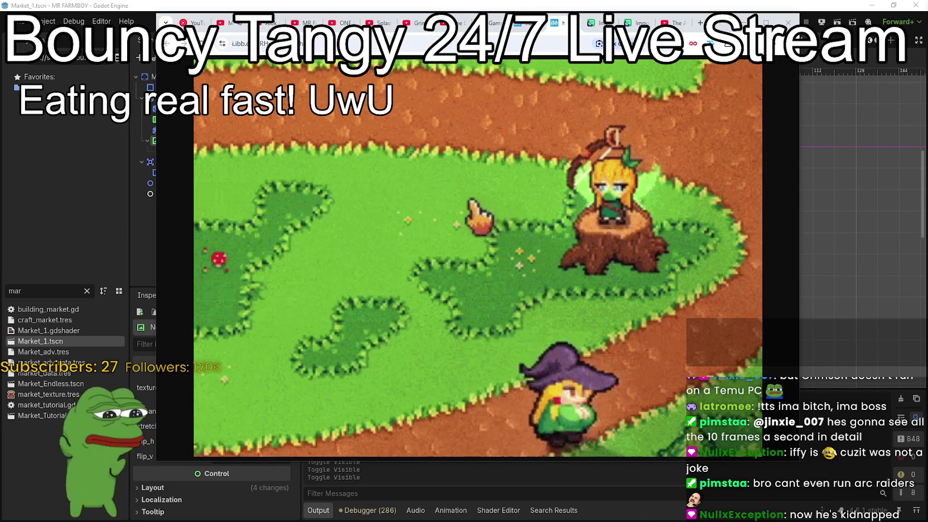
{"action": "key", "text": "w"}
{"action": "key", "text": "w"}
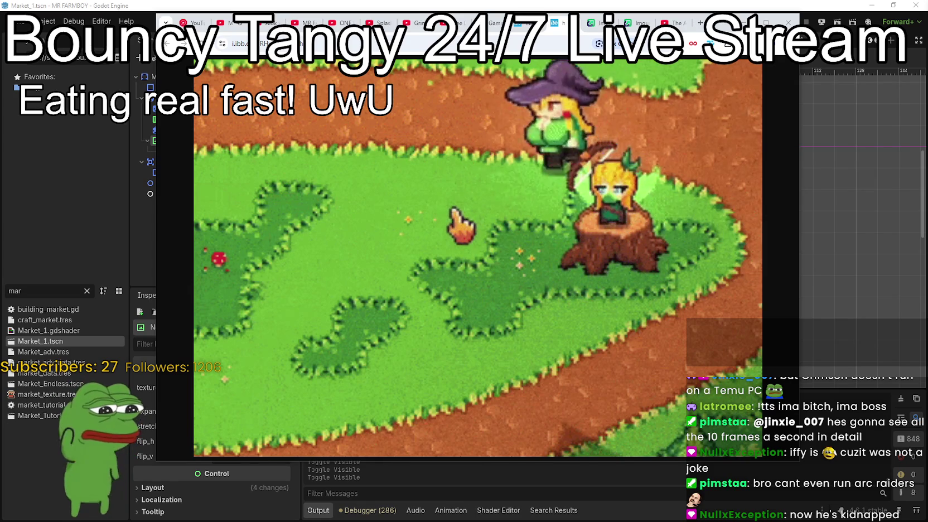
{"action": "key", "text": "s"}
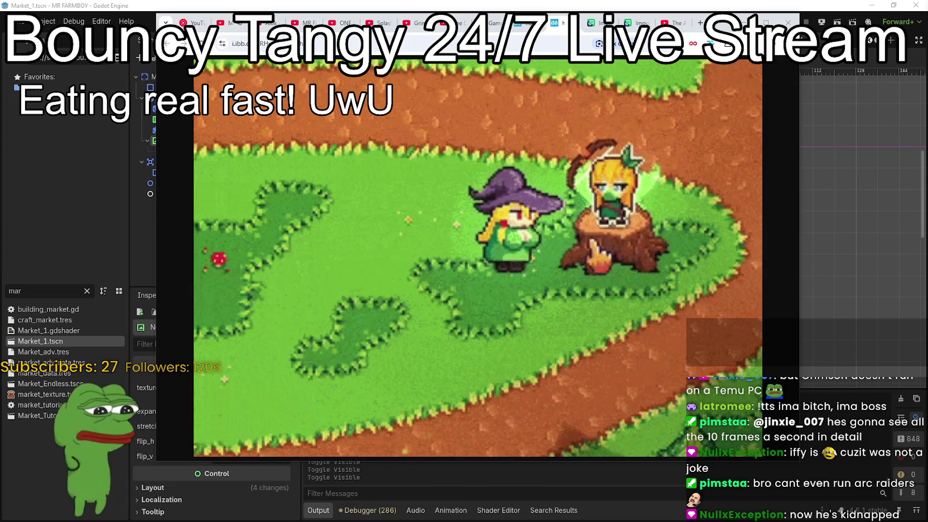
{"action": "key", "text": "s"}
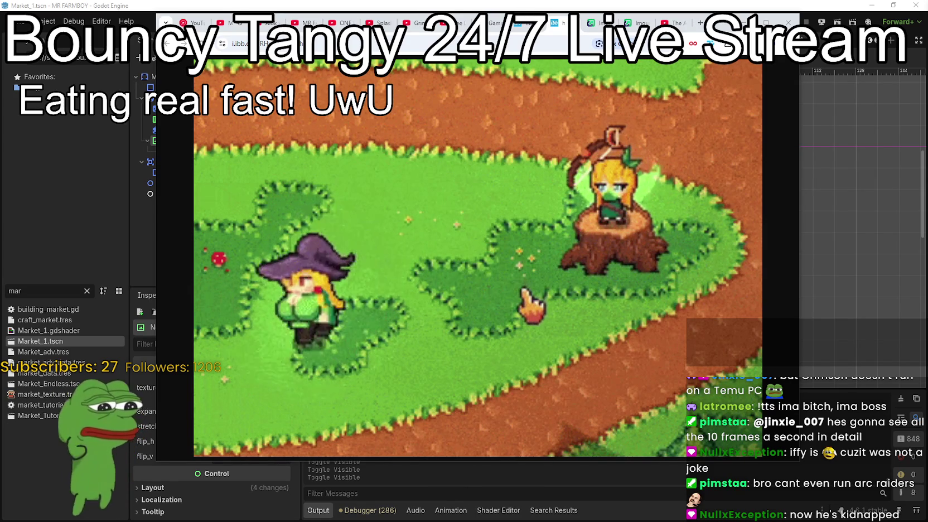
{"action": "key", "text": "d"}
{"action": "key", "text": "d"}
{"action": "key", "text": "w"}
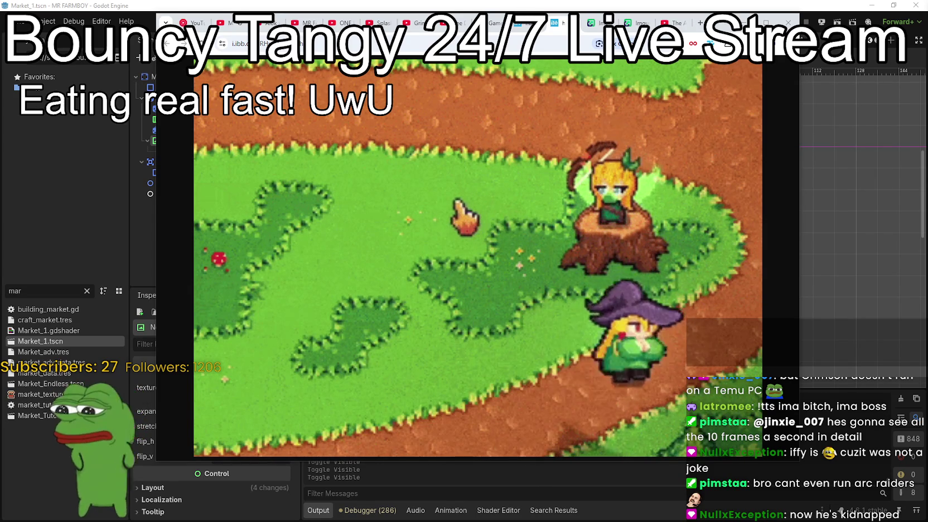
{"action": "key", "text": "s"}
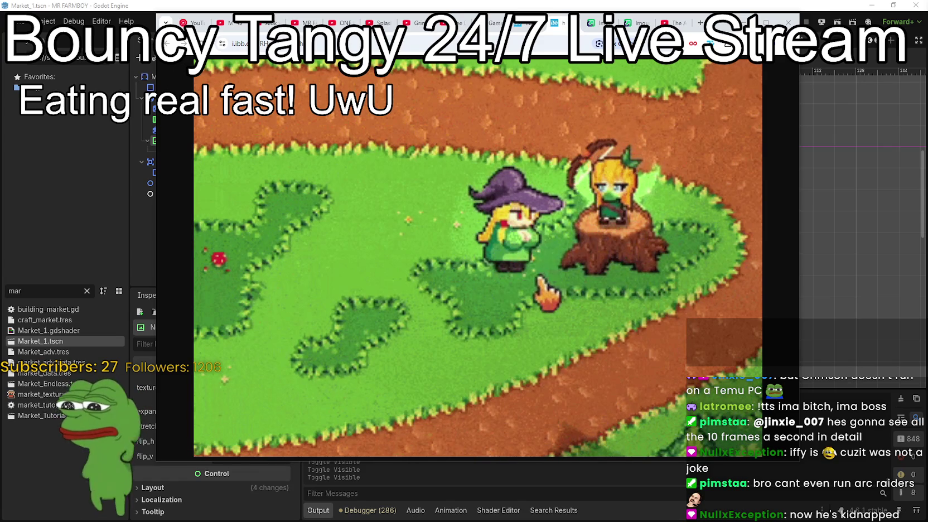
{"action": "key", "text": "a"}
{"action": "key", "text": "s"}
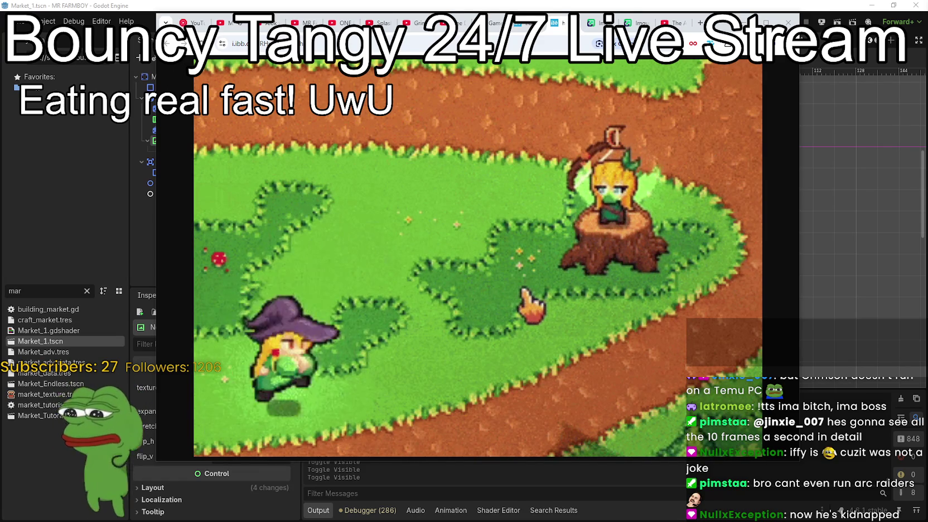
{"action": "key", "text": "d"}
{"action": "key", "text": "d"}
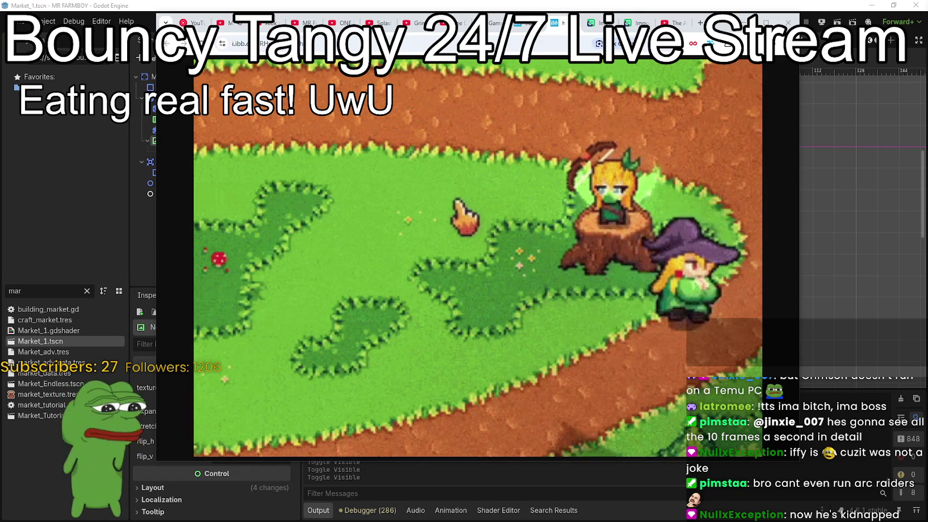
{"action": "key", "text": "s"}
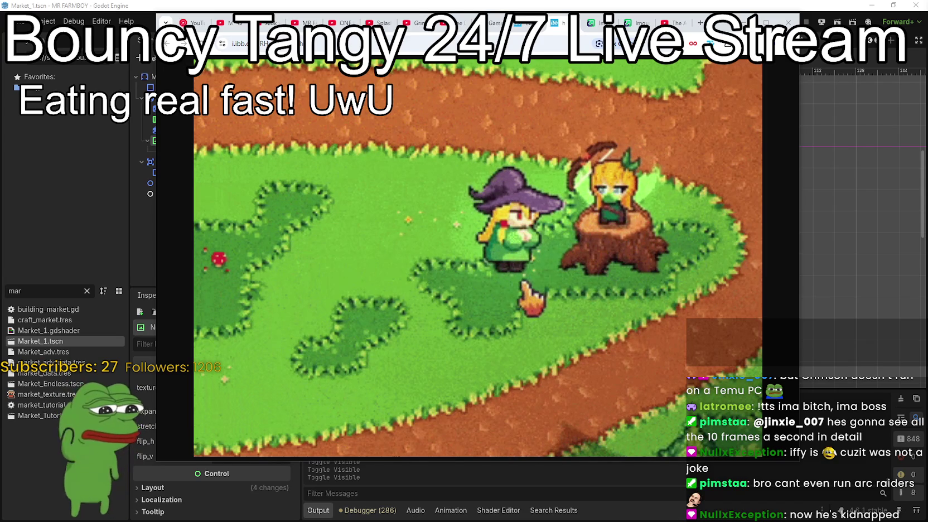
{"action": "key", "text": "a"}
{"action": "key", "text": "s"}
{"action": "key", "text": "d"}
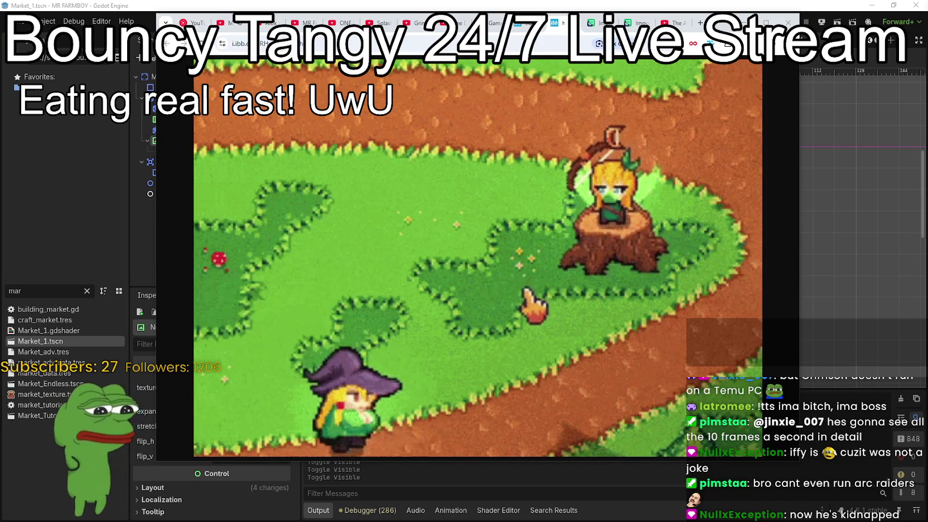
{"action": "key", "text": "d"}
{"action": "key", "text": "w"}
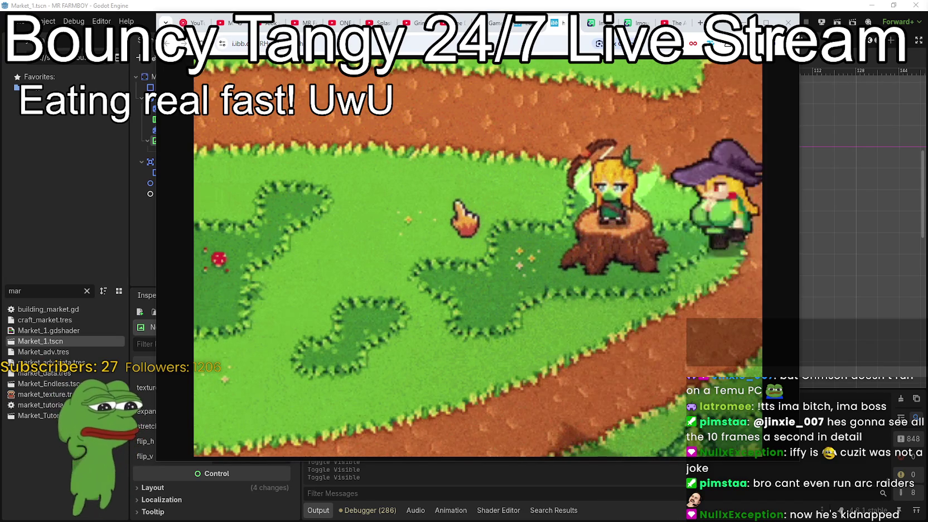
{"action": "key", "text": "s"}
{"action": "key", "text": "d"}
{"action": "key", "text": "w"}
{"action": "key", "text": "w"}
{"action": "key", "text": "d"}
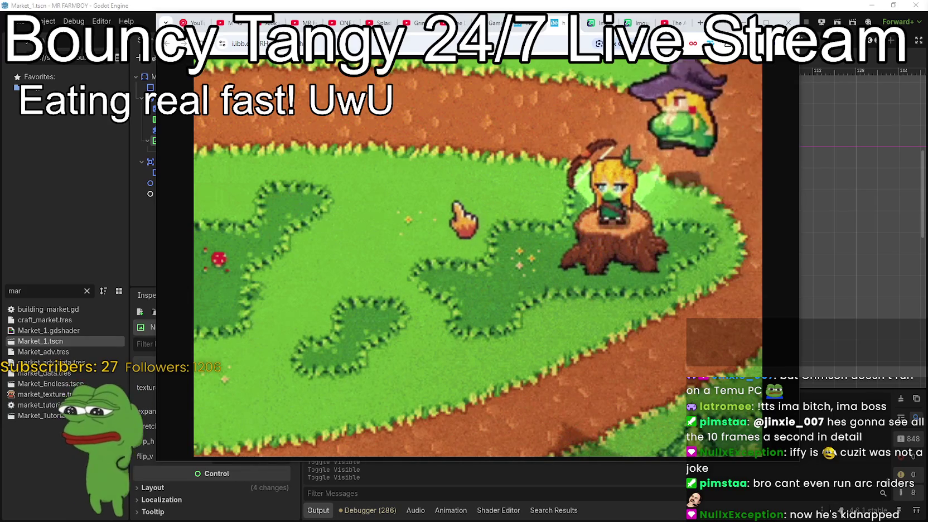
{"action": "key", "text": "s"}
{"action": "key", "text": "d"}
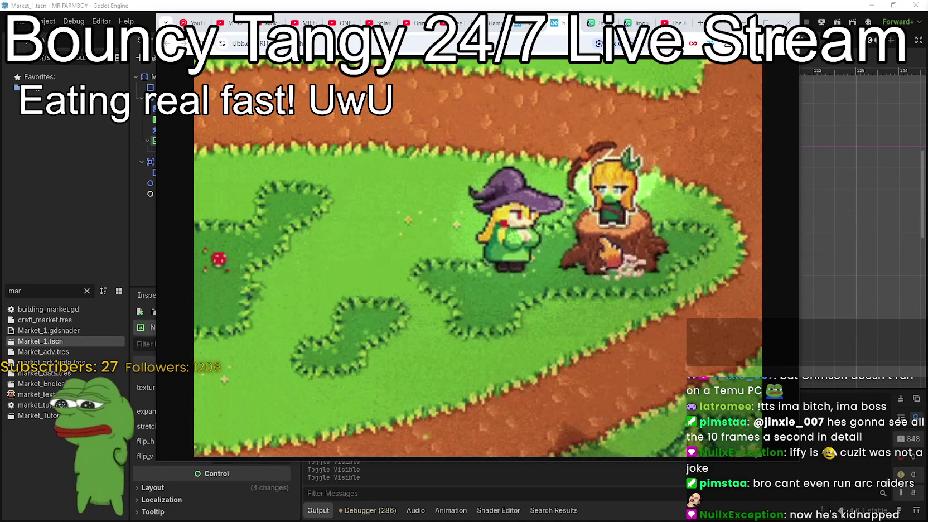
{"action": "key", "text": "a"}
{"action": "key", "text": "s"}
{"action": "key", "text": "d"}
{"action": "key", "text": "d"}
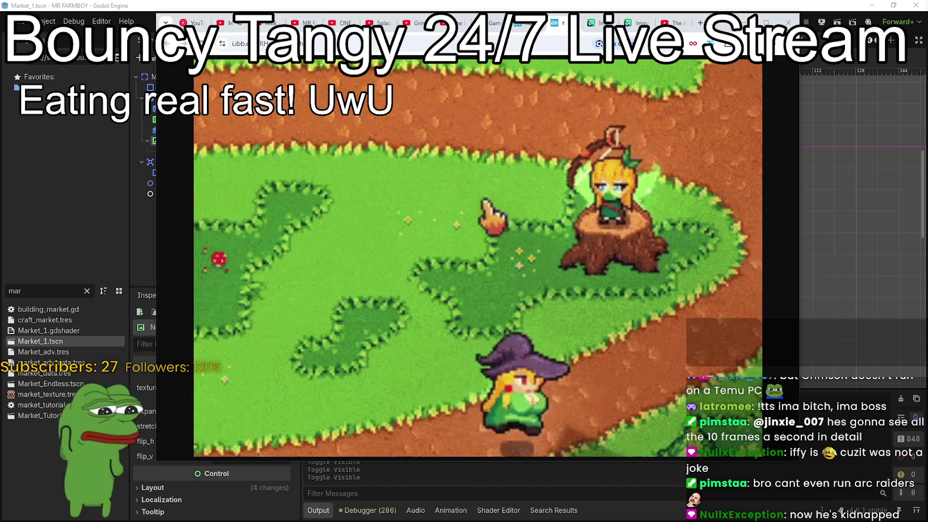
{"action": "key", "text": "w"}
{"action": "key", "text": "a"}
{"action": "key", "text": "s"}
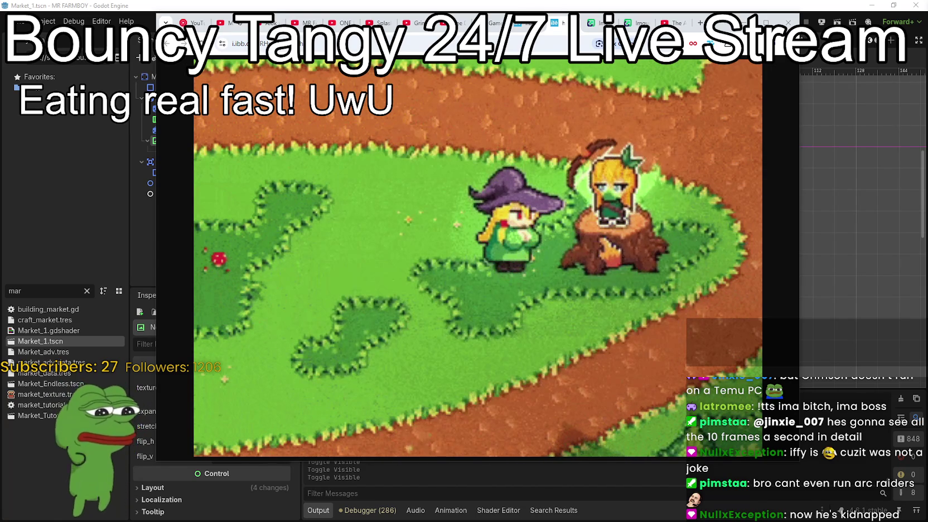
{"action": "key", "text": "s"}
{"action": "key", "text": "a"}
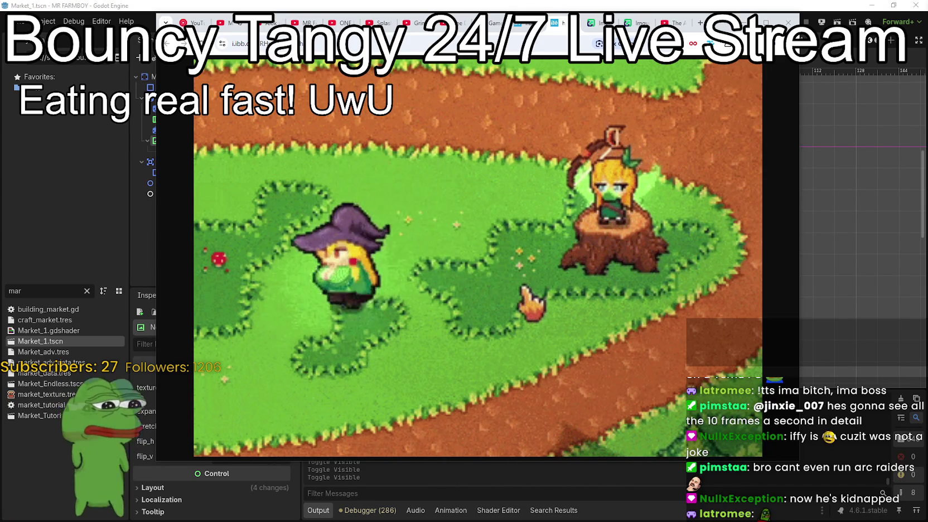
{"action": "key", "text": "d"}
{"action": "key", "text": "d"}
{"action": "key", "text": "w"}
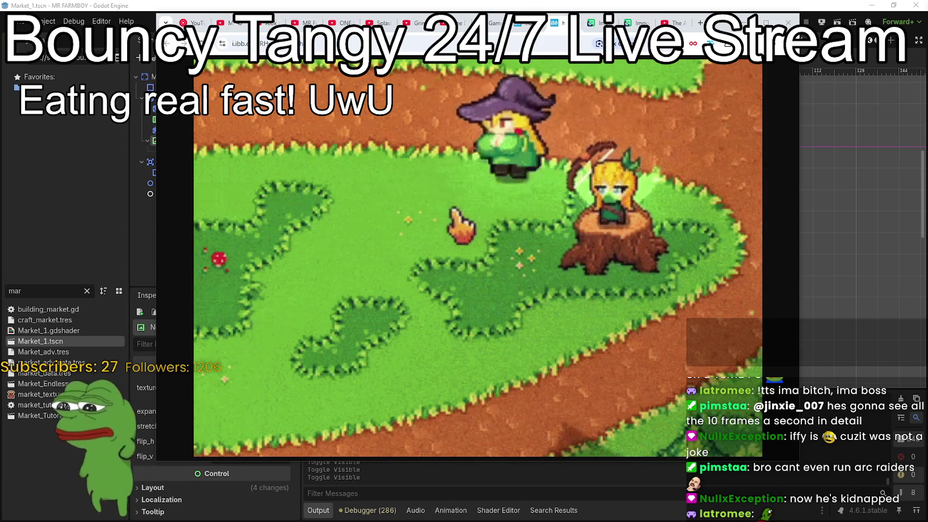
{"action": "key", "text": "s"}
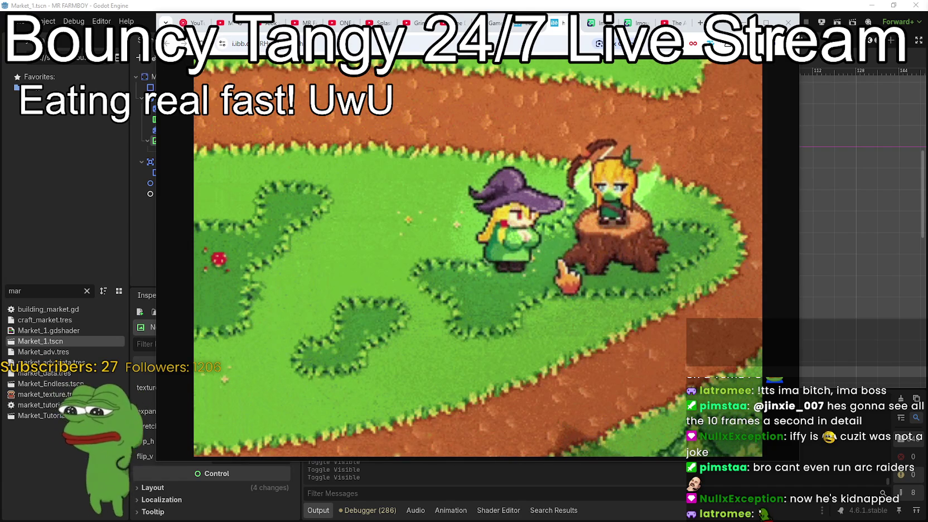
{"action": "key", "text": "a"}
{"action": "key", "text": "s"}
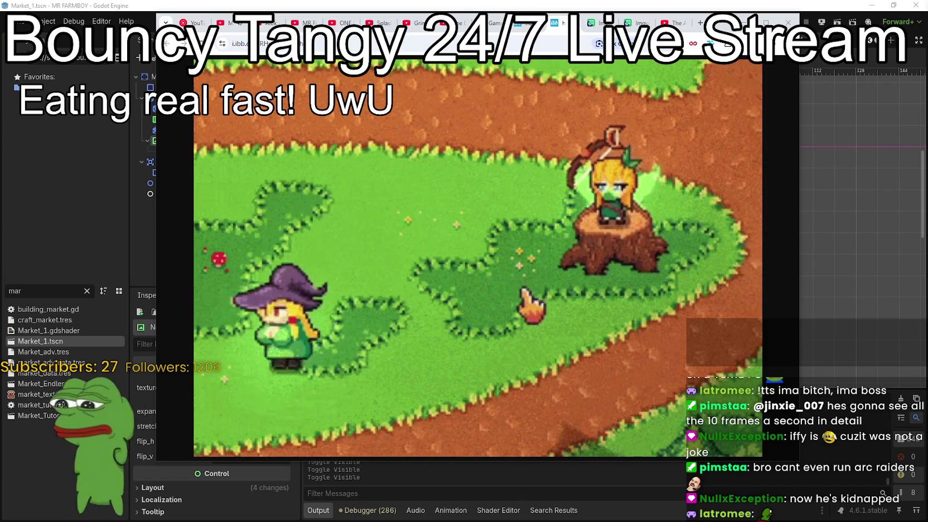
{"action": "key", "text": "d"}
{"action": "key", "text": "w"}
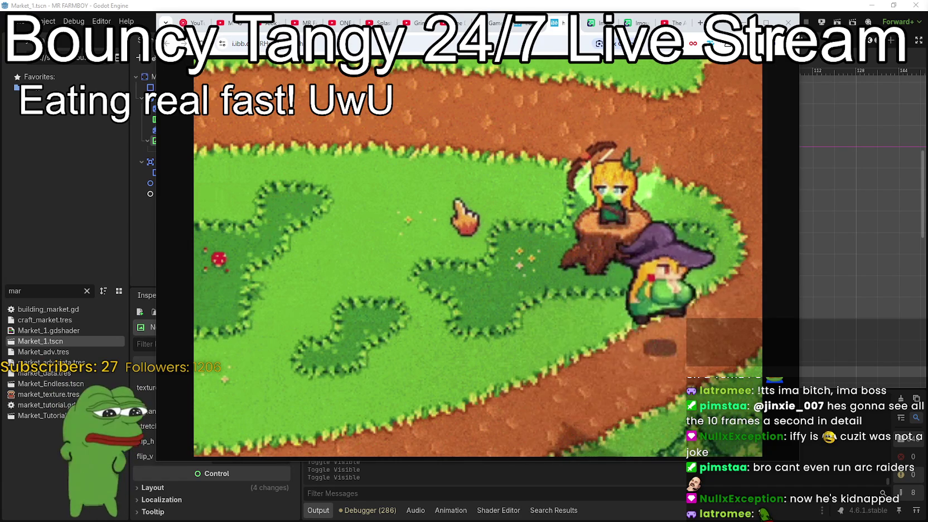
{"action": "key", "text": "s"}
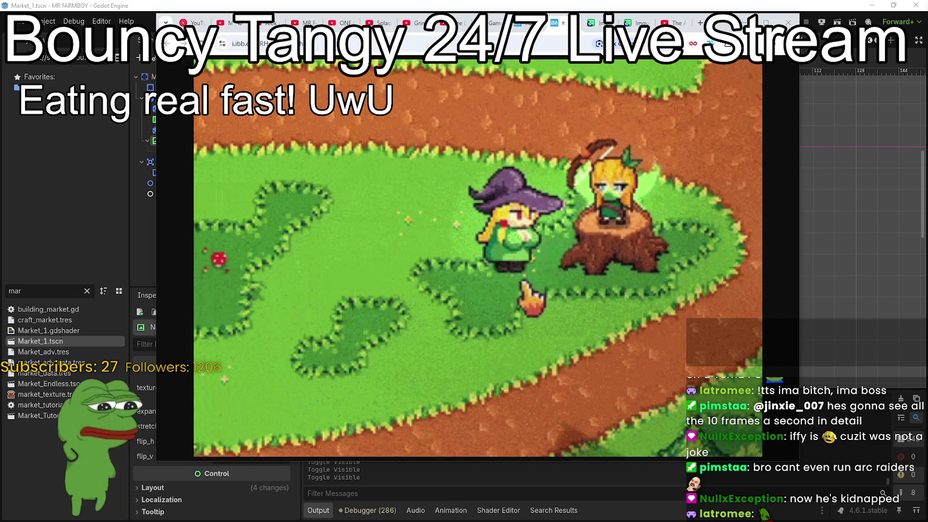
{"action": "key", "text": "a"}
{"action": "key", "text": "s"}
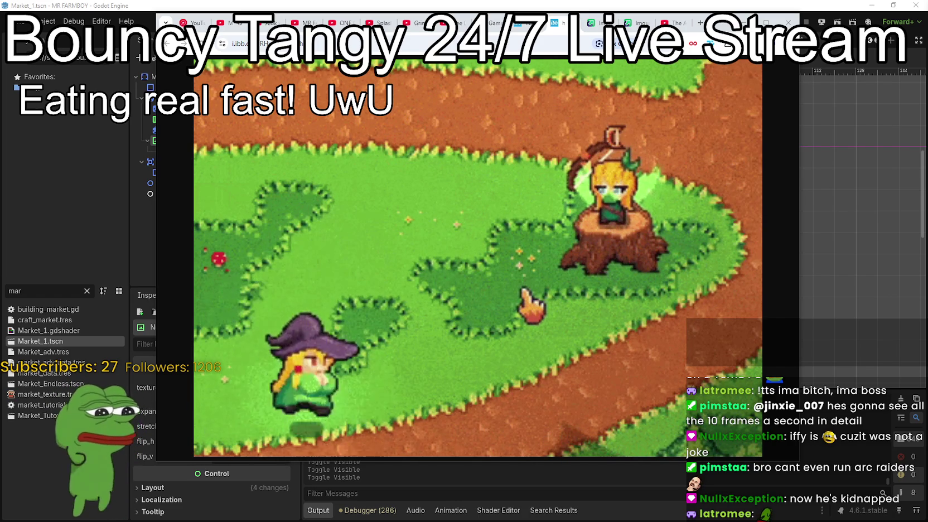
{"action": "key", "text": "d"}
{"action": "key", "text": "w"}
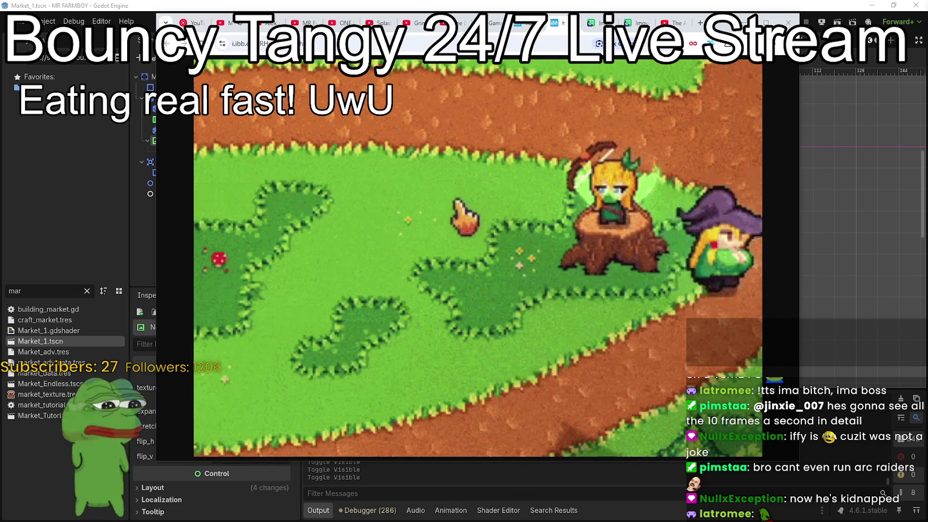
{"action": "key", "text": "s"}
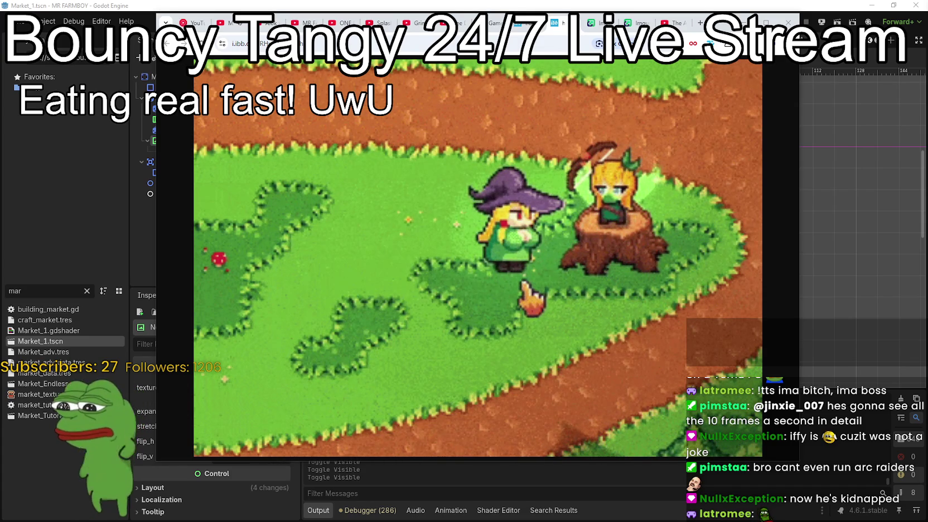
{"action": "key", "text": "a"}
{"action": "key", "text": "s"}
{"action": "key", "text": "d"}
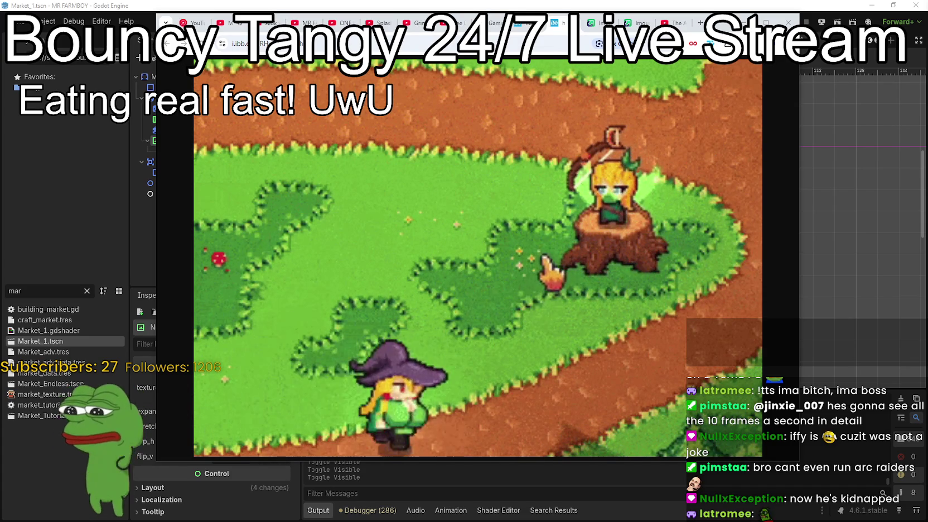
{"action": "key", "text": "w"}
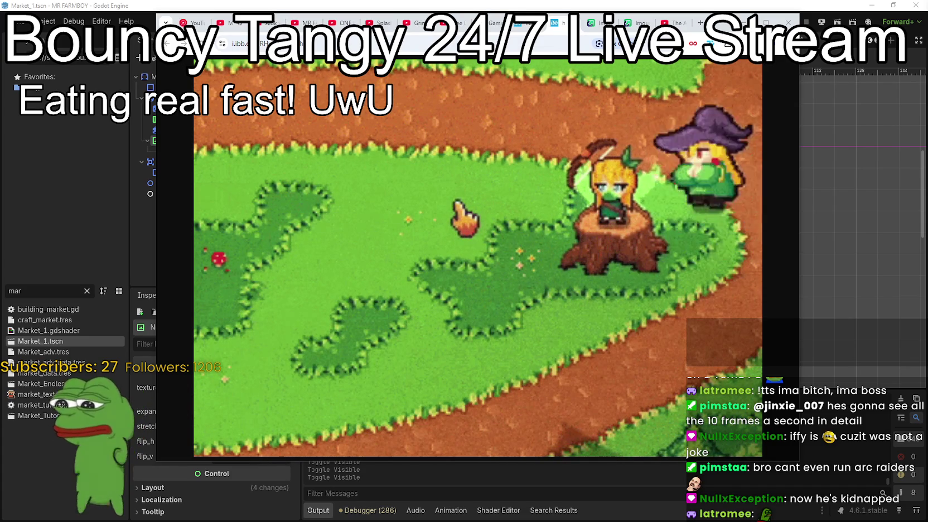
{"action": "key", "text": "a"}
{"action": "key", "text": "s"}
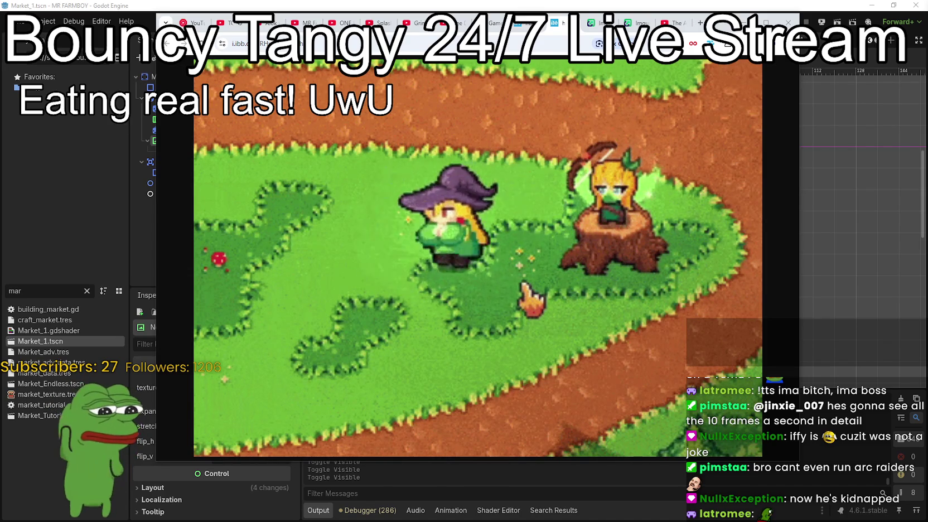
{"action": "key", "text": "a"}
{"action": "key", "text": "s"}
{"action": "key", "text": "d"}
{"action": "key", "text": "d"}
{"action": "key", "text": "w"}
{"action": "key", "text": "a"}
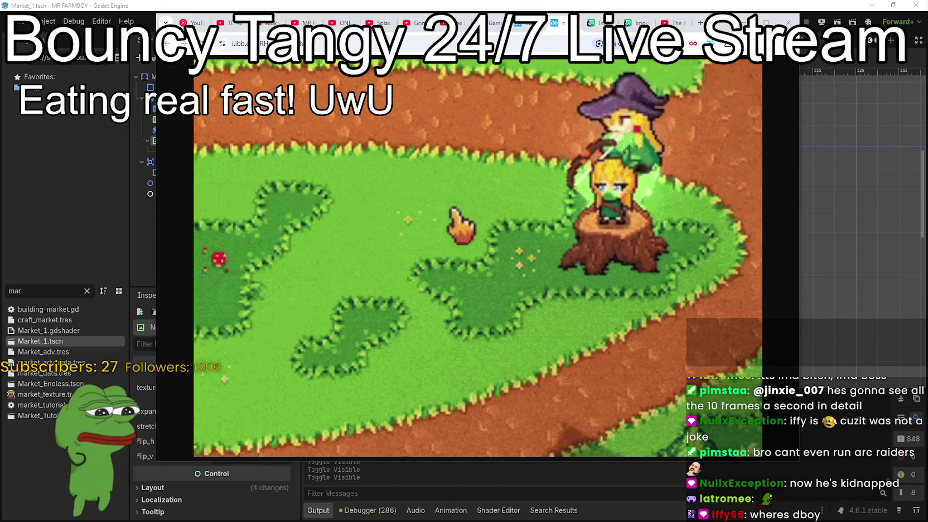
{"action": "key", "text": "s"}
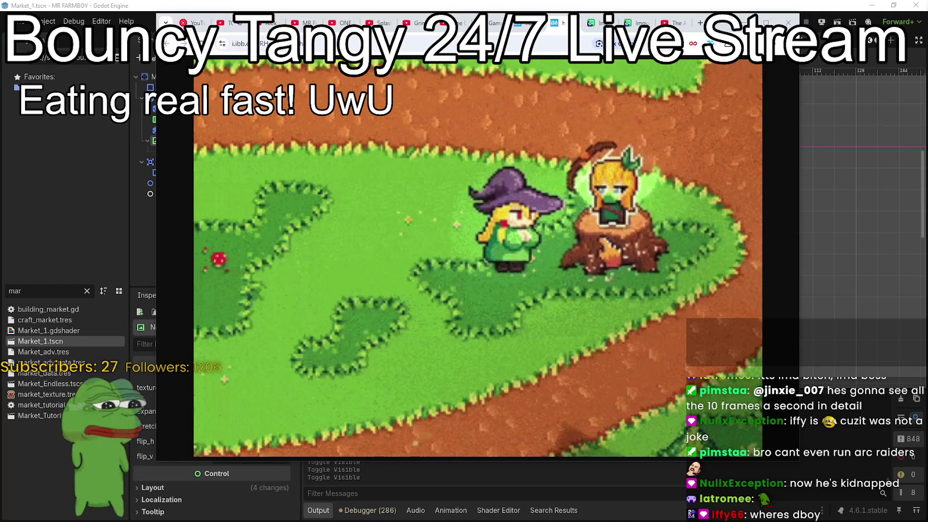
{"action": "key", "text": "a"}
{"action": "key", "text": "s"}
{"action": "key", "text": "d"}
{"action": "key", "text": "w"}
{"action": "key", "text": "w"}
{"action": "key", "text": "s"}
{"action": "key", "text": "a"}
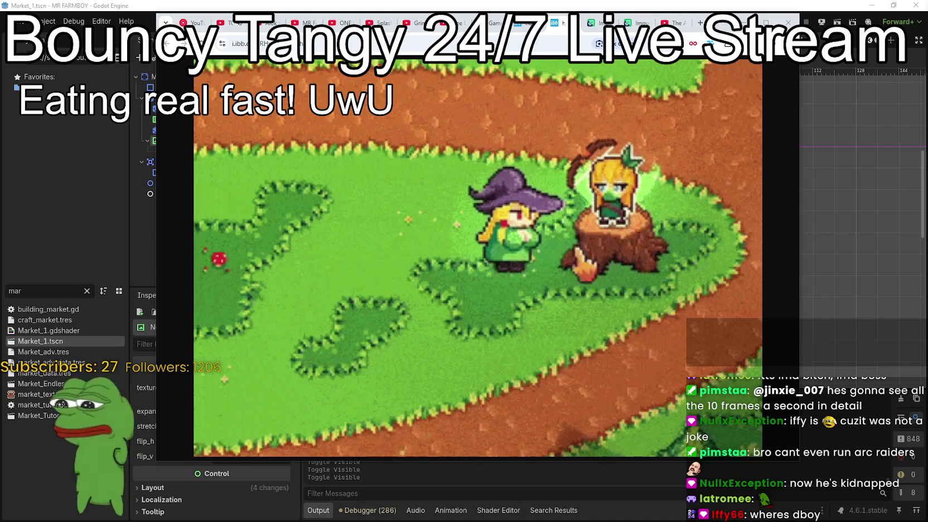
{"action": "key", "text": "a"}
{"action": "key", "text": "s"}
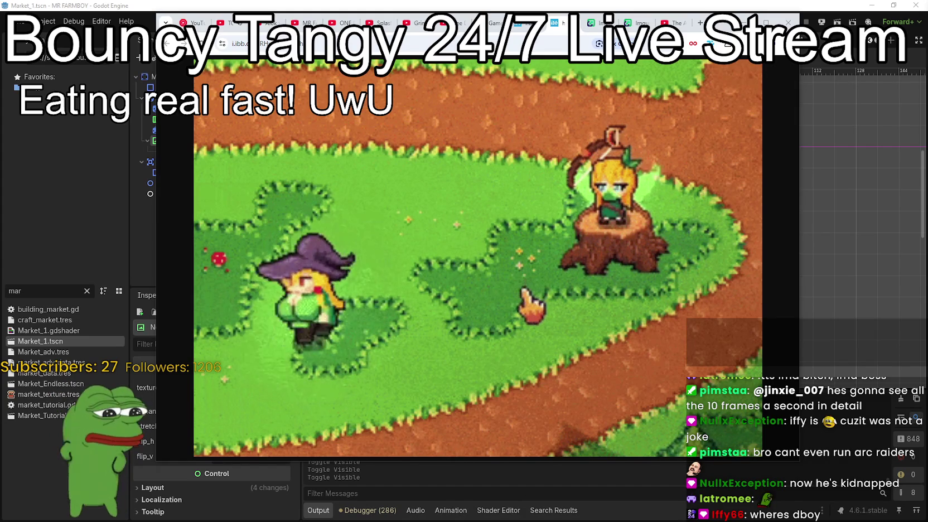
{"action": "key", "text": "d"}
{"action": "key", "text": "w"}
{"action": "key", "text": "s"}
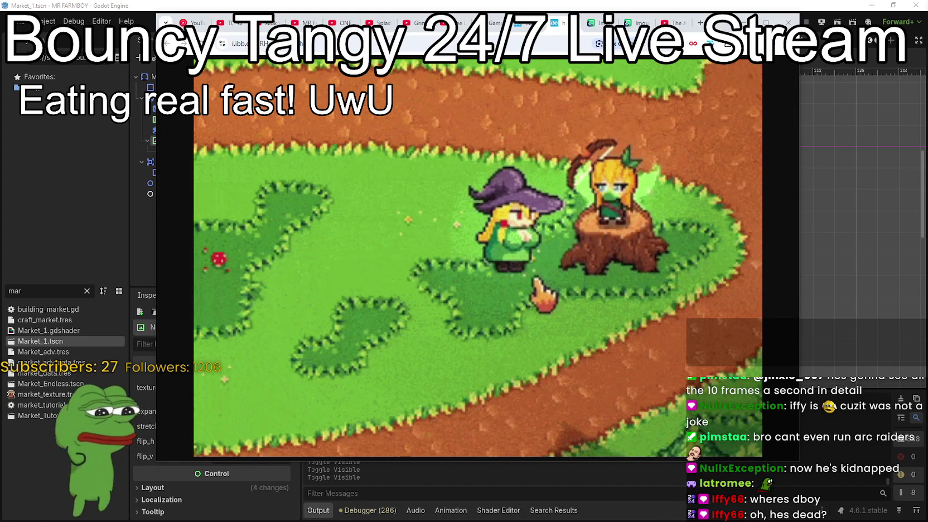
{"action": "key", "text": "a"}
{"action": "key", "text": "s"}
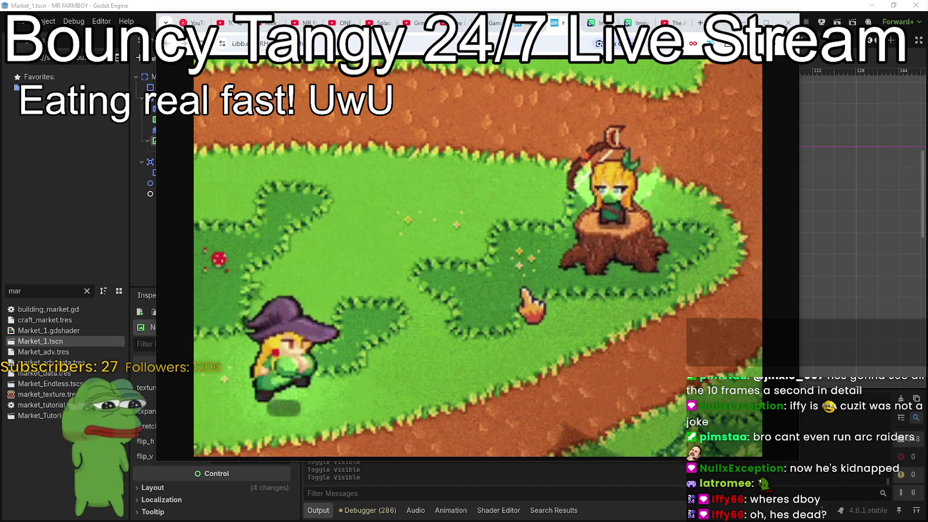
{"action": "key", "text": "d"}
{"action": "key", "text": "w"}
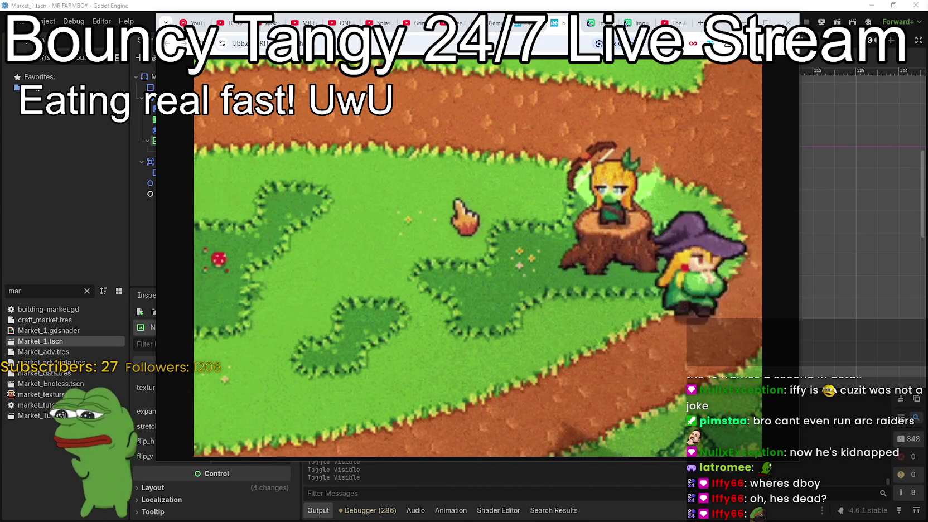
{"action": "key", "text": "a"}
{"action": "key", "text": "s"}
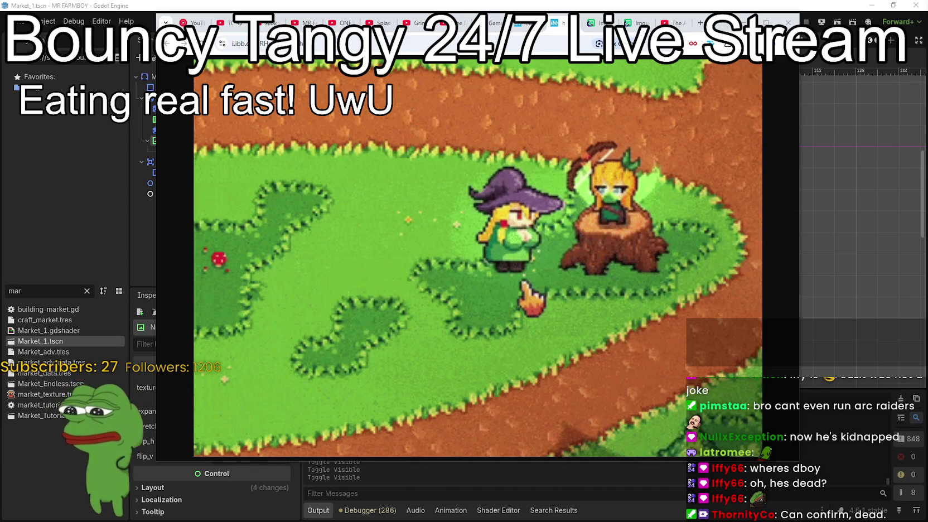
{"action": "key", "text": "s"}
{"action": "key", "text": "a"}
{"action": "key", "text": "d"}
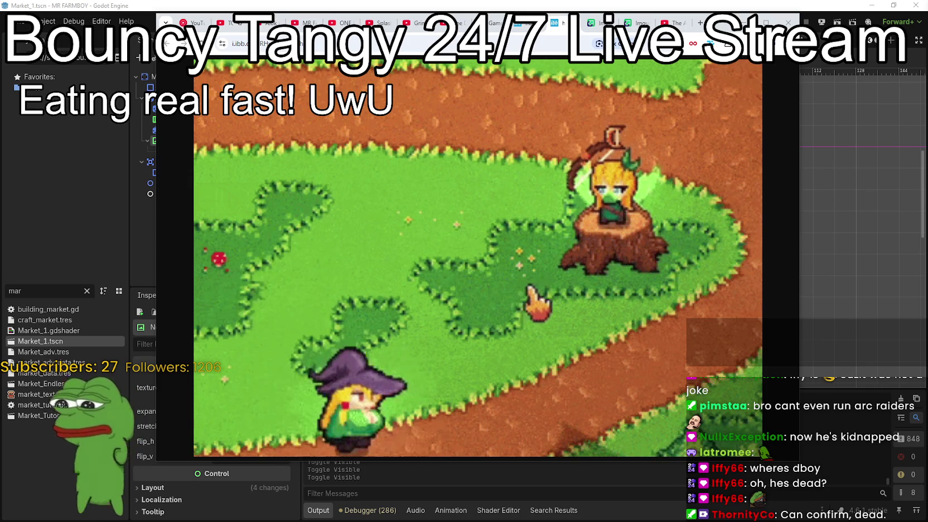
{"action": "key", "text": "d"}
{"action": "key", "text": "w"}
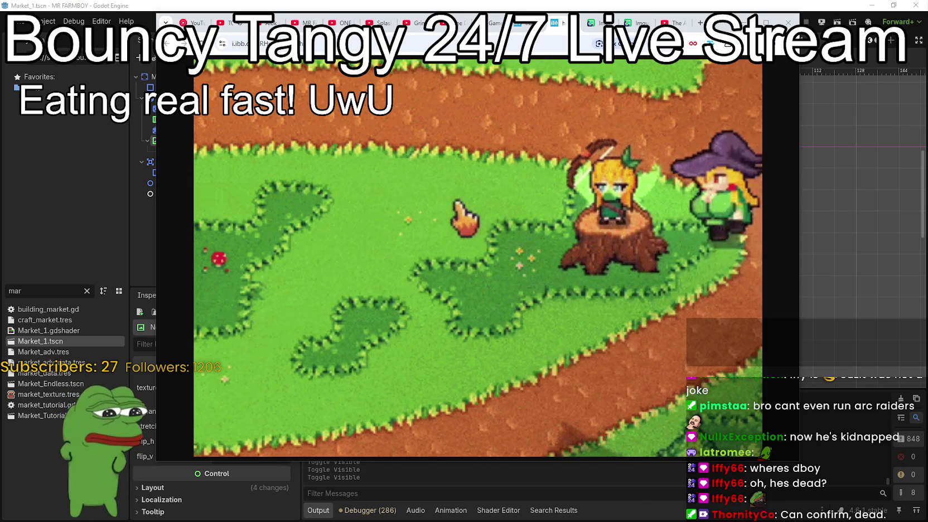
{"action": "key", "text": "w"}
{"action": "key", "text": "a"}
{"action": "key", "text": "s"}
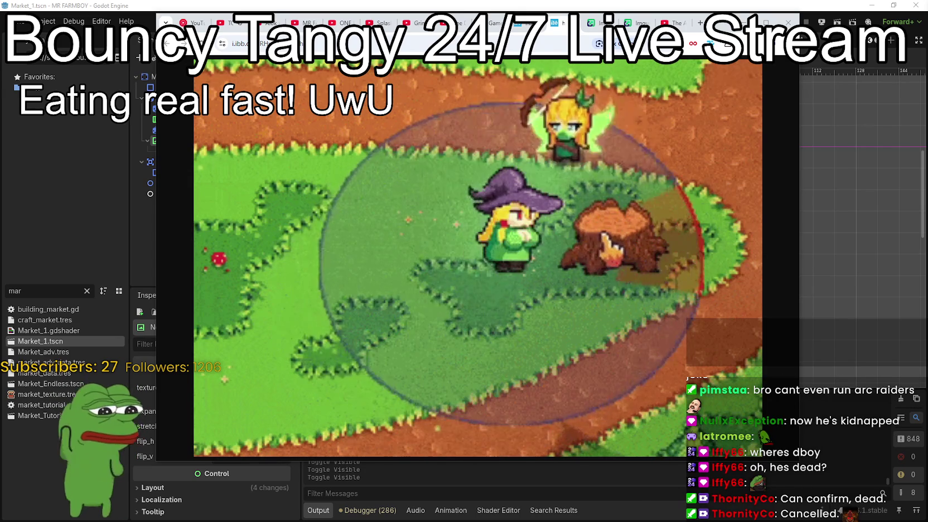
{"action": "key", "text": "a"}
{"action": "key", "text": "s"}
{"action": "key", "text": "d"}
{"action": "key", "text": "w"}
{"action": "key", "text": "w"}
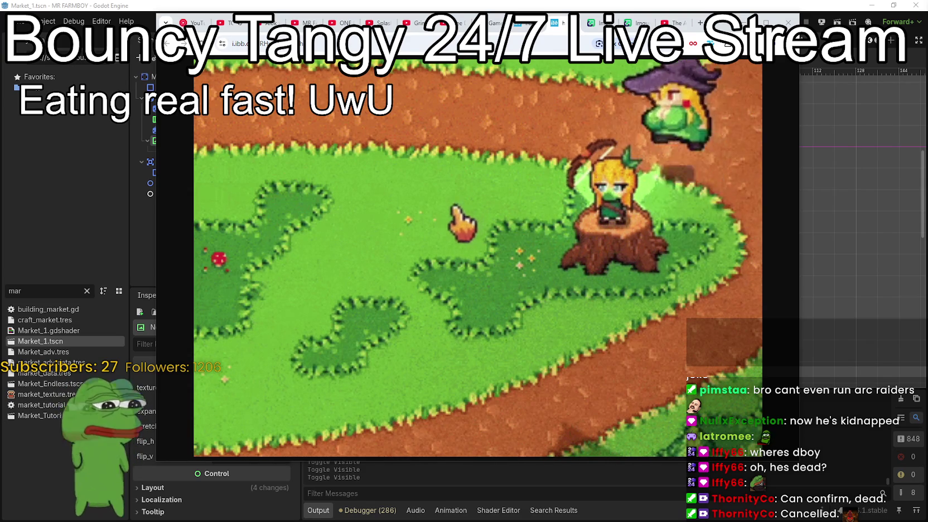
{"action": "key", "text": "s"}
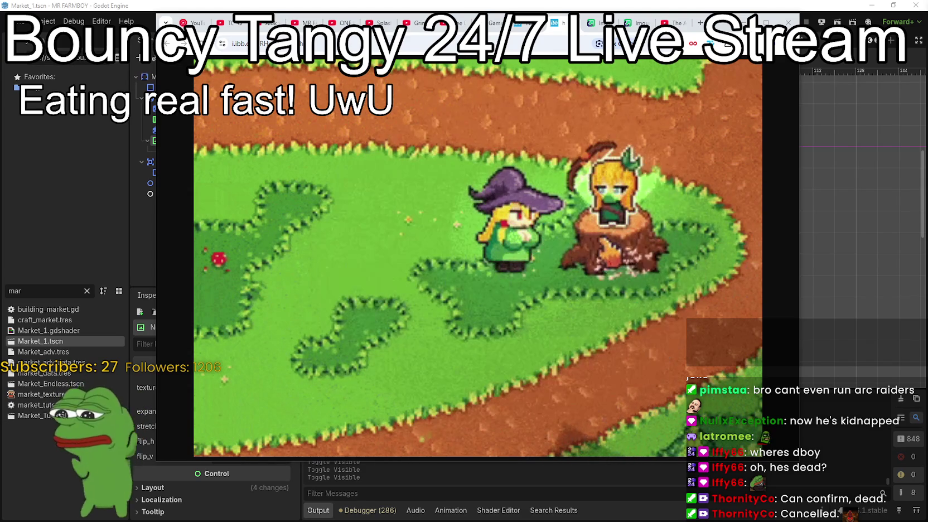
{"action": "key", "text": "a"}
{"action": "key", "text": "s"}
{"action": "key", "text": "d"}
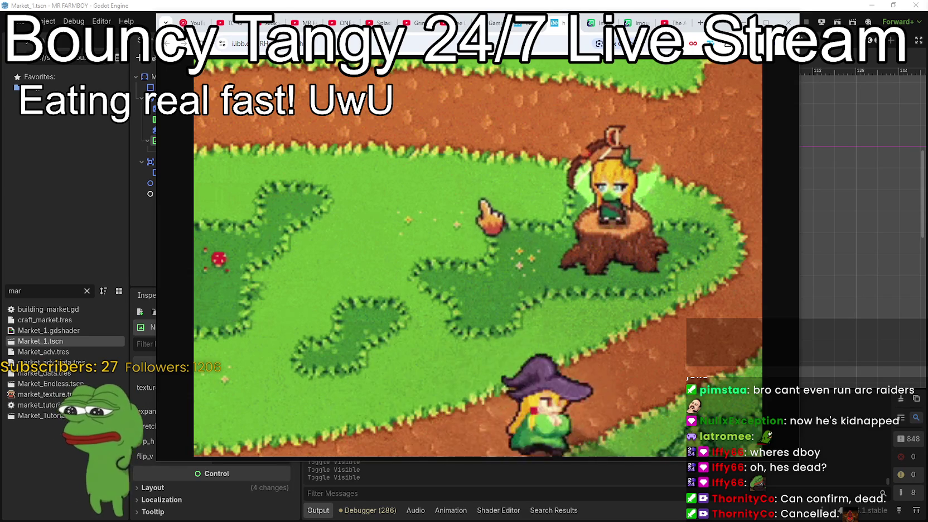
{"action": "key", "text": "w"}
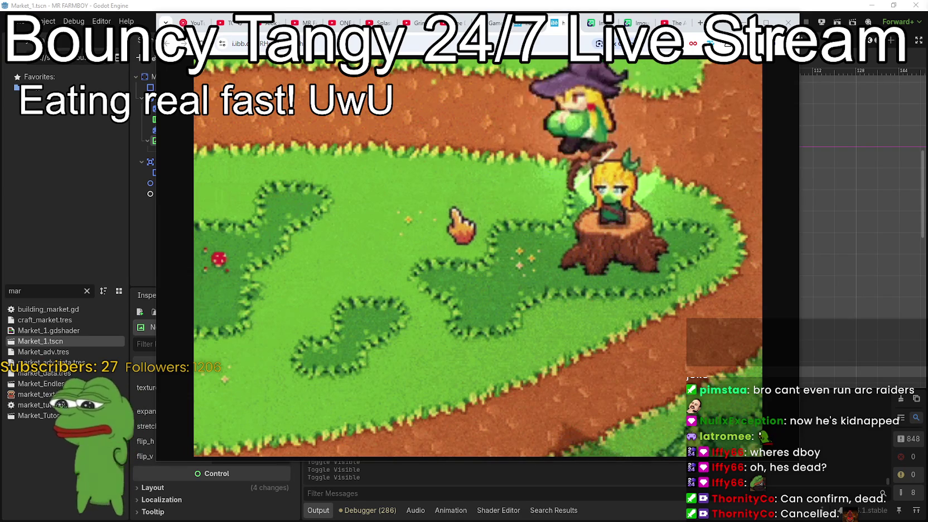
{"action": "key", "text": "s"}
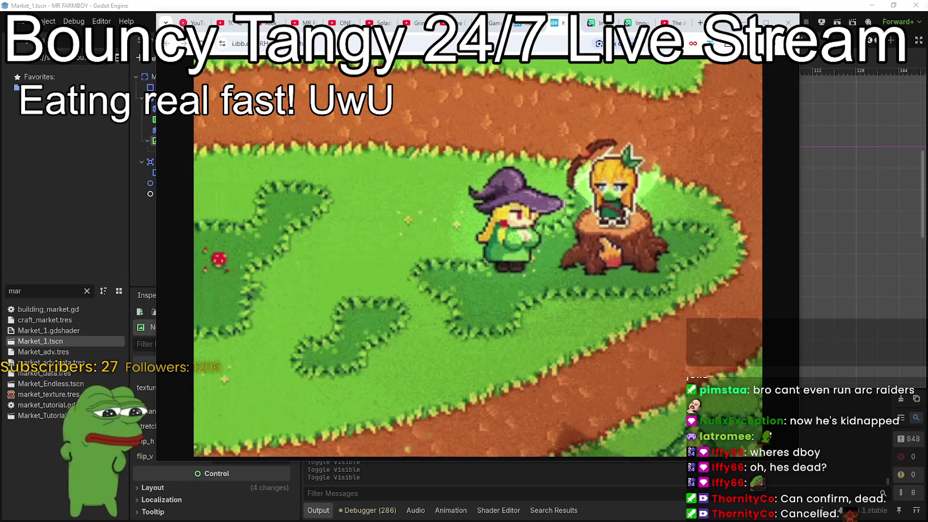
{"action": "key", "text": "a"}
{"action": "key", "text": "s"}
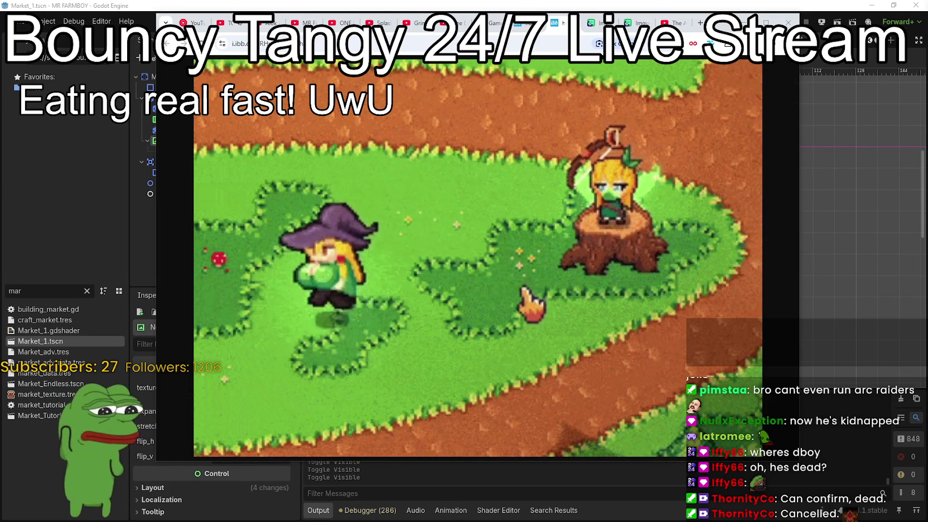
{"action": "key", "text": "d"}
{"action": "key", "text": "d"}
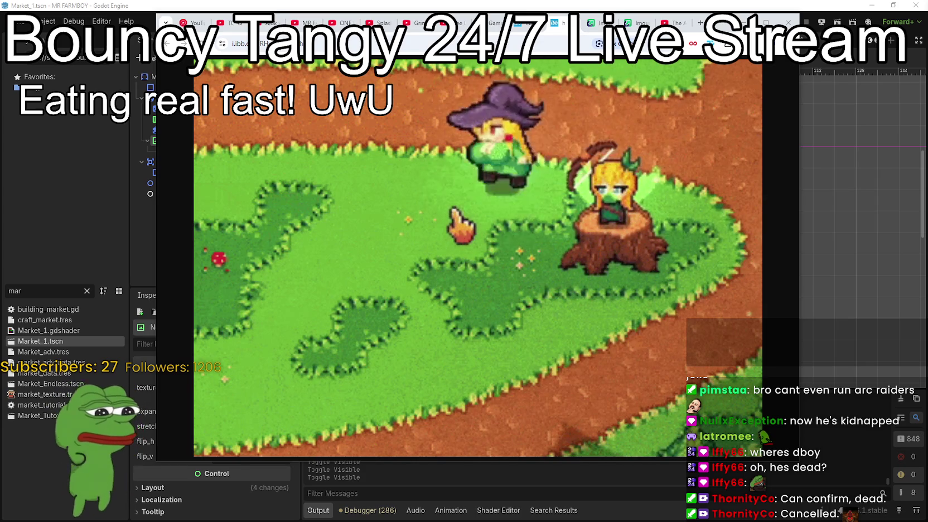
{"action": "key", "text": "s"}
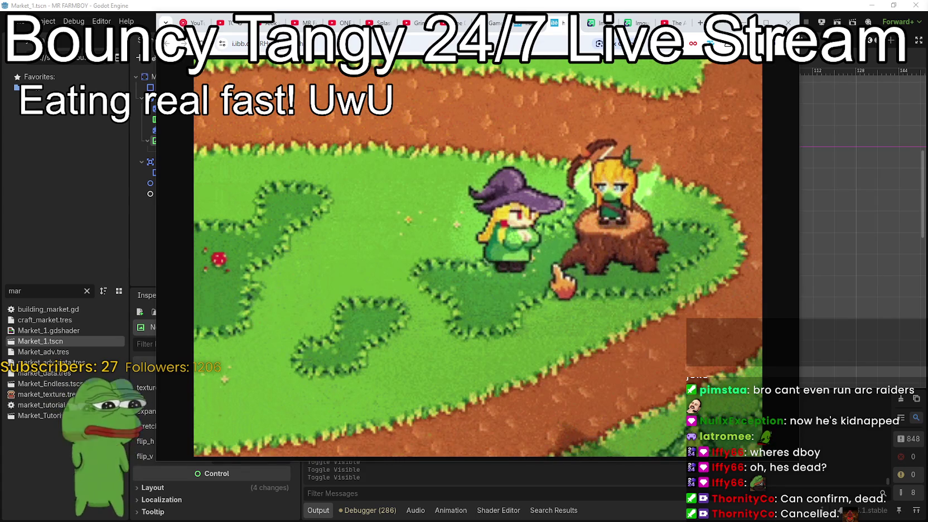
{"action": "key", "text": "a"}
{"action": "key", "text": "s"}
{"action": "key", "text": "d"}
{"action": "key", "text": "w"}
{"action": "key", "text": "d"}
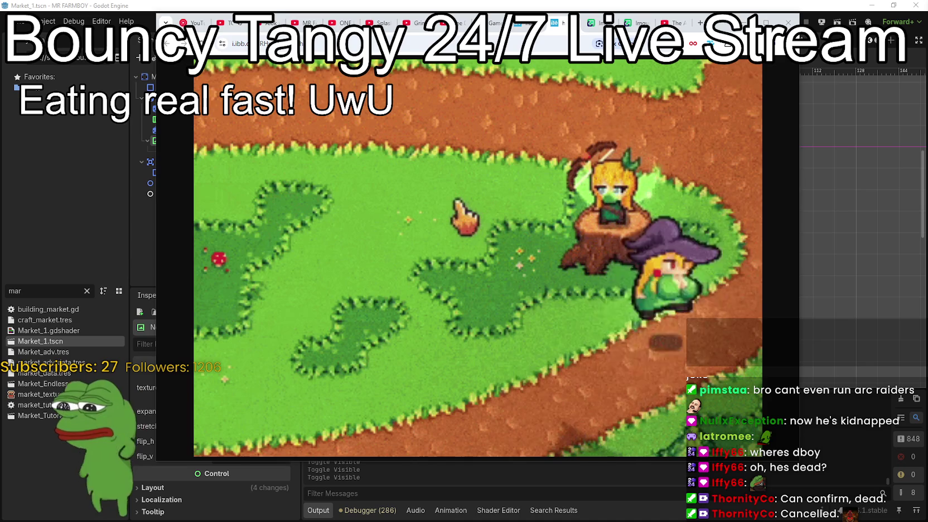
{"action": "key", "text": "s"}
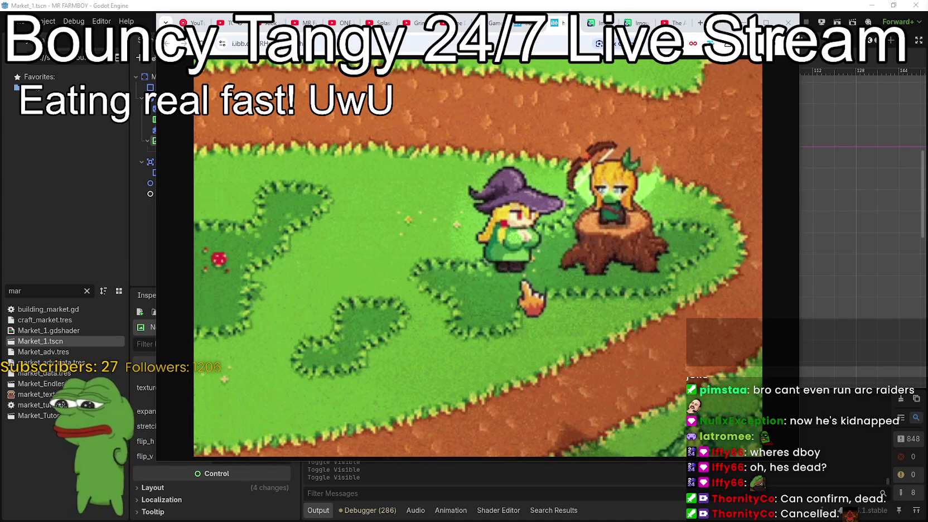
{"action": "key", "text": "a"}
{"action": "key", "text": "s"}
{"action": "key", "text": "d"}
{"action": "key", "text": "d"}
{"action": "key", "text": "w"}
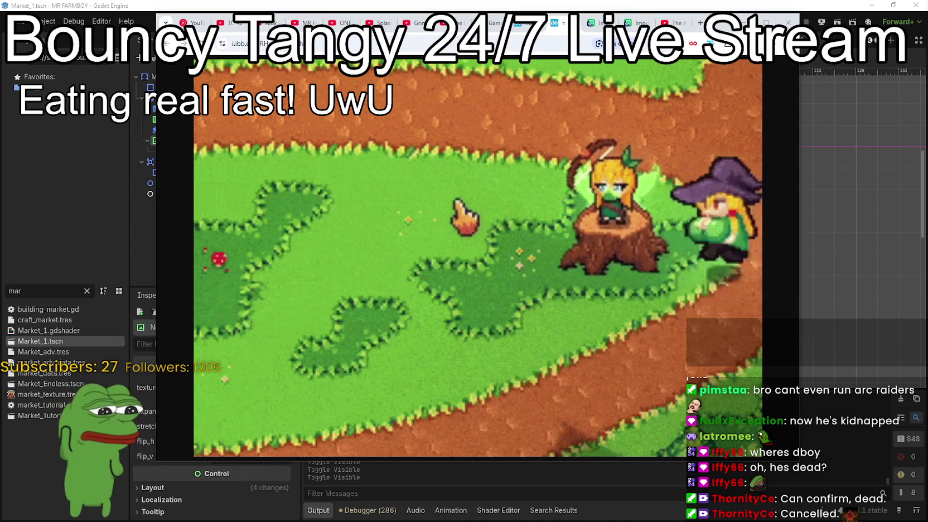
{"action": "key", "text": "s"}
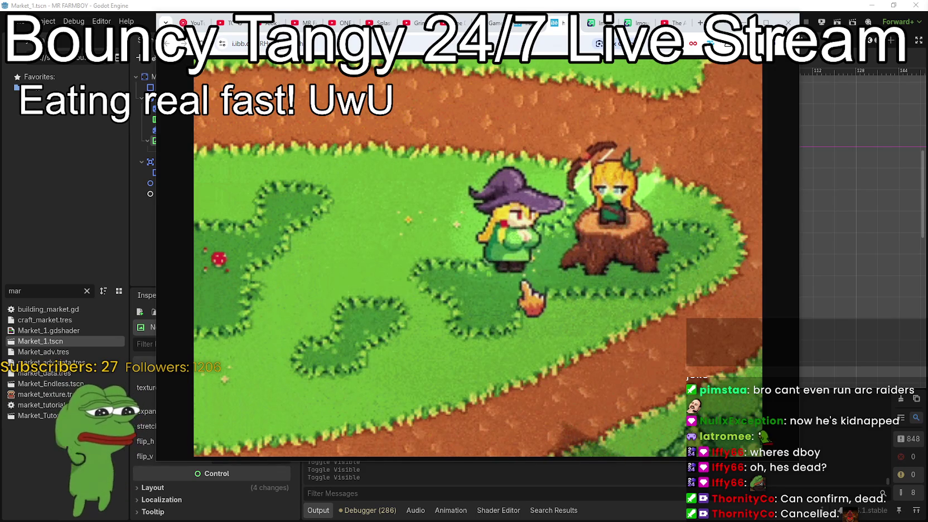
{"action": "key", "text": "a"}
{"action": "key", "text": "s"}
{"action": "key", "text": "d"}
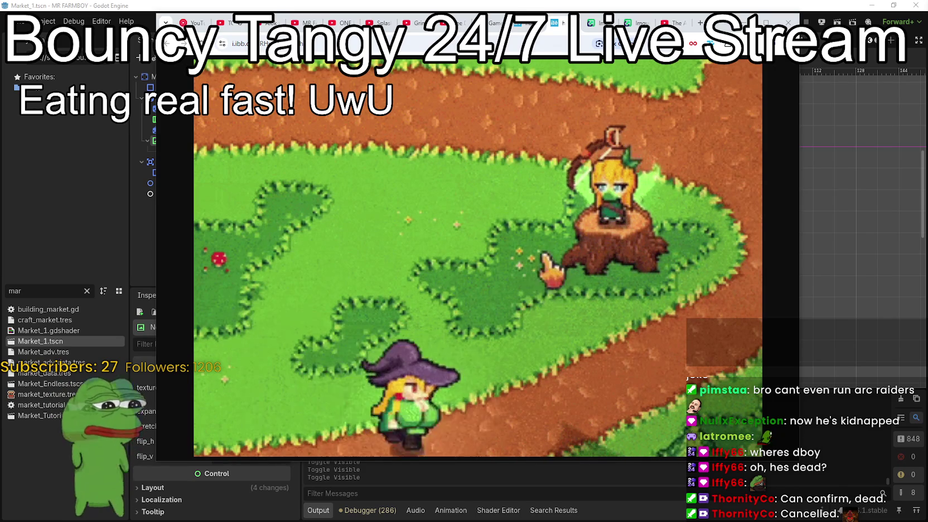
{"action": "key", "text": "w"}
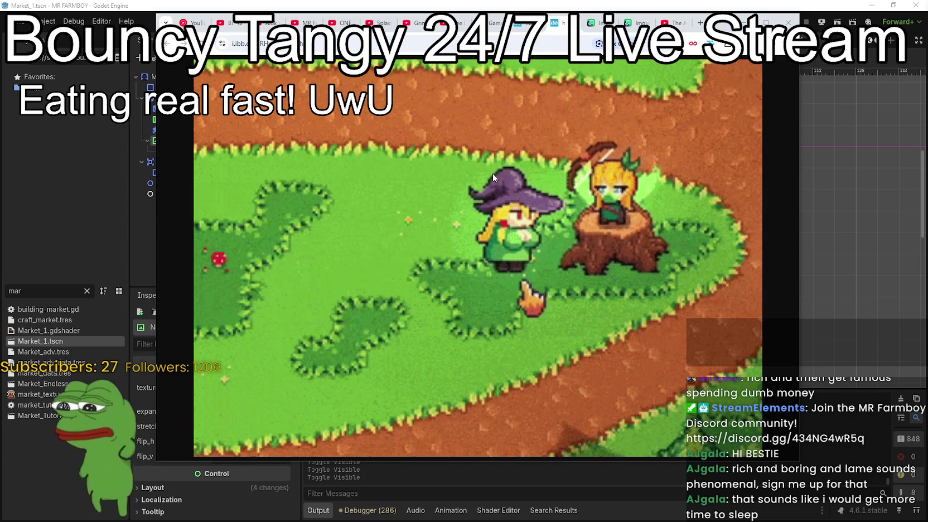
Leave the browser game clip for the Godot Market_1 scene, then bring Steam's v1.0.2 event editor forward.
{"action": "key", "text": "alt+Tab"}
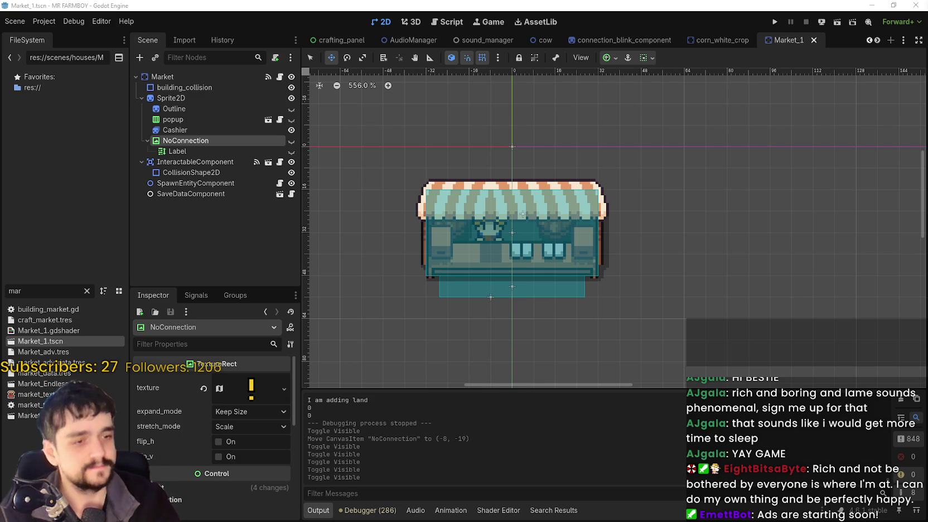
{"action": "key", "text": "alt+Tab"}
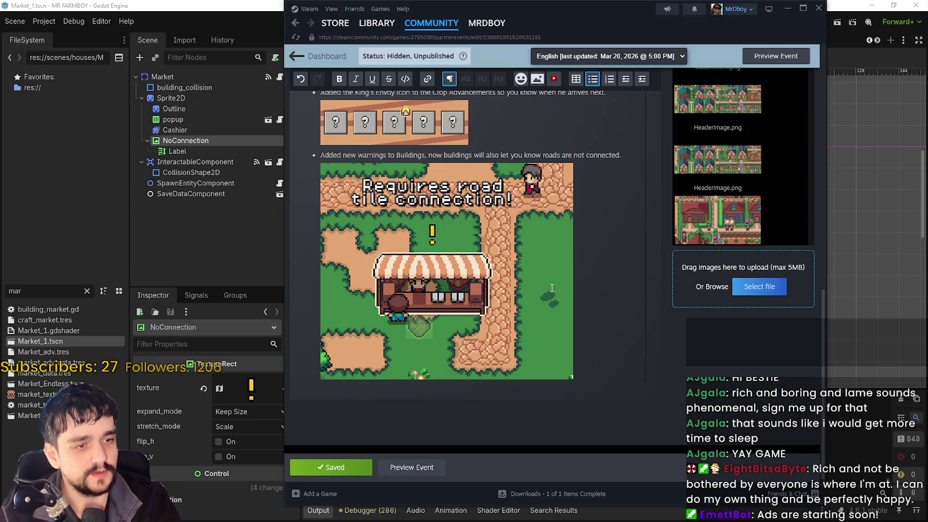
Review the v1.0.2 draft notes on road-connection warnings, then return to Godot's Market_1 viewport.
{"action": "scroll", "scroll_direction": "up", "scroll_amount": 3}
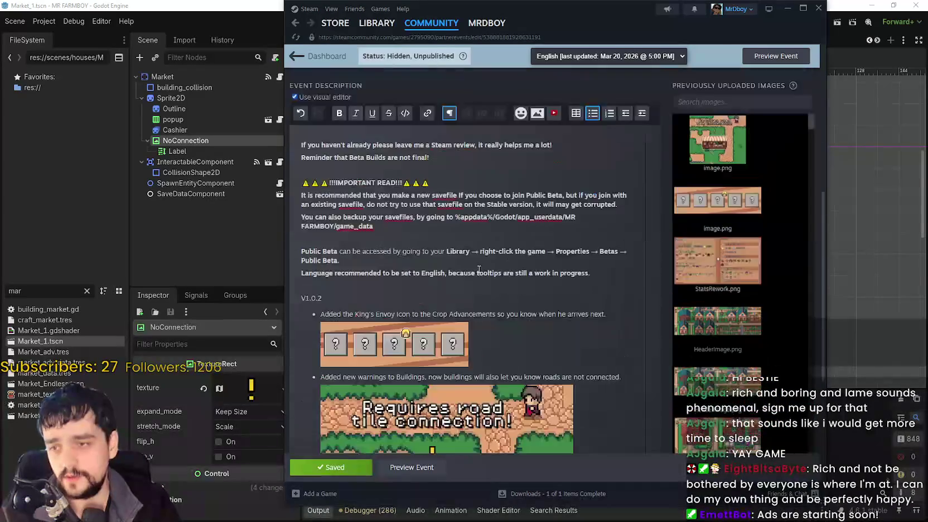
{"action": "scroll", "scroll_direction": "up", "scroll_amount": 3}
{"action": "scroll", "scroll_direction": "down", "scroll_amount": 3}
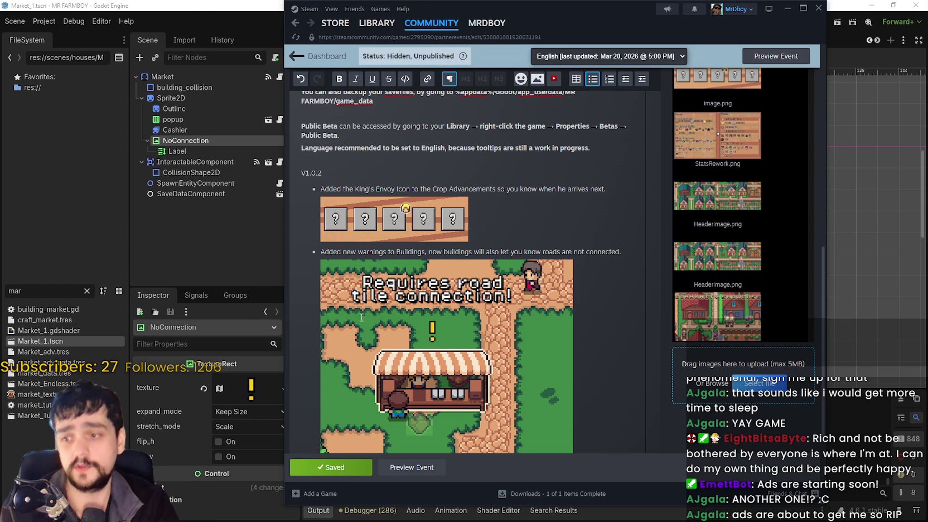
{"action": "left_click", "coordinate": [252, 4]}
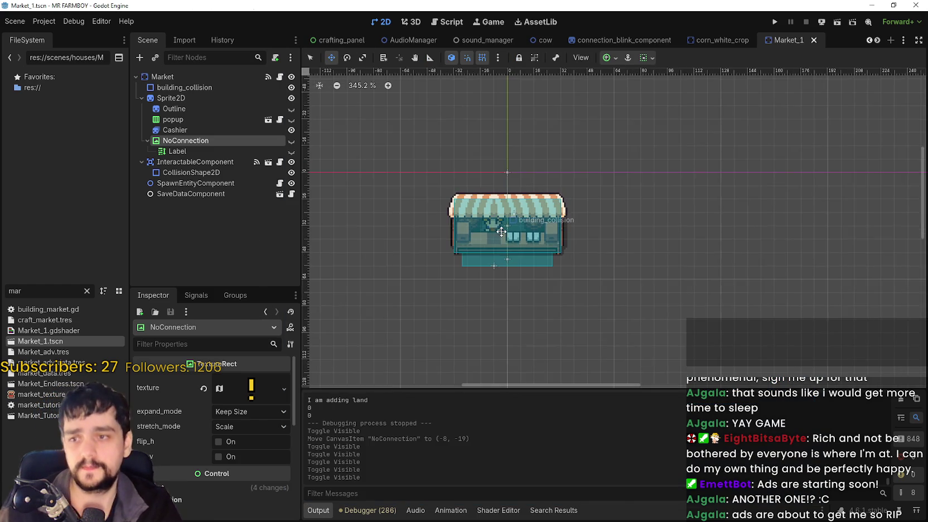
Save the Market_1 scene and start filtering the FileSystem to locate rancher_npc.
{"action": "scroll", "scroll_direction": "up", "scroll_amount": 3}
{"action": "key", "text": "ctrl+s"}
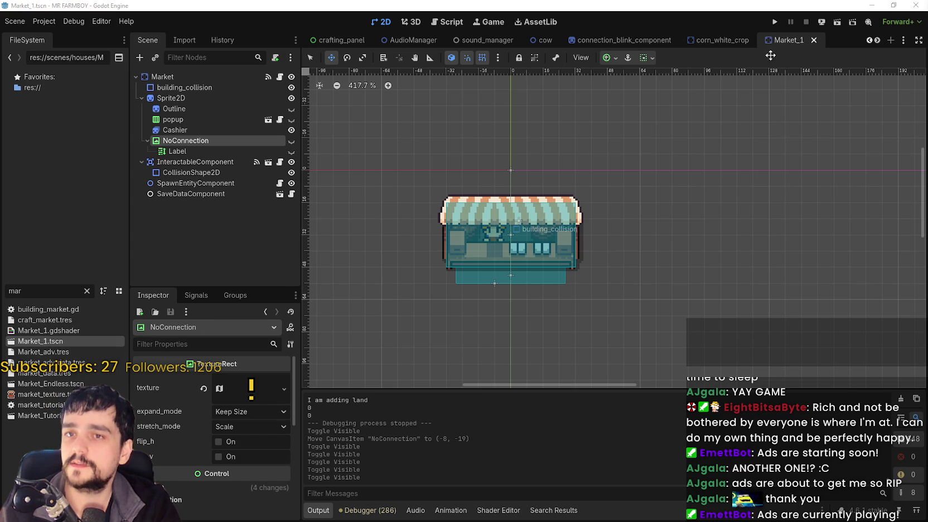
{"action": "left_click", "coordinate": [878, 40]}
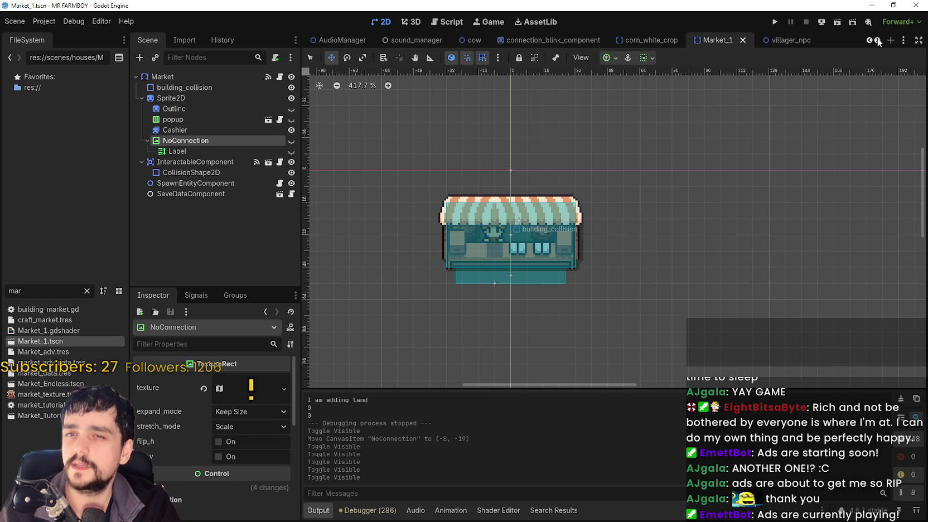
{"action": "left_click_drag", "start_coordinate": [21, 291], "coordinate": [2, 293]}
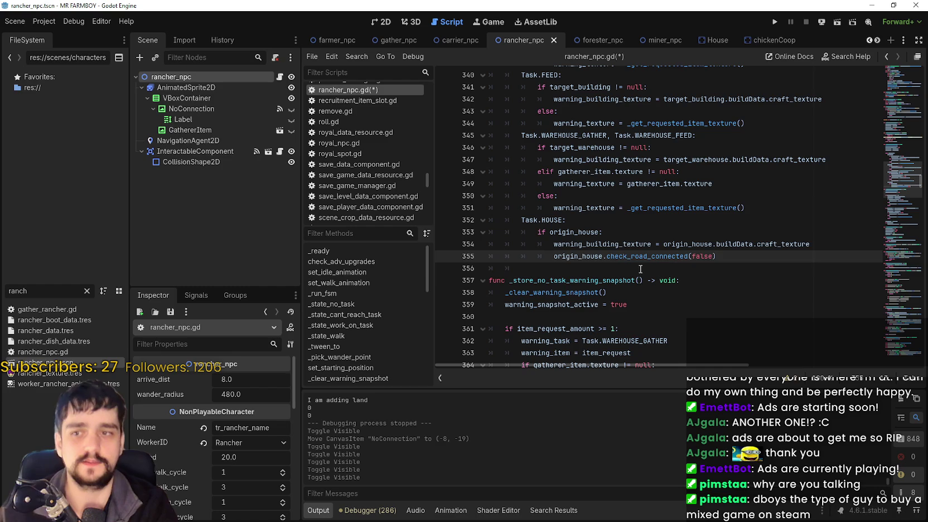
Copy the origin_house.check_road_connected(false) statement from line 355 and save the script.
{"action": "left_click", "coordinate": [641, 272]}
{"action": "left_click_drag", "start_coordinate": [762, 253], "coordinate": [556, 256]}
{"action": "left_click", "coordinate": [556, 256]}
{"action": "key", "text": "ctrl+s"}
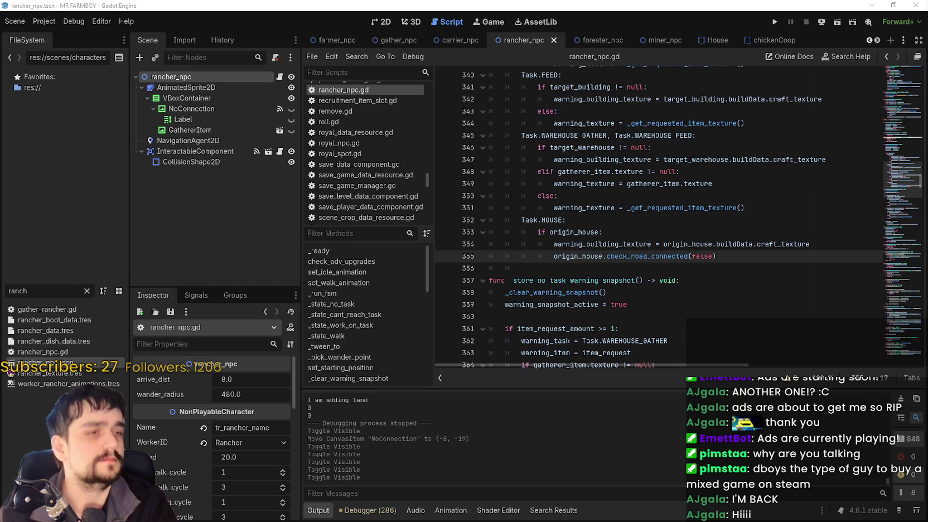
{"action": "left_click", "coordinate": [638, 273]}
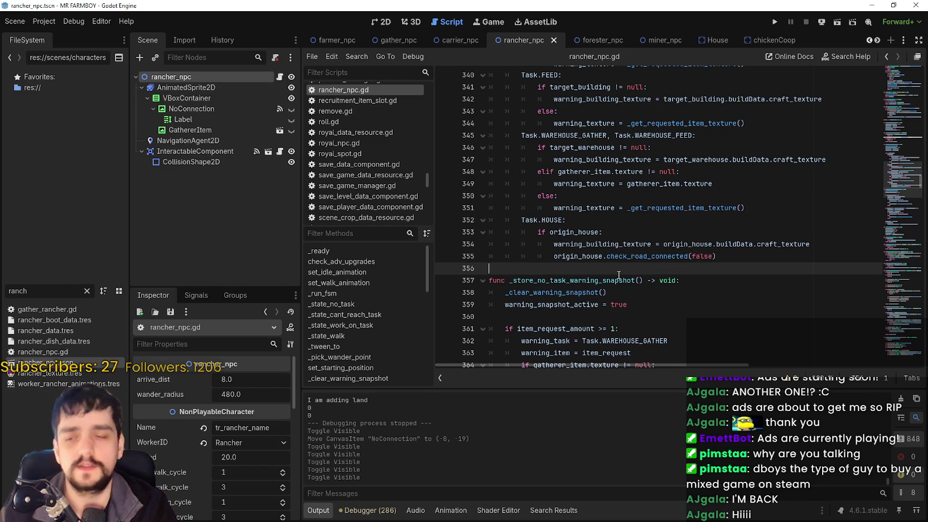
{"action": "scroll", "scroll_direction": "up", "scroll_amount": 3}
{"action": "left_click", "coordinate": [594, 268]}
{"action": "left_click", "coordinate": [601, 254]}
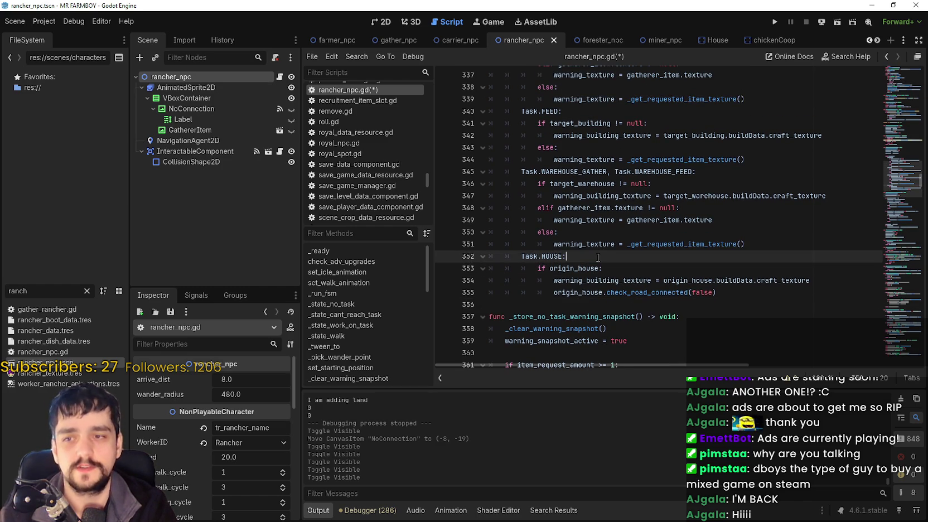
{"action": "key", "text": "ctrl+s"}
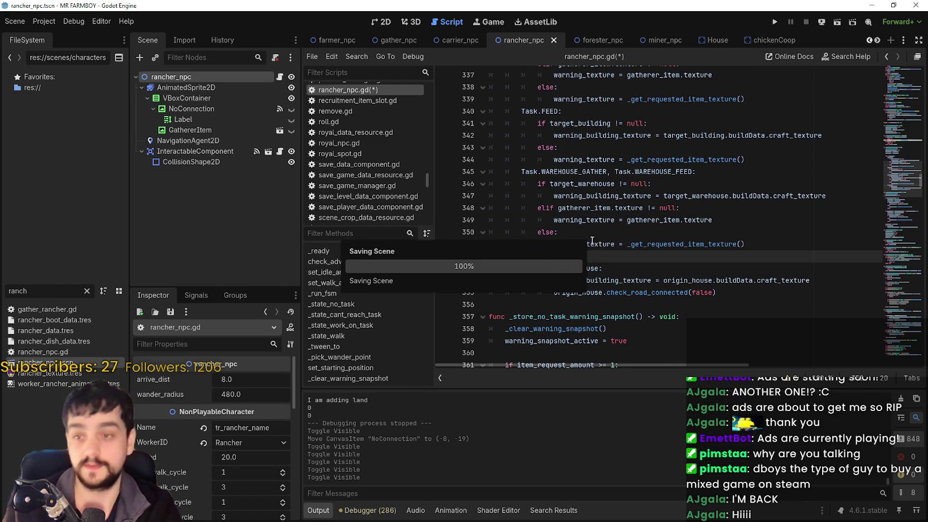
Add target_building.check_road_connected(false) below line 342 in the FEED branch and save.
{"action": "left_click", "coordinate": [577, 234]}
{"action": "scroll", "scroll_direction": "up", "scroll_amount": 3}
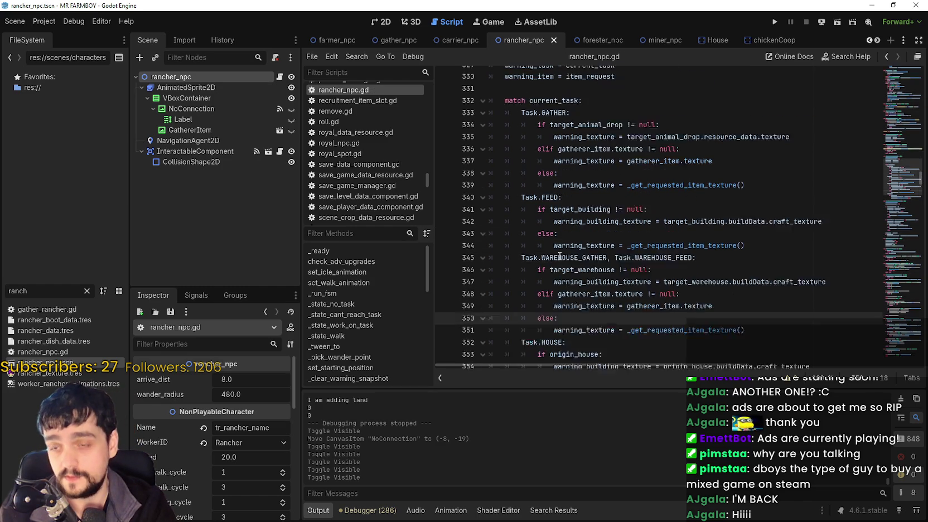
{"action": "left_click", "coordinate": [578, 259]}
{"action": "key", "text": "Up"}
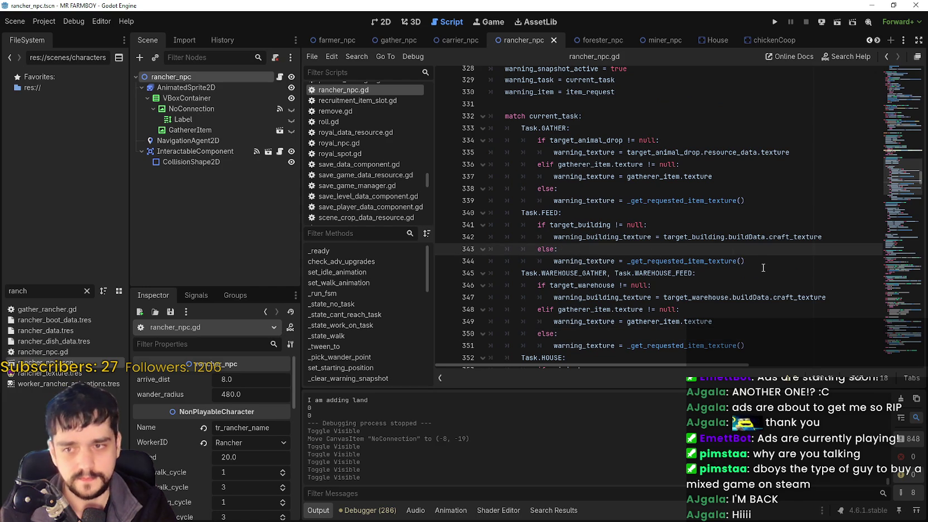
{"action": "left_click", "coordinate": [836, 238]}
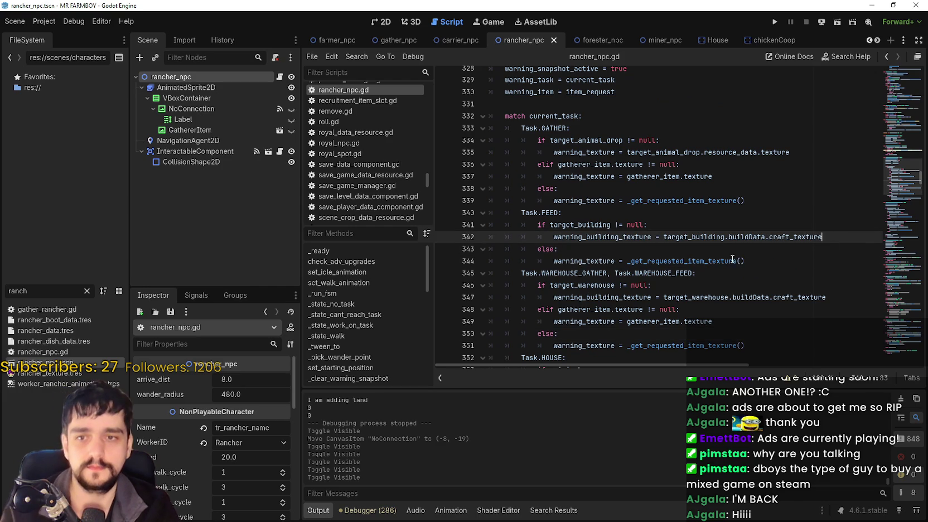
{"action": "key", "text": "Return"}
{"action": "key", "text": "ctrl+v"}
{"action": "double_click", "coordinate": [590, 249]}
{"action": "type", "text": "tar"}
{"action": "type", "text": "get"}
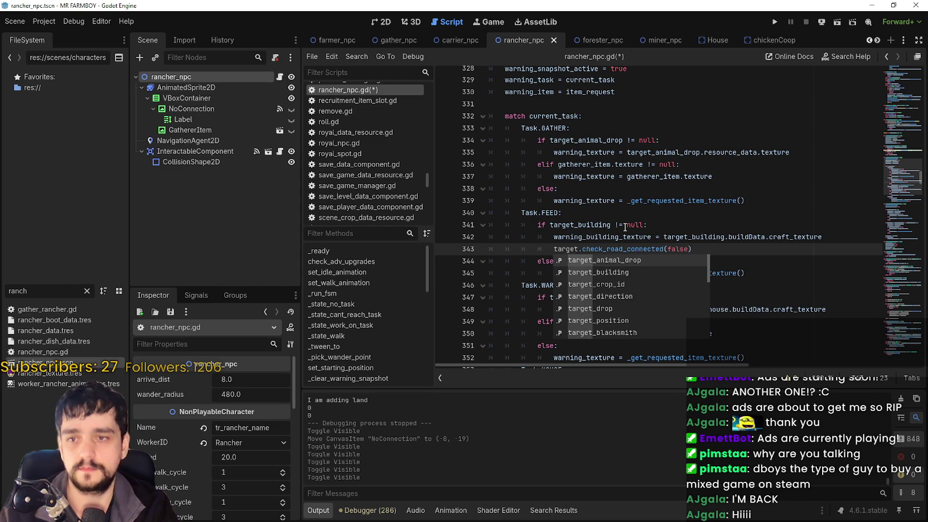
{"action": "type", "text": "_bu"}
{"action": "key", "text": "Return"}
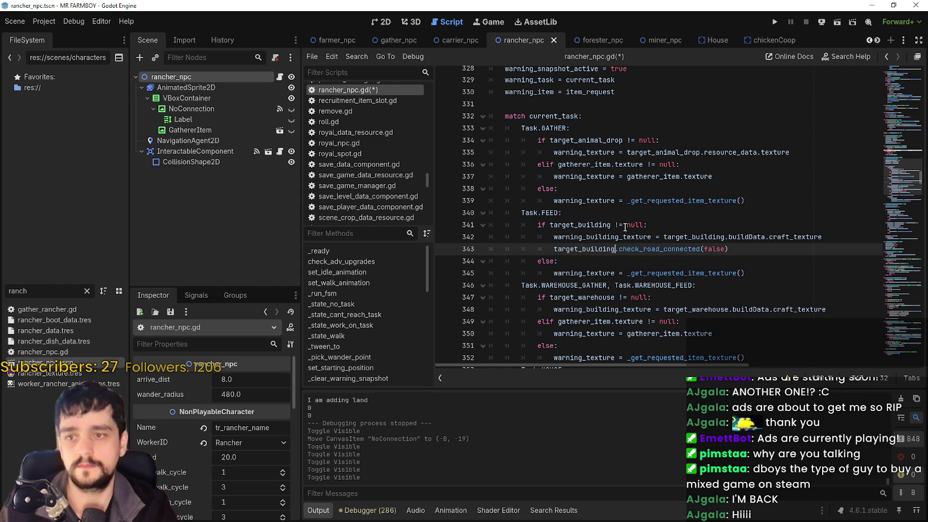
{"action": "left_click_drag", "start_coordinate": [554, 249], "coordinate": [761, 251]}
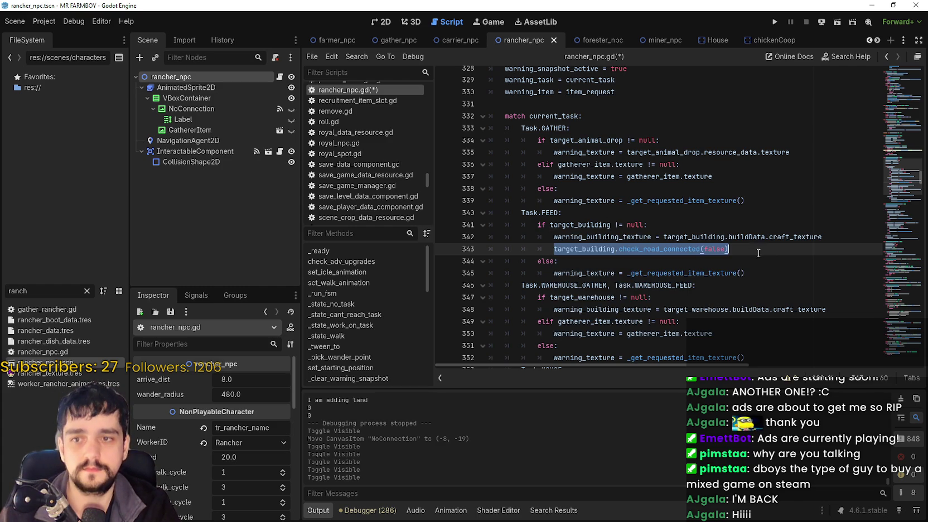
{"action": "left_click", "coordinate": [766, 254]}
{"action": "key", "text": "ctrl+s"}
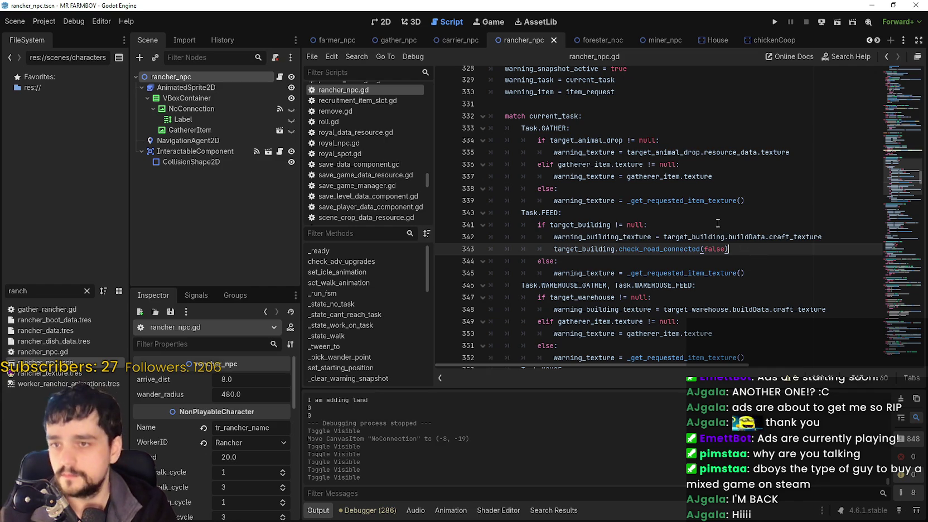
Add a check_road_connected(false) call below line 348 in the WAREHOUSE_GATHER branch and save.
{"action": "scroll", "scroll_direction": "down", "scroll_amount": 3}
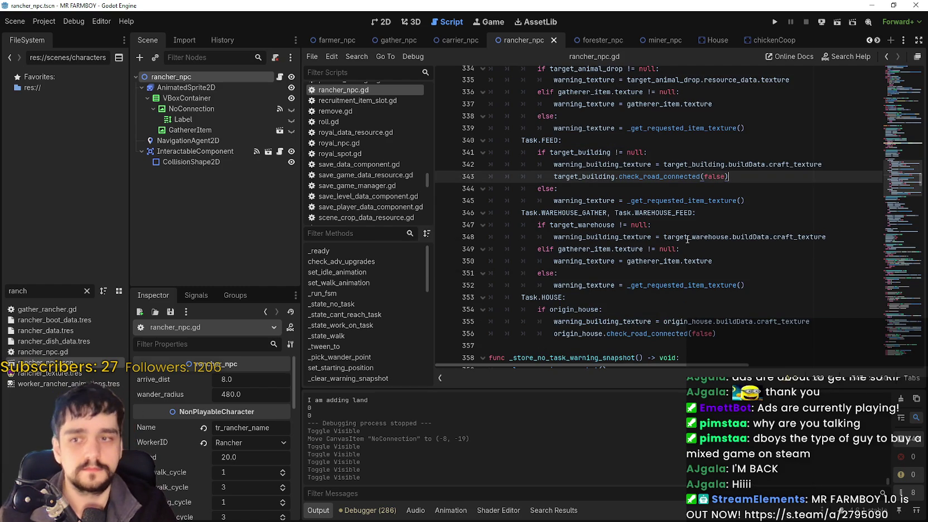
{"action": "left_click", "coordinate": [841, 239]}
{"action": "key", "text": "Return"}
{"action": "key", "text": "ctrl+v"}
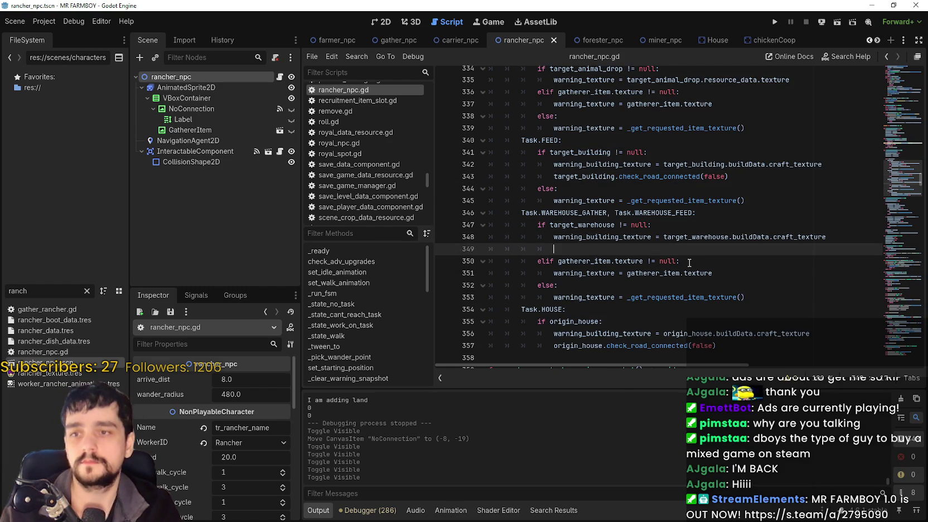
{"action": "double_click", "coordinate": [604, 238]}
{"action": "left_click", "coordinate": [600, 249]}
{"action": "double_click", "coordinate": [601, 249]}
{"action": "key", "text": "ctrl+v"}
{"action": "left_click", "coordinate": [786, 249]}
{"action": "key", "text": "ctrl+s"}
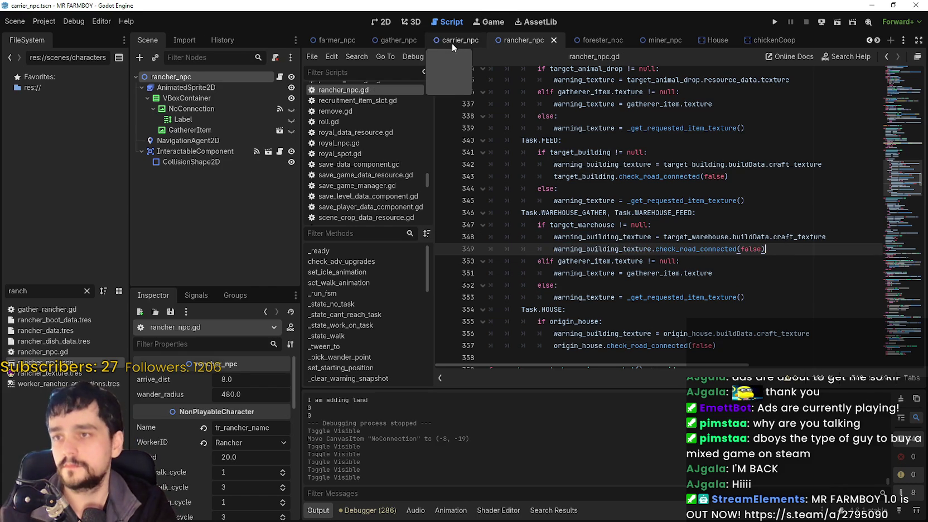
Copy the road-check block from _clear_warning_snapshot in the carrier scene's store_npc.gd.
{"action": "left_click", "coordinate": [459, 40]}
{"action": "left_click", "coordinate": [280, 76]}
{"action": "scroll", "scroll_direction": "up", "scroll_amount": 3}
{"action": "right_click", "coordinate": [568, 196]}
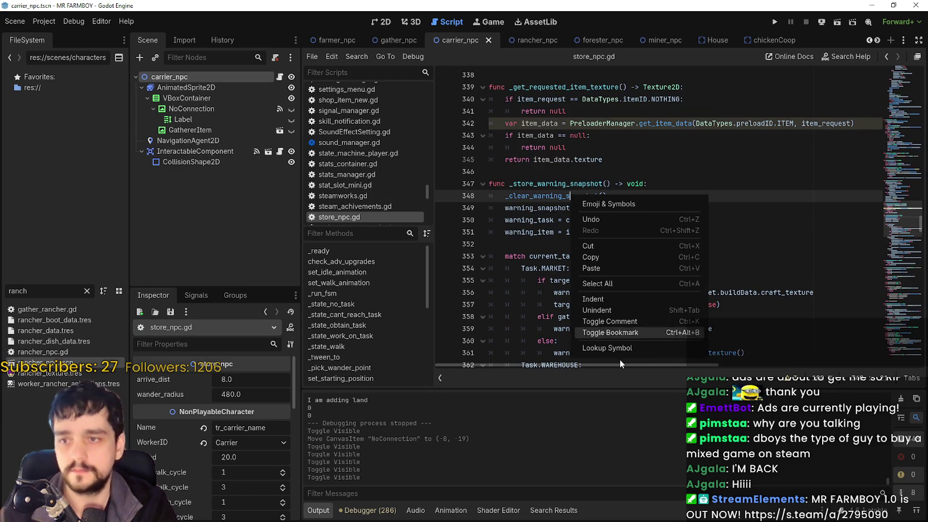
{"action": "left_click", "coordinate": [618, 351]}
{"action": "scroll", "scroll_direction": "down", "scroll_amount": 3}
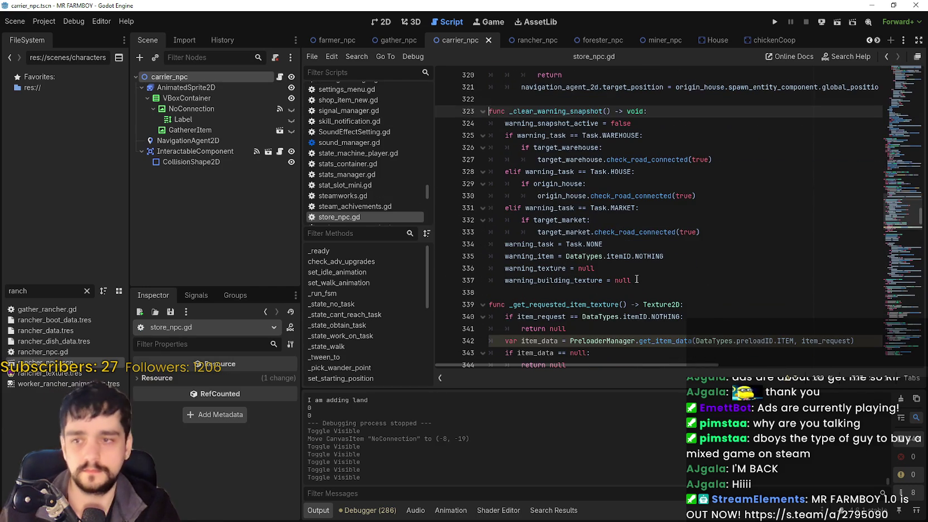
{"action": "left_click_drag", "start_coordinate": [714, 234], "coordinate": [456, 141]}
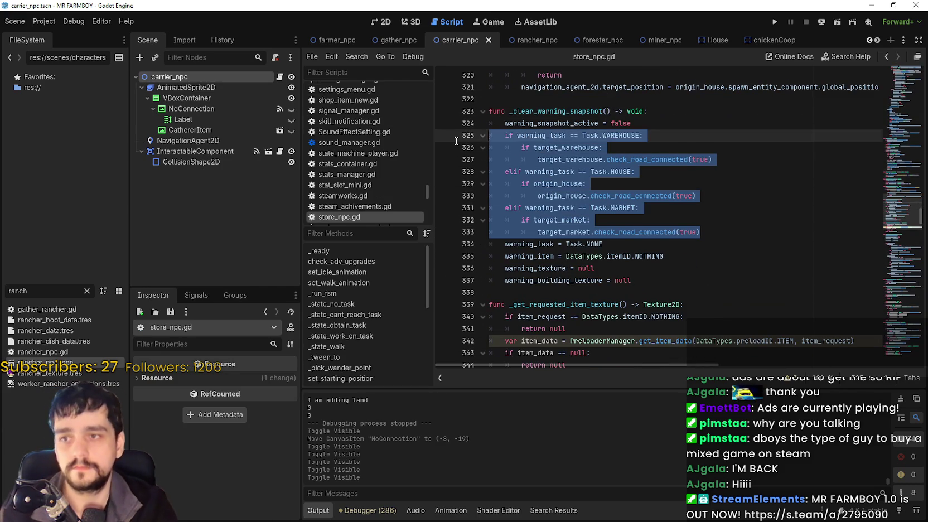
{"action": "left_click", "coordinate": [728, 235]}
{"action": "key", "text": "ctrl+s"}
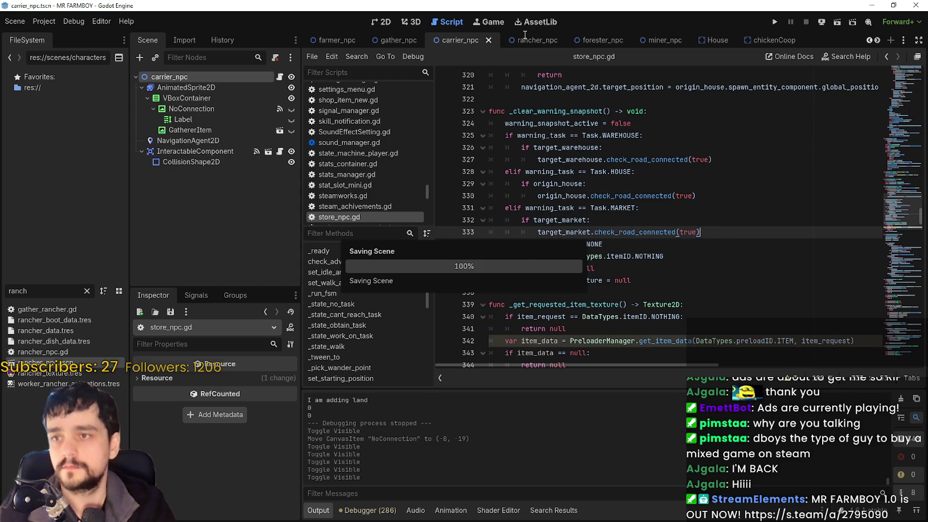
Paste the road-check block into rancher_npc.gd's _clear_warning_snapshot after warning_snapshot_active = false.
{"action": "left_click", "coordinate": [528, 43]}
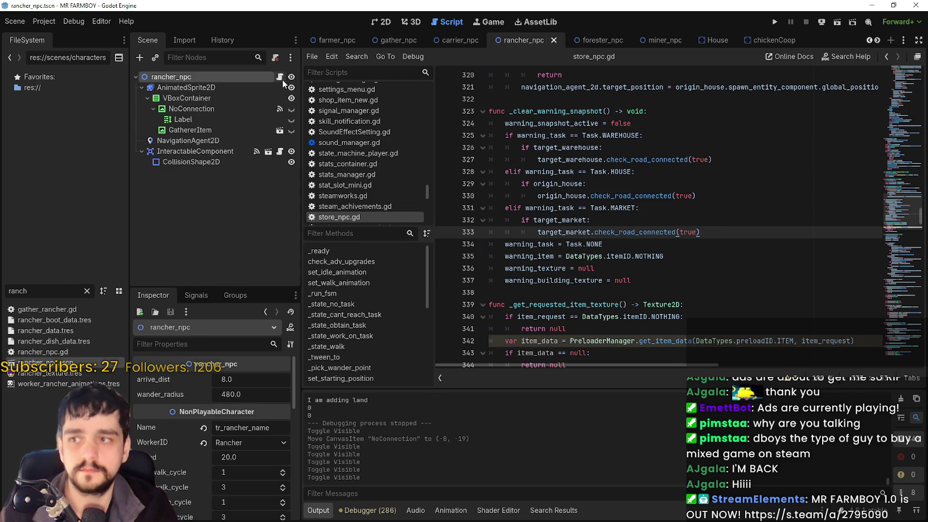
{"action": "left_click", "coordinate": [280, 77]}
{"action": "scroll", "scroll_direction": "up", "scroll_amount": 3}
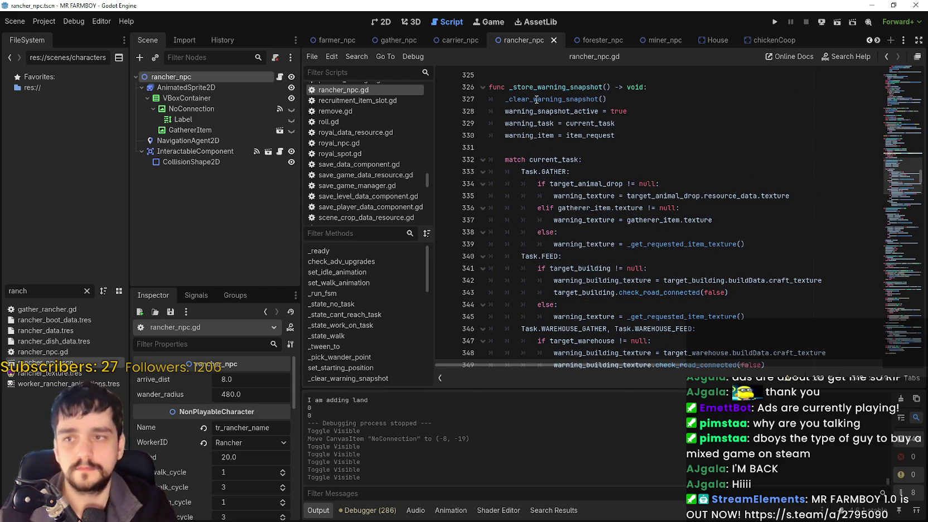
{"action": "right_click", "coordinate": [538, 100]}
{"action": "left_click", "coordinate": [610, 249]}
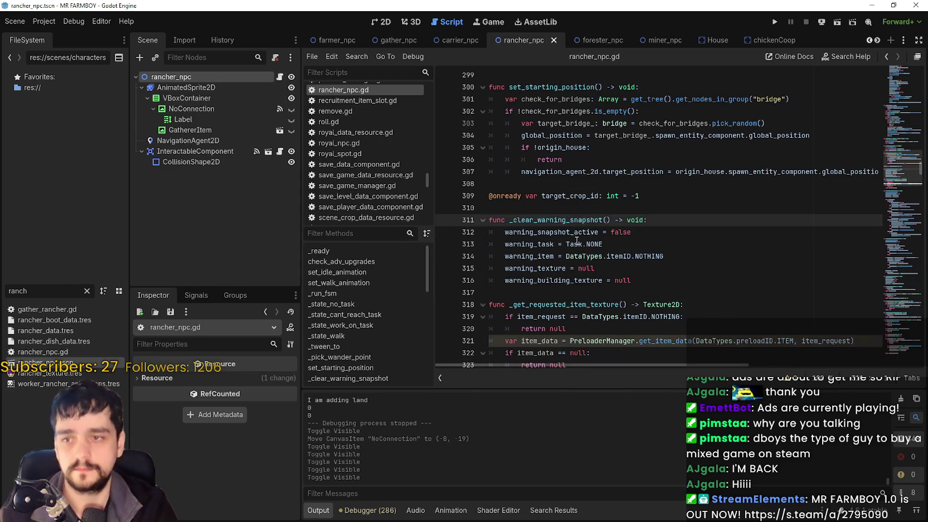
{"action": "scroll", "scroll_direction": "down", "scroll_amount": 3}
{"action": "left_click", "coordinate": [665, 201]}
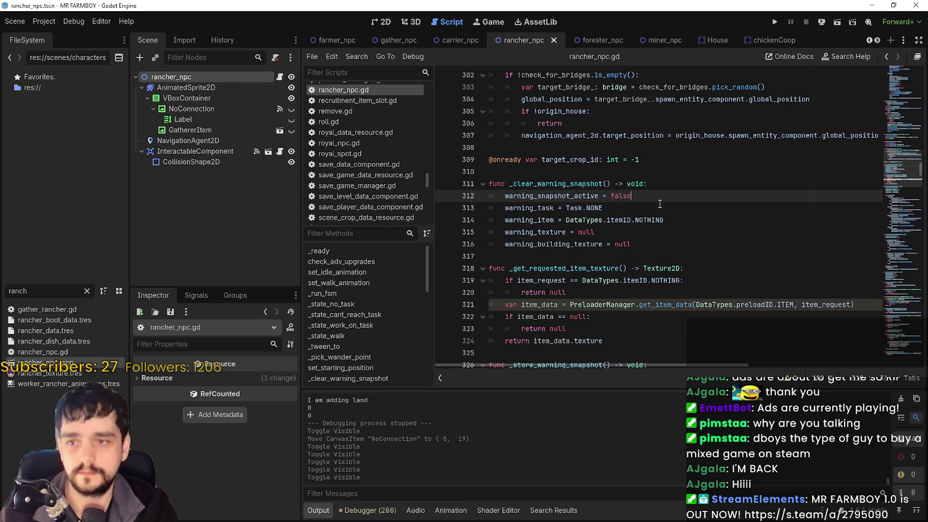
{"action": "key", "text": "Return"}
{"action": "left_click", "coordinate": [473, 220]}
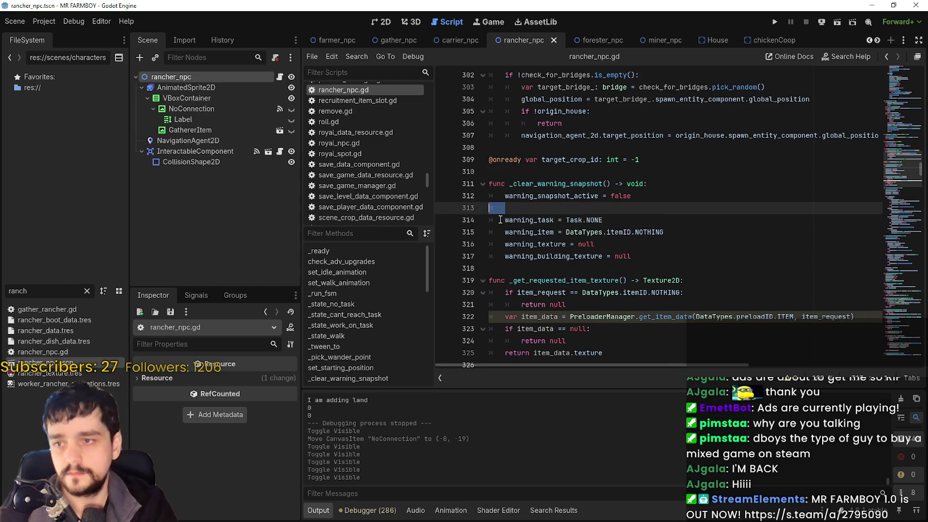
{"action": "key", "text": "ctrl+v"}
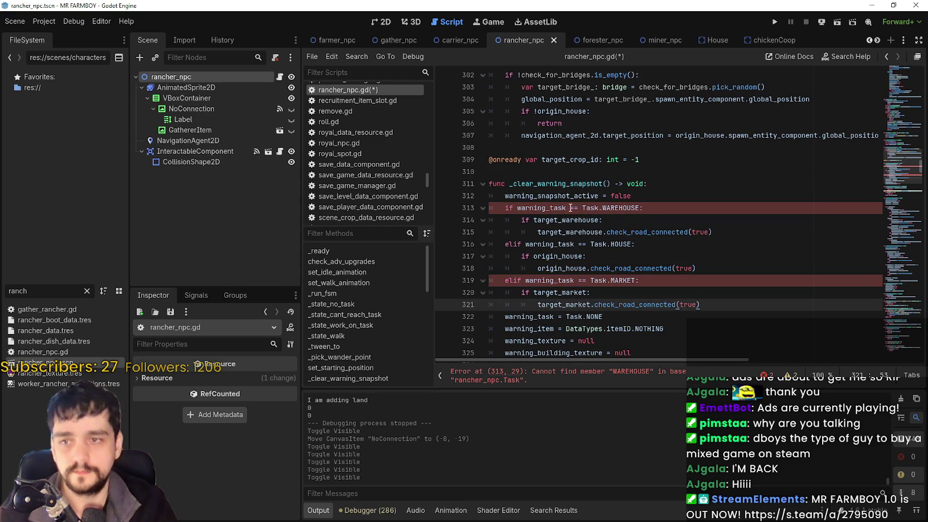
Change the Task.WAREHOUSE check on line 313 to WAREHOUSE_FEED or WAREHOUSE_GATHER.
{"action": "double_click", "coordinate": [630, 209]}
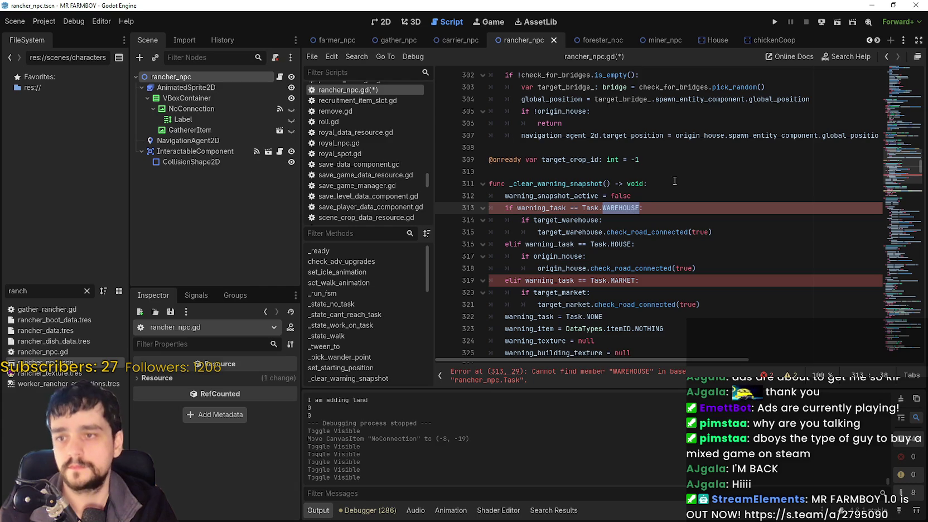
{"action": "type", "text": "W"}
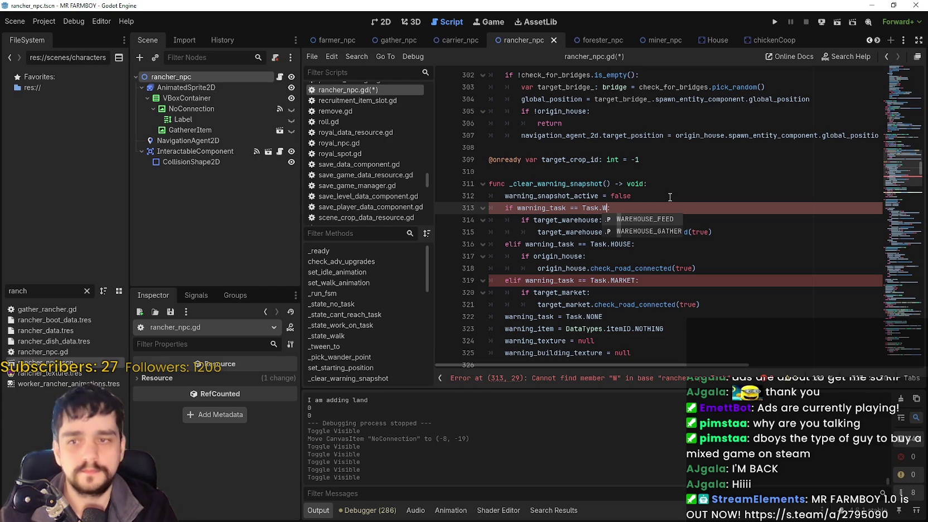
{"action": "key", "text": "Return"}
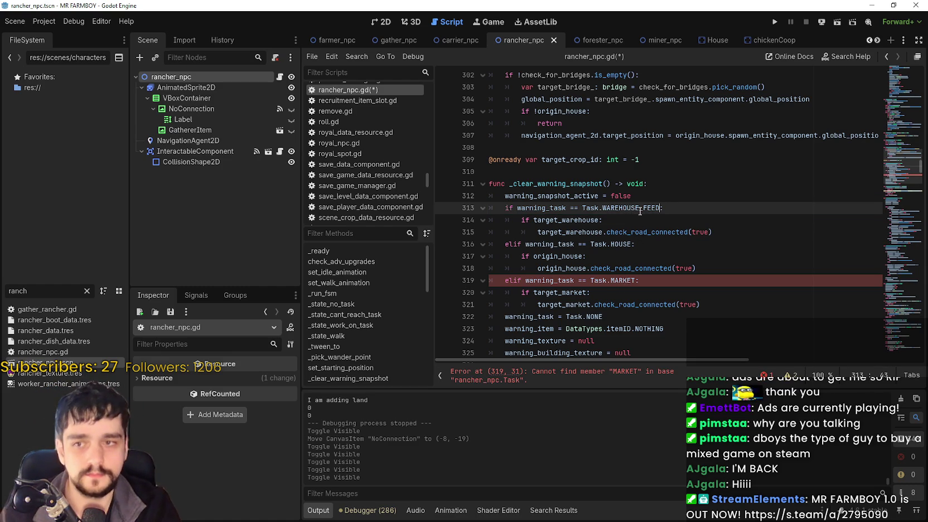
{"action": "mouse_move", "coordinate": [641, 210]}
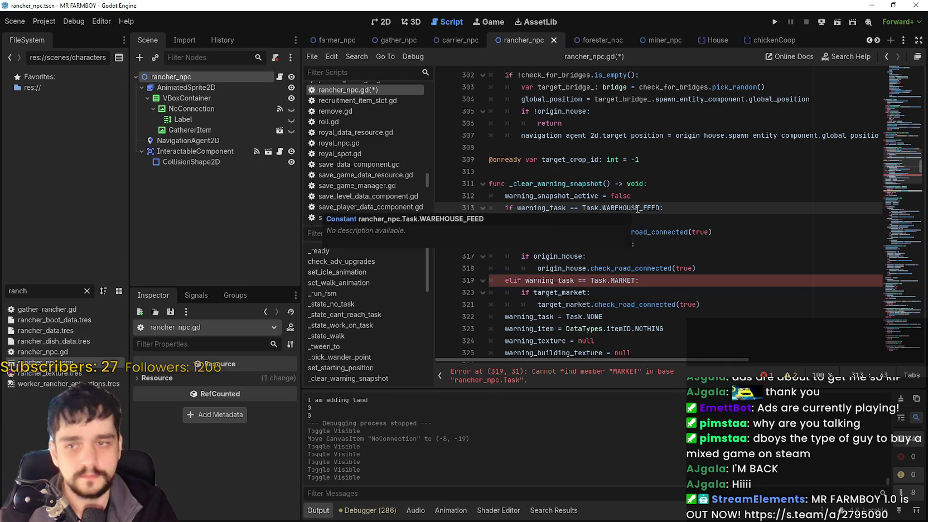
{"action": "double_click", "coordinate": [638, 209]}
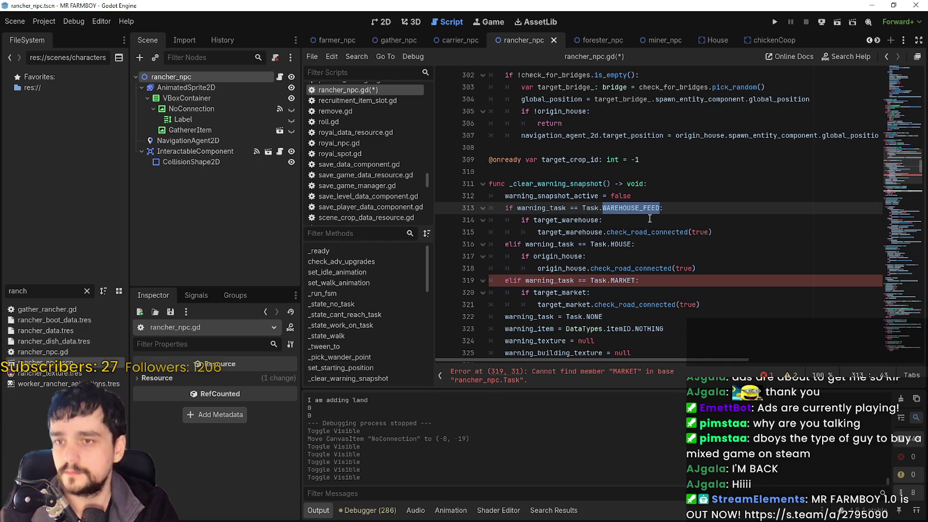
{"action": "key", "text": "ctrl+shift+Left"}
{"action": "key", "text": "ctrl+shift+Left"}
{"action": "key", "text": "ctrl+shift+Left"}
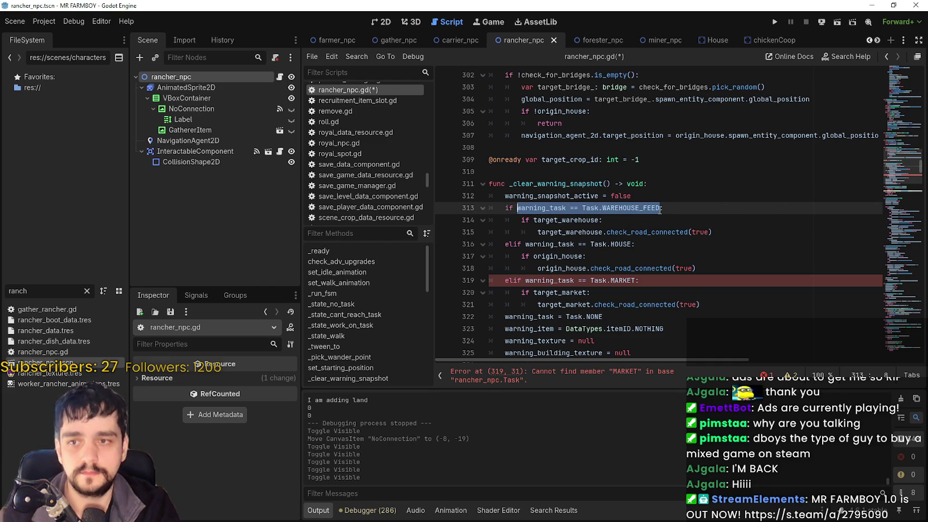
{"action": "left_click", "coordinate": [660, 209]}
{"action": "type", "text": "or"}
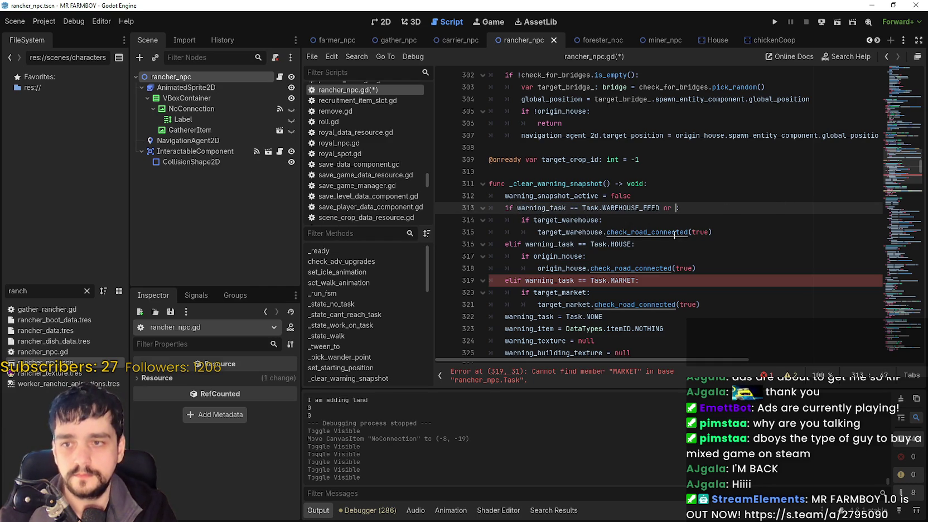
{"action": "key", "text": "ctrl+v"}
{"action": "key", "text": "BackSpace"}
{"action": "key", "text": "BackSpace"}
{"action": "key", "text": "BackSpace"}
{"action": "type", "text": "GATHER"}
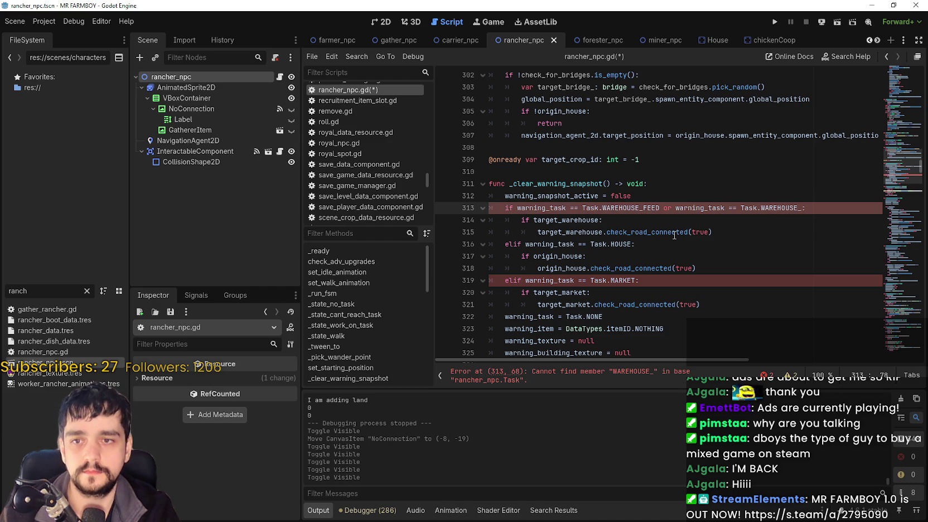
{"action": "left_click", "coordinate": [676, 232]}
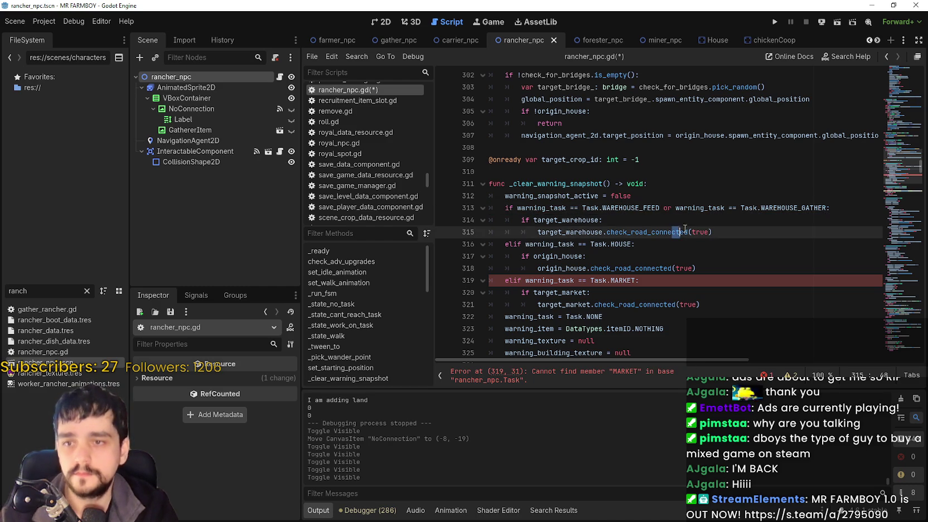
{"action": "left_click", "coordinate": [673, 220]}
{"action": "left_click", "coordinate": [633, 244]}
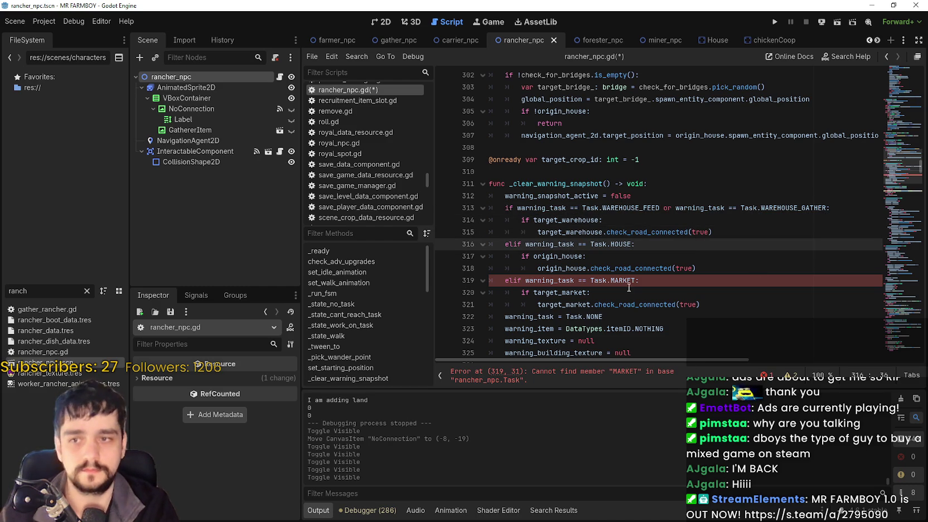
Replace MARKET with FEED on line 319 and save the script.
{"action": "left_click", "coordinate": [620, 281]}
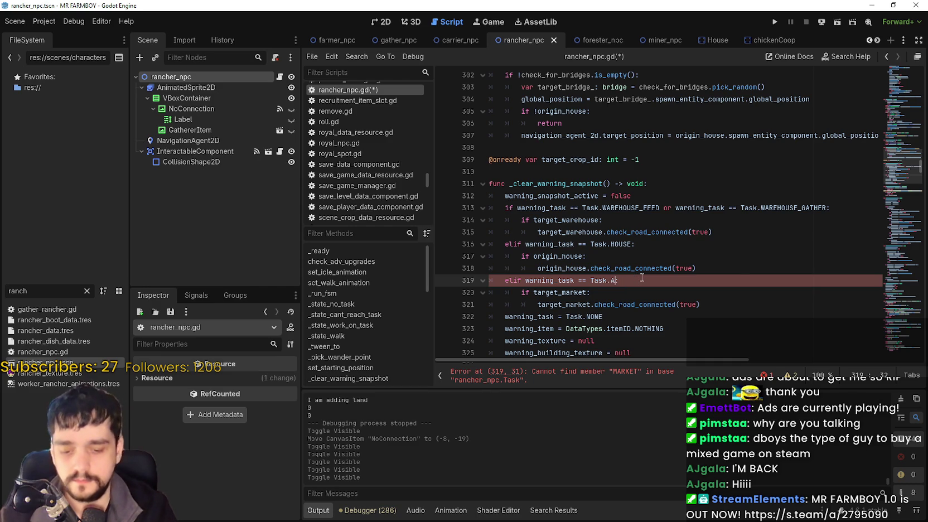
{"action": "key", "text": "BackSpace"}
{"action": "type", "text": "FEED"}
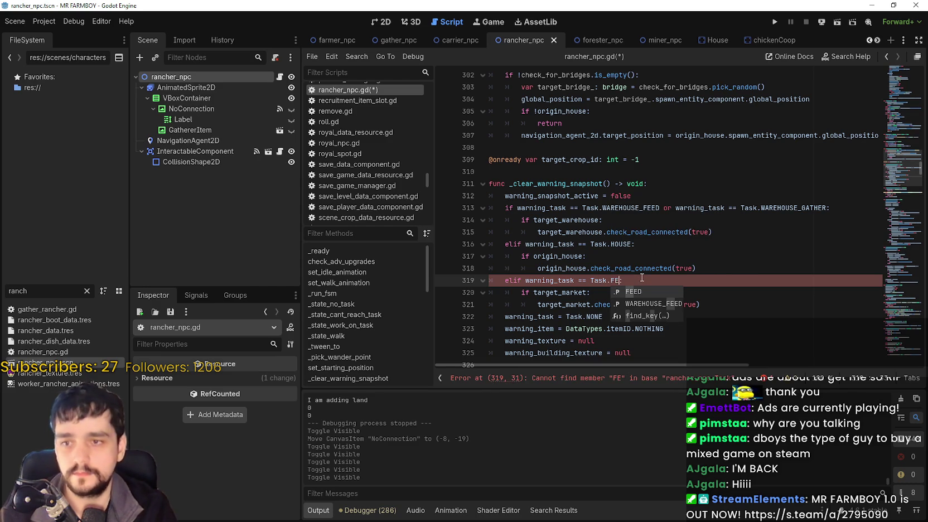
{"action": "left_click", "coordinate": [675, 305]}
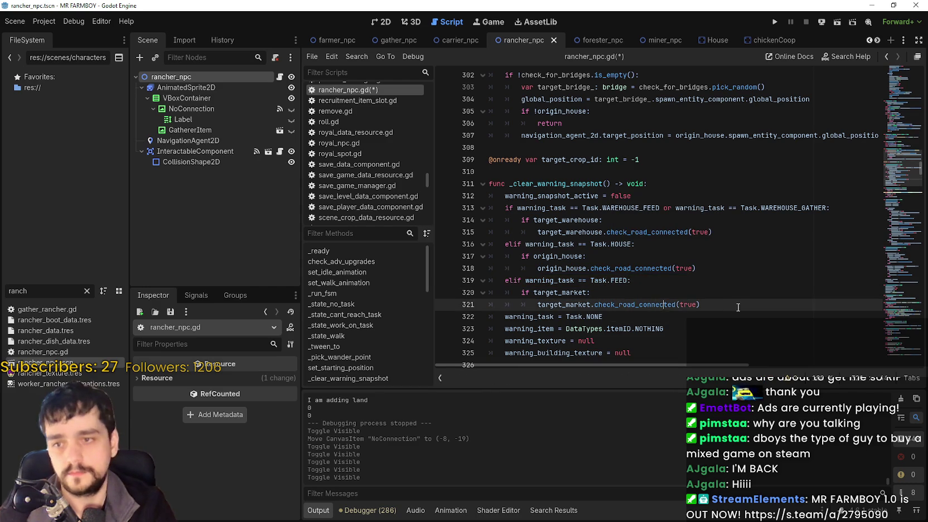
{"action": "scroll", "scroll_direction": "down", "scroll_amount": 3}
{"action": "key", "text": "ctrl+s"}
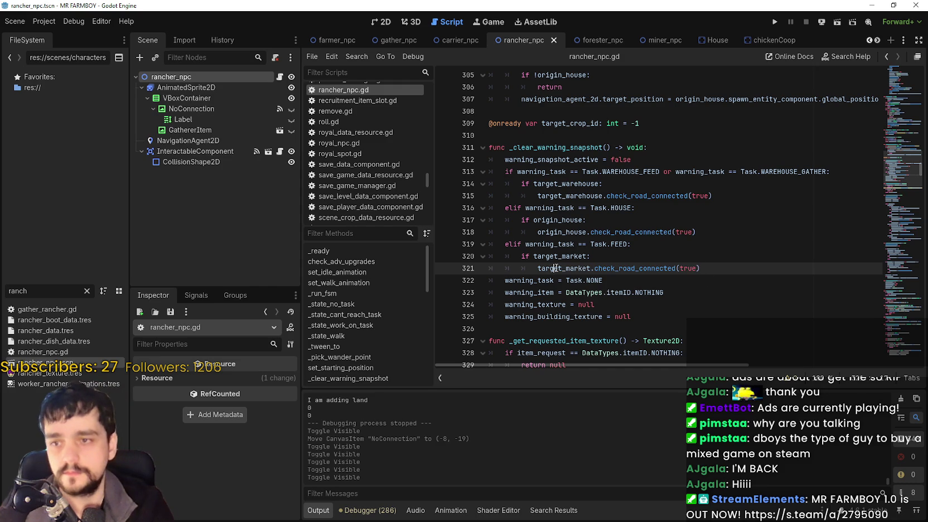
Replace target_market with target_building on lines 320–321, save, and switch to the localization sheet.
{"action": "double_click", "coordinate": [564, 259]}
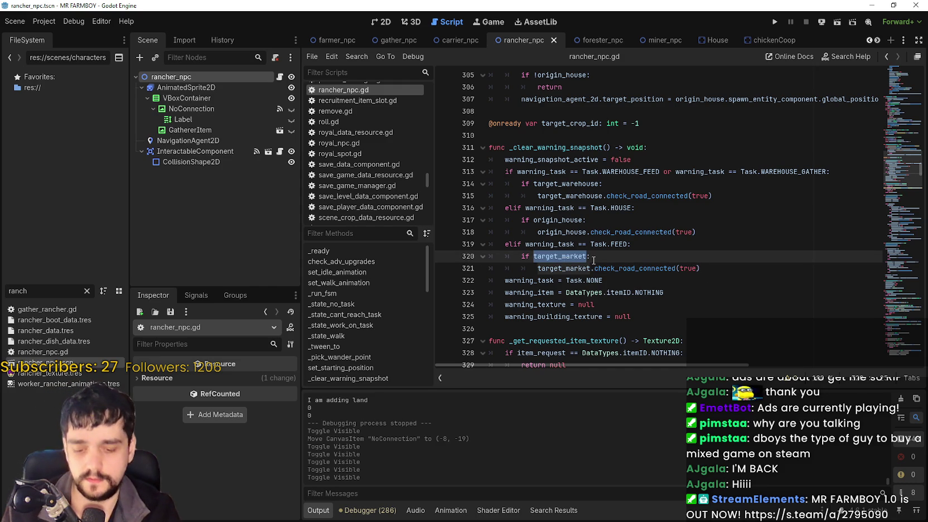
{"action": "type", "text": "get_building"}
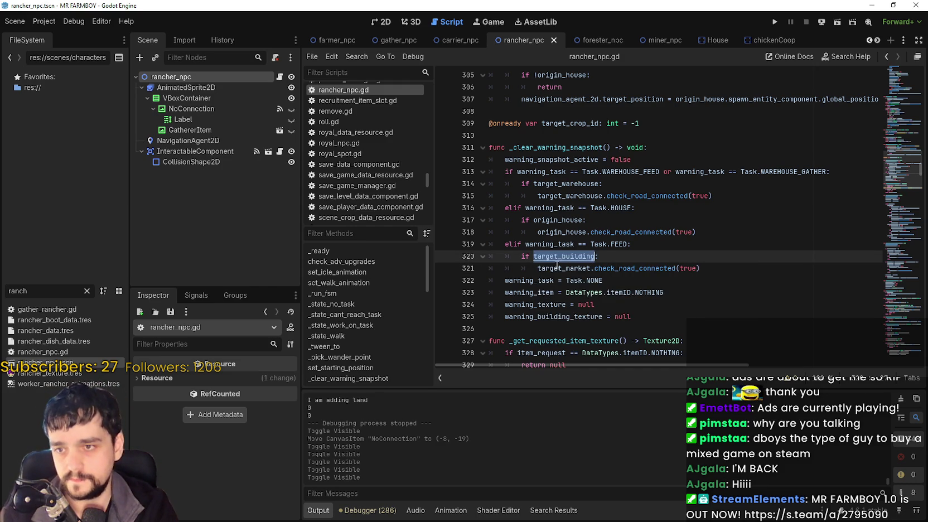
{"action": "double_click", "coordinate": [561, 269]}
{"action": "left_click", "coordinate": [740, 262]}
{"action": "key", "text": "ctrl+s"}
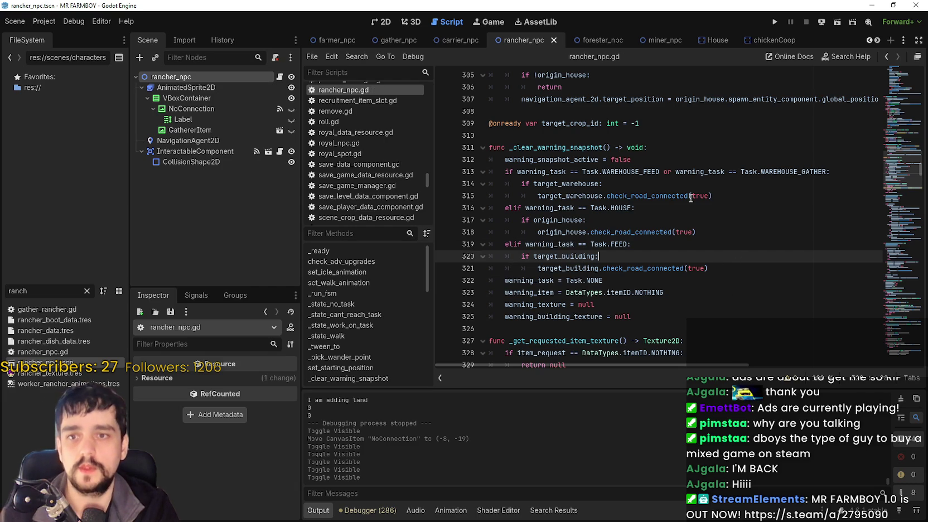
{"action": "left_click", "coordinate": [765, 269]}
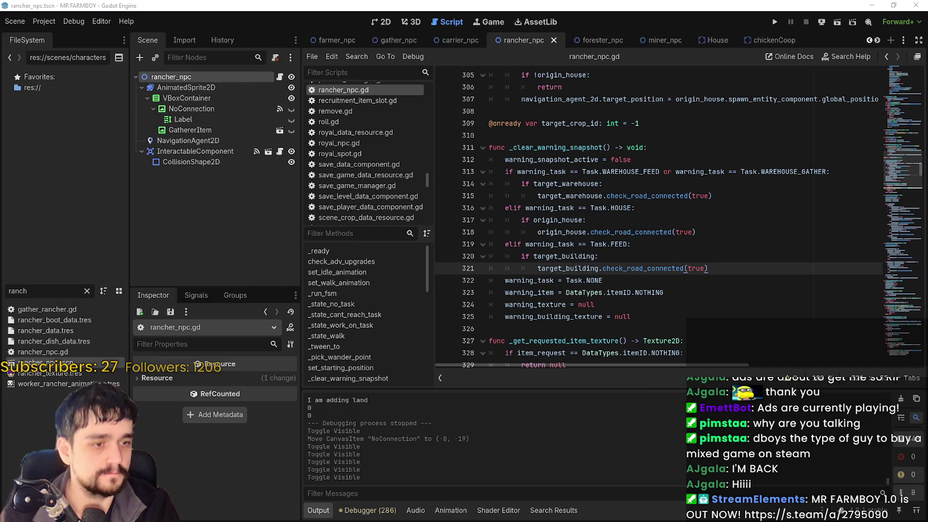
{"action": "key", "text": "alt+Tab"}
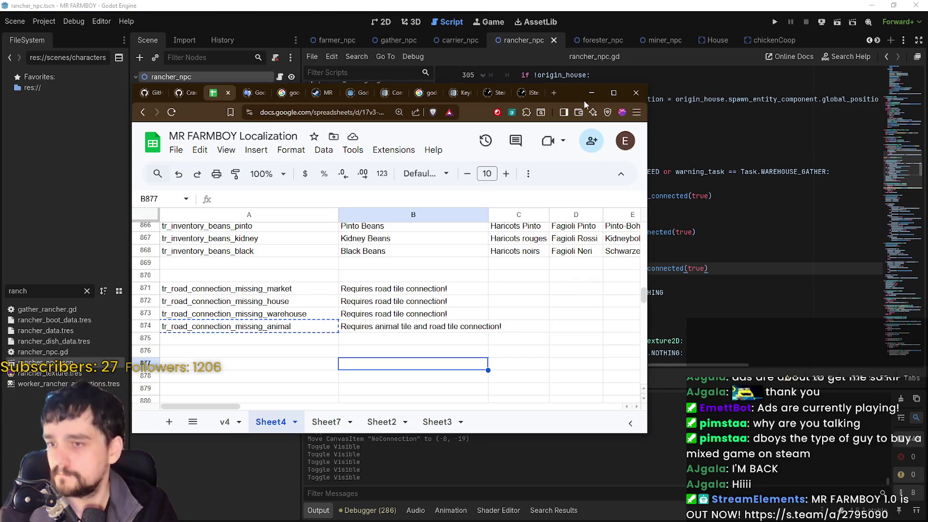
Minimize the Localization spreadsheet and run MR FARMBOY with F5.
{"action": "left_click", "coordinate": [590, 93]}
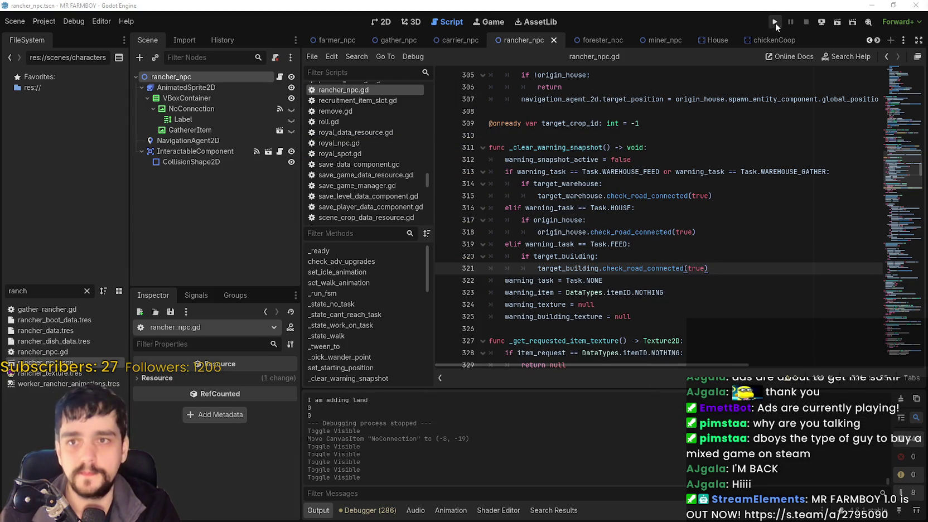
{"action": "key", "text": "F5"}
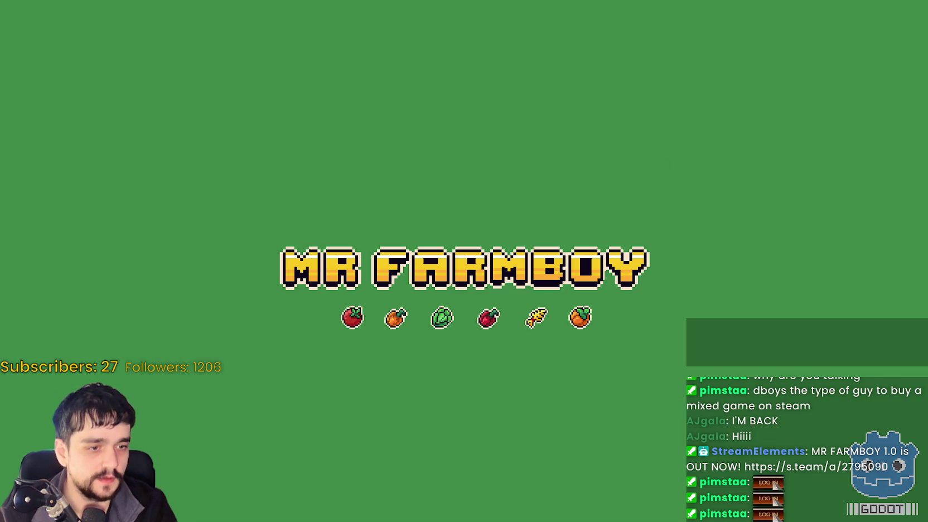
Browse Crimson Desert's store page and a screenshot from Steam downloads, then return to the Spring Sale front.
{"action": "key", "text": "alt+Tab"}
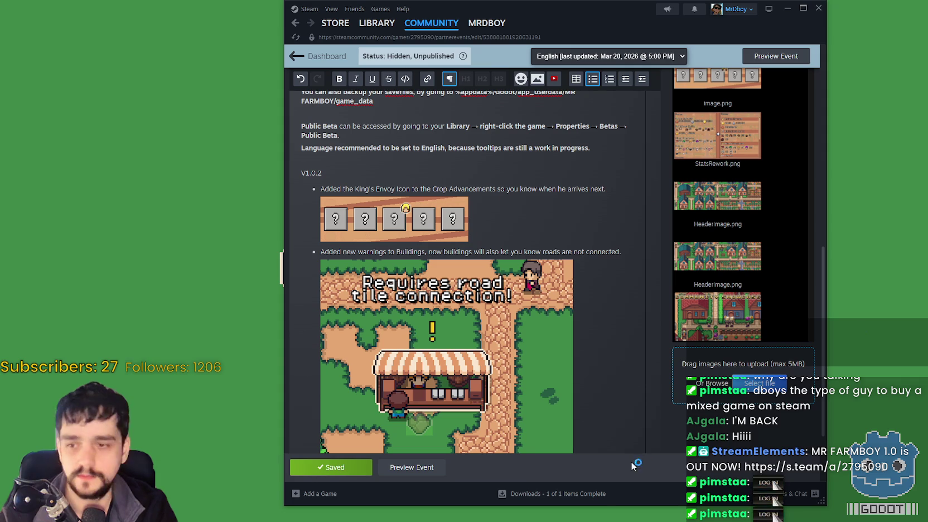
{"action": "left_click", "coordinate": [589, 496]}
{"action": "scroll", "scroll_direction": "down", "scroll_amount": 3}
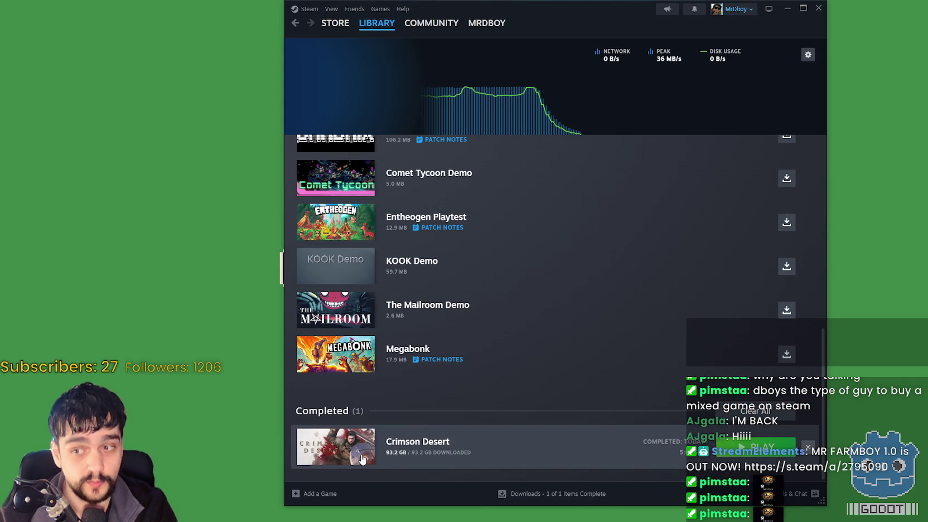
{"action": "left_click", "coordinate": [353, 453]}
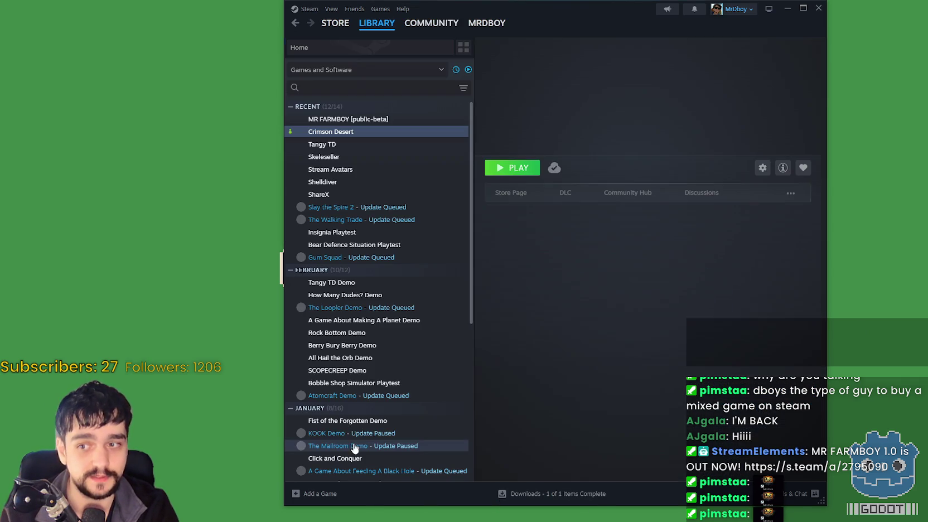
{"action": "left_click", "coordinate": [511, 195]}
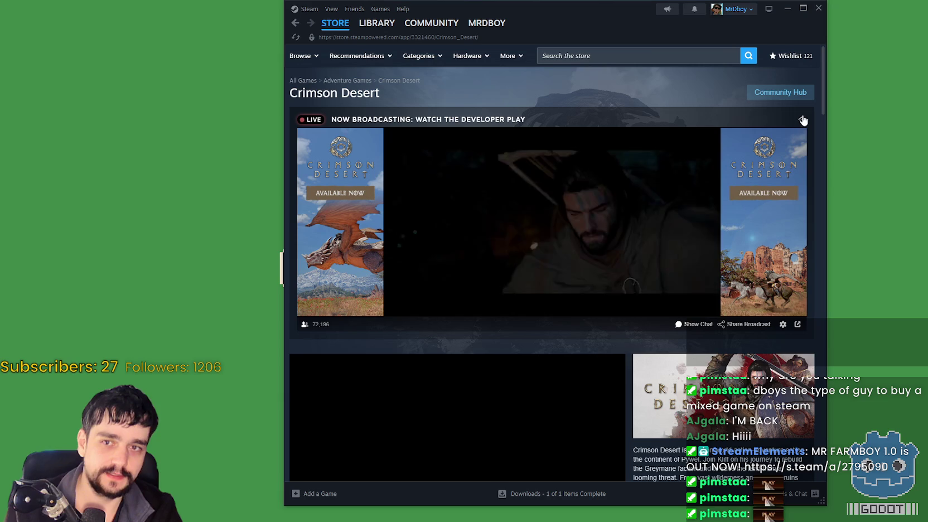
{"action": "left_click", "coordinate": [802, 119]}
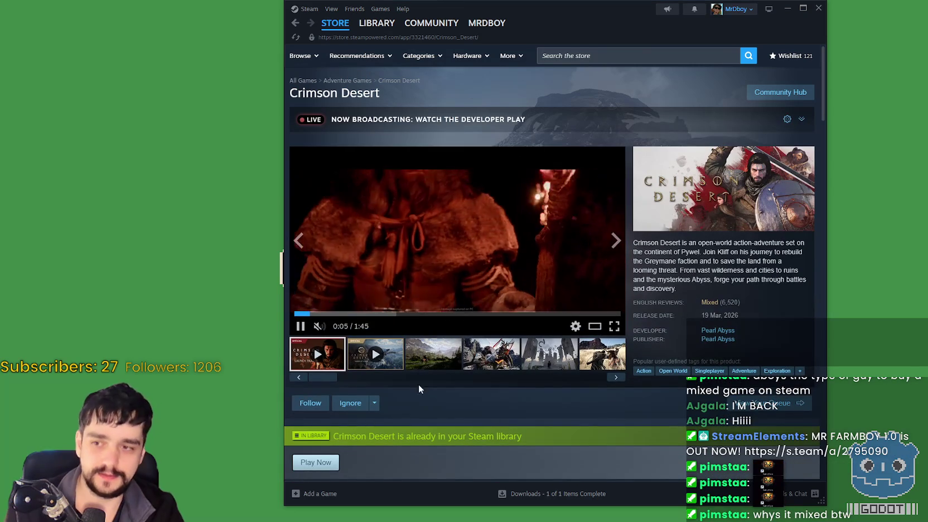
{"action": "left_click", "coordinate": [435, 360]}
{"action": "left_click", "coordinate": [335, 23]}
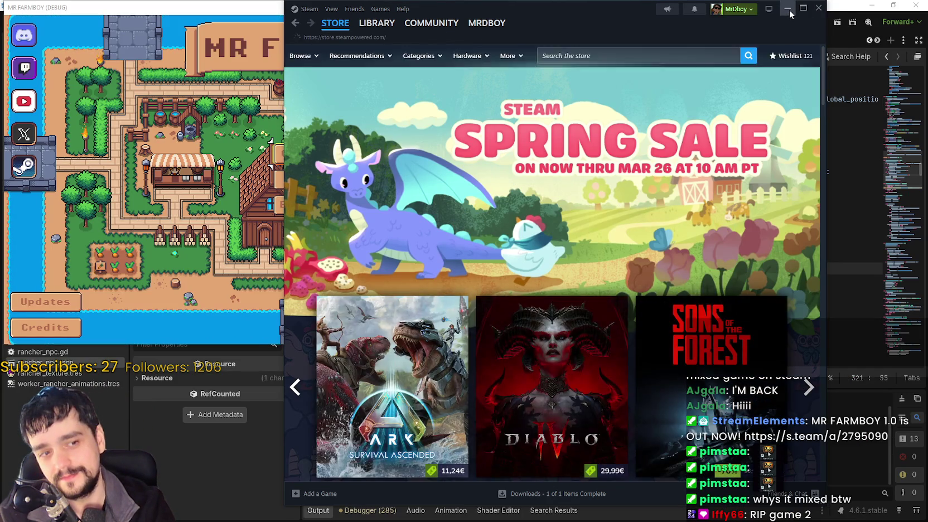
Hide Steam, open the save game selection, and maximize the MR FARMBOY window.
{"action": "left_click", "coordinate": [792, 11]}
{"action": "left_click", "coordinate": [324, 147]}
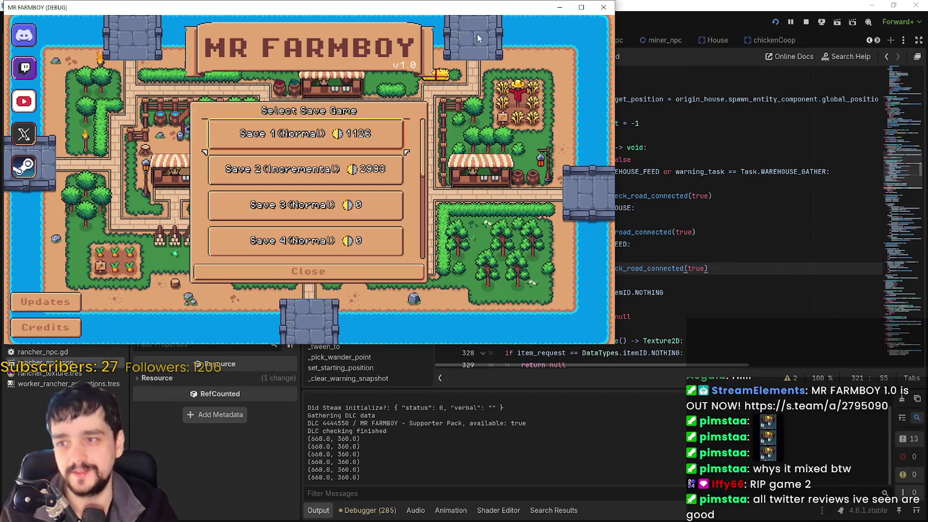
{"action": "left_click_drag", "start_coordinate": [470, 10], "coordinate": [638, 45]}
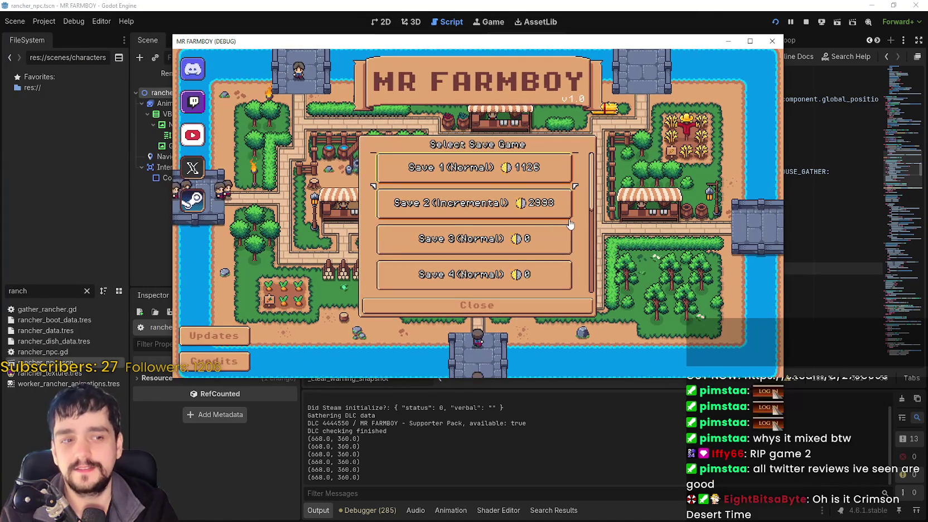
{"action": "left_click", "coordinate": [751, 41]}
Scroll the save list and load Save 8 (Incremental).
{"action": "scroll", "scroll_direction": "down", "scroll_amount": 3}
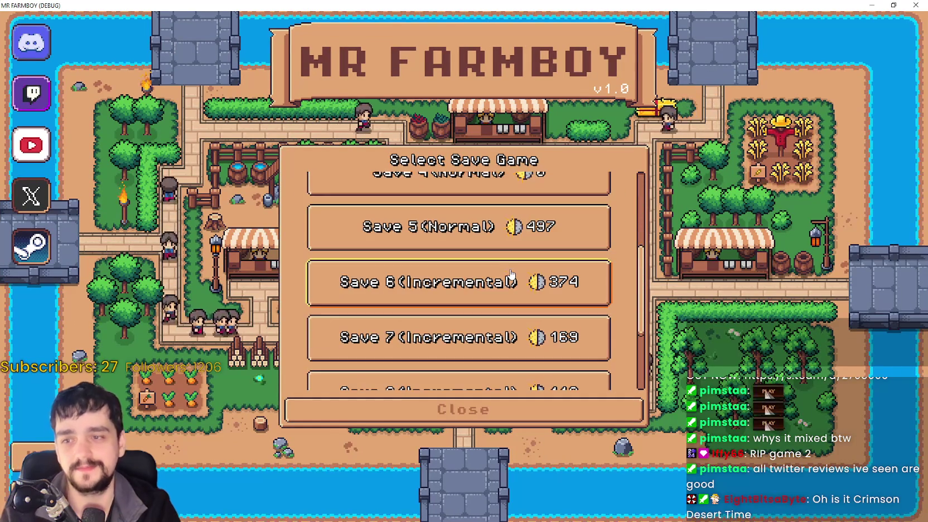
{"action": "scroll", "scroll_direction": "down", "scroll_amount": 3}
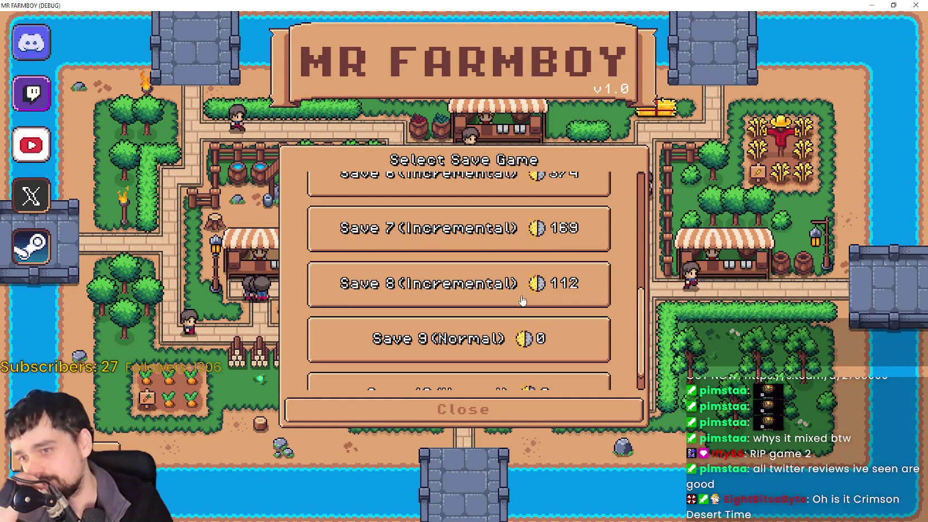
{"action": "scroll", "scroll_direction": "down", "scroll_amount": 3}
{"action": "left_click", "coordinate": [502, 251]}
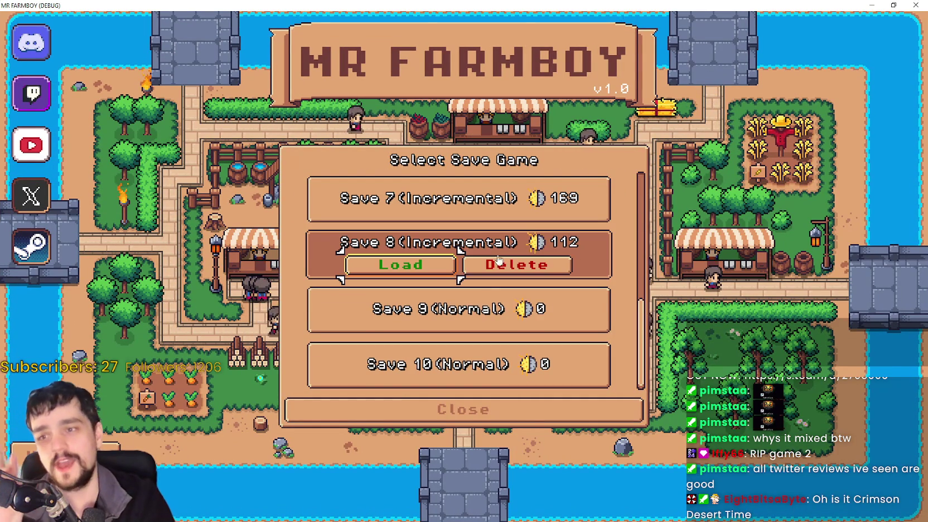
{"action": "left_click", "coordinate": [428, 267]}
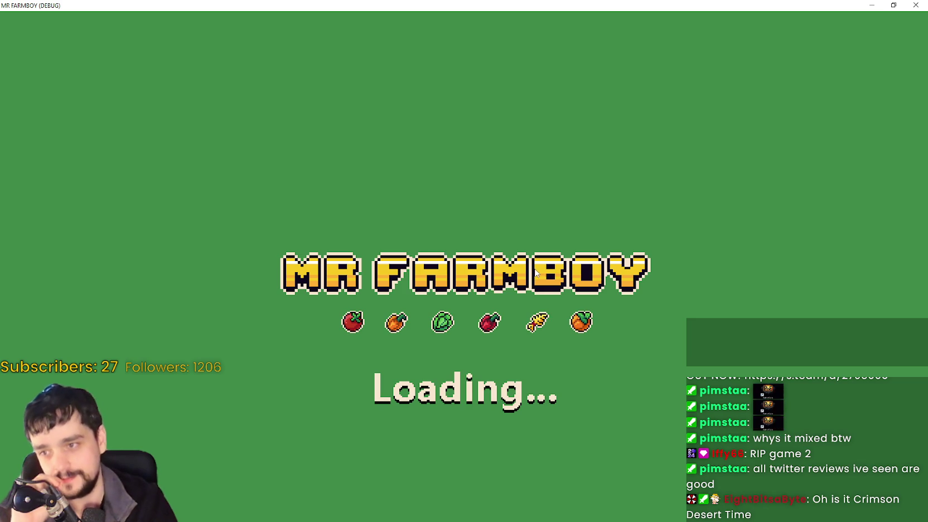
Open and close the market stall inventory, then the Player House advancements.
{"action": "key", "text": "e"}
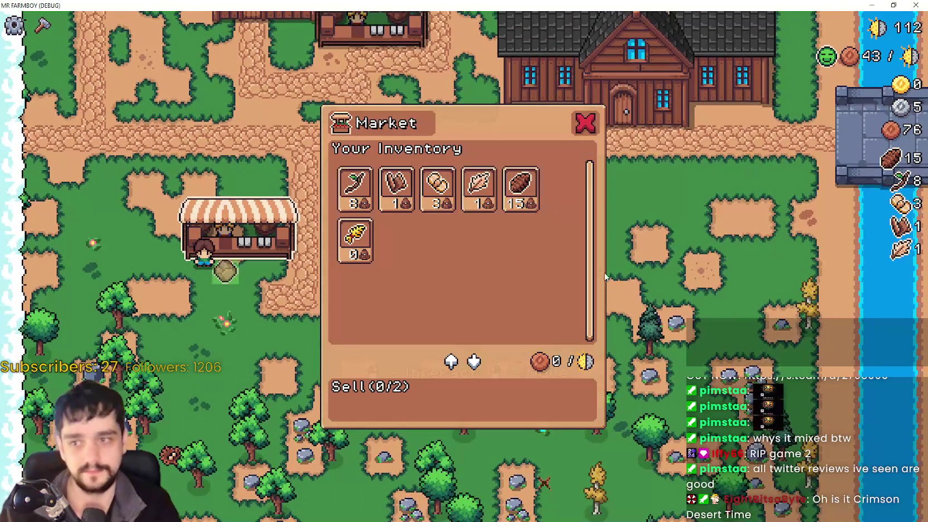
{"action": "key", "text": "Escape"}
{"action": "key", "text": "d"}
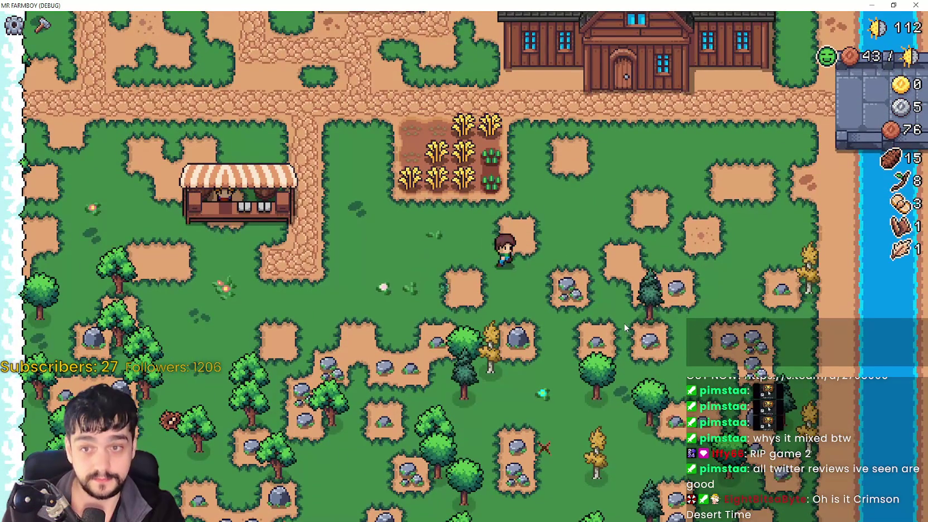
{"action": "key", "text": "w"}
{"action": "key", "text": "e"}
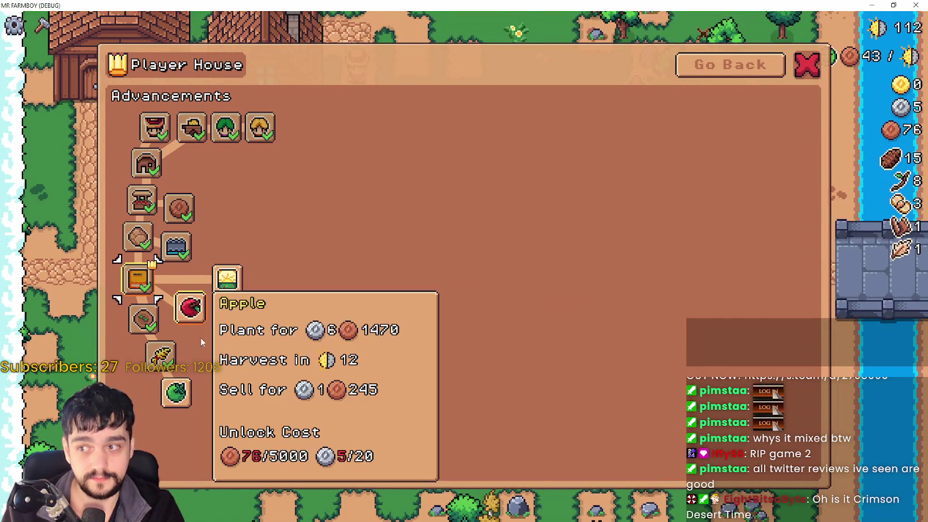
{"action": "key", "text": "Escape"}
Walk onto the crop field and back toward the market stall.
{"action": "key", "text": "s"}
{"action": "key", "text": "d"}
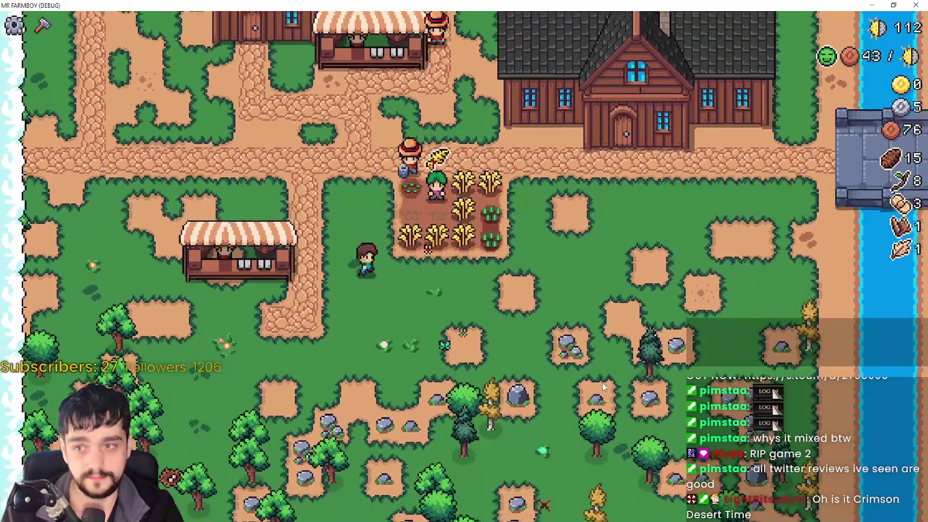
{"action": "key", "text": "s"}
{"action": "key", "text": "a"}
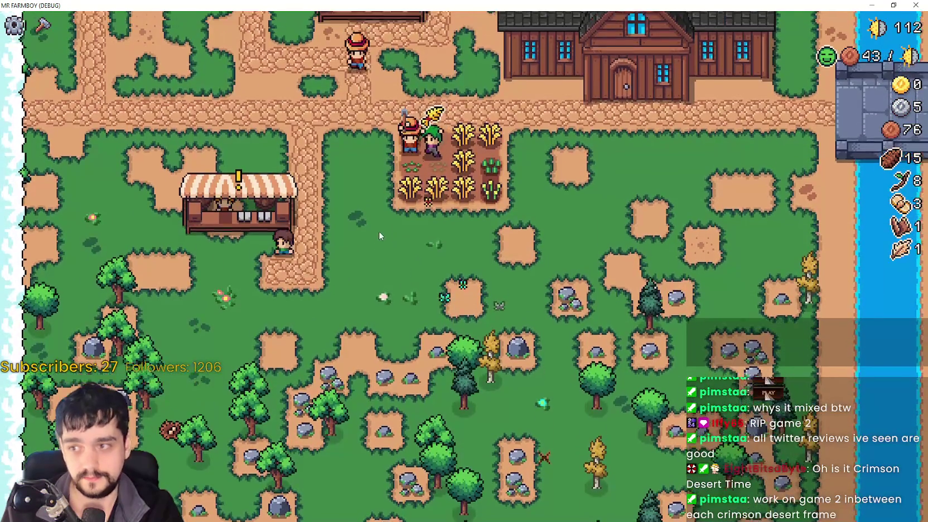
Pick a land tile from crafting, position it beside the stall, then cancel the placement.
{"action": "key", "text": "c"}
{"action": "left_click", "coordinate": [33, 183]}
{"action": "key", "text": "a"}
{"action": "key", "text": "s"}
{"action": "key", "text": "w"}
{"action": "key", "text": "s"}
{"action": "key", "text": "d"}
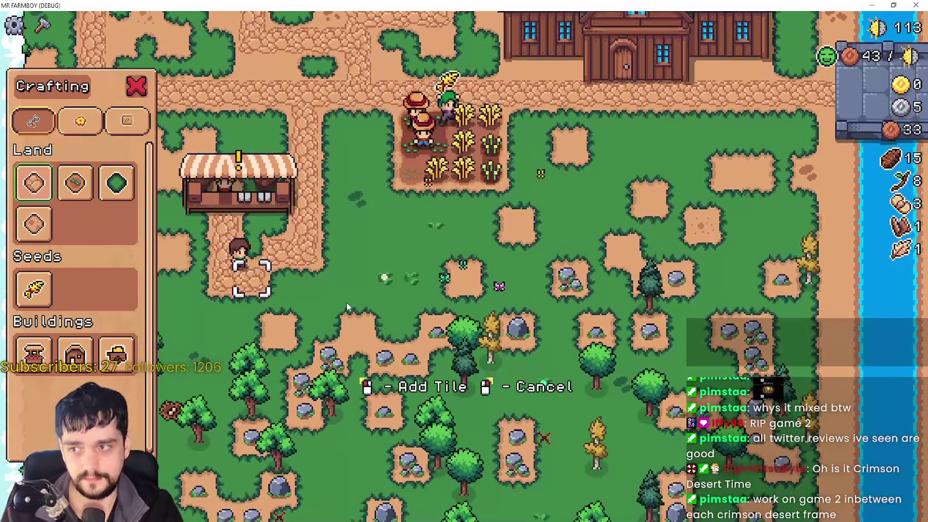
{"action": "right_click", "coordinate": [344, 300]}
Reopen and close the market, then walk away and back so the road warning shows.
{"action": "key", "text": "w"}
{"action": "key", "text": "e"}
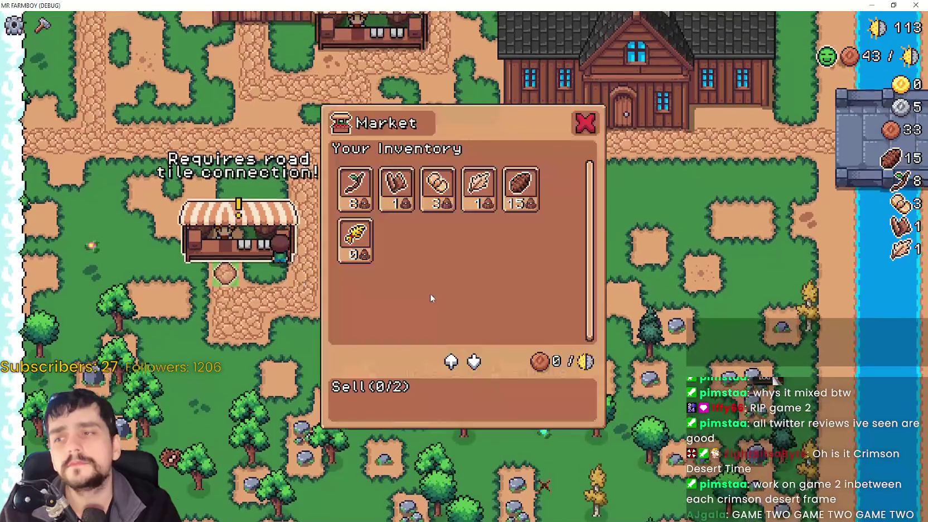
{"action": "key", "text": "Escape"}
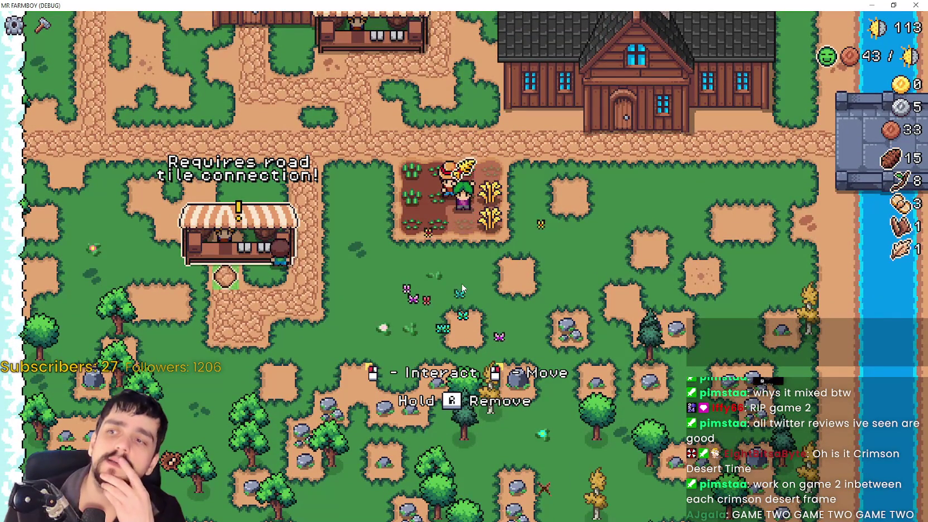
{"action": "key", "text": "d"}
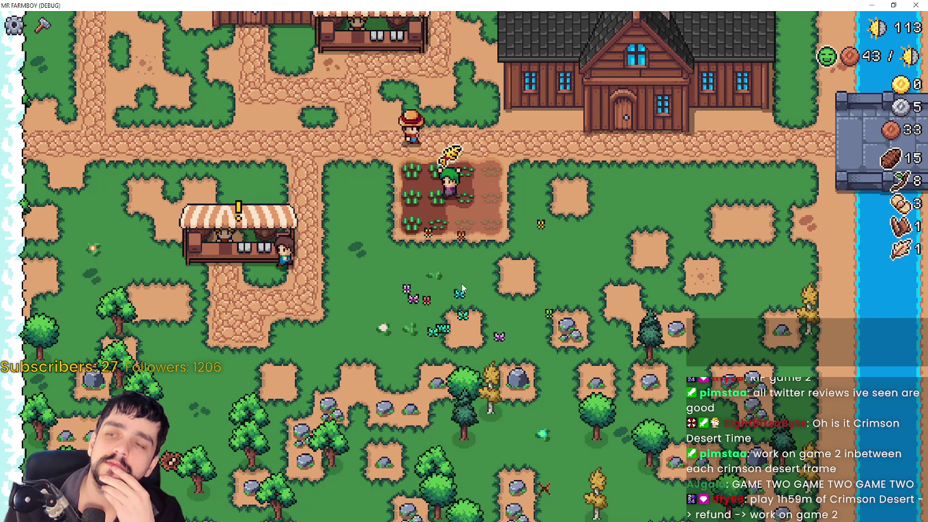
{"action": "key", "text": "w"}
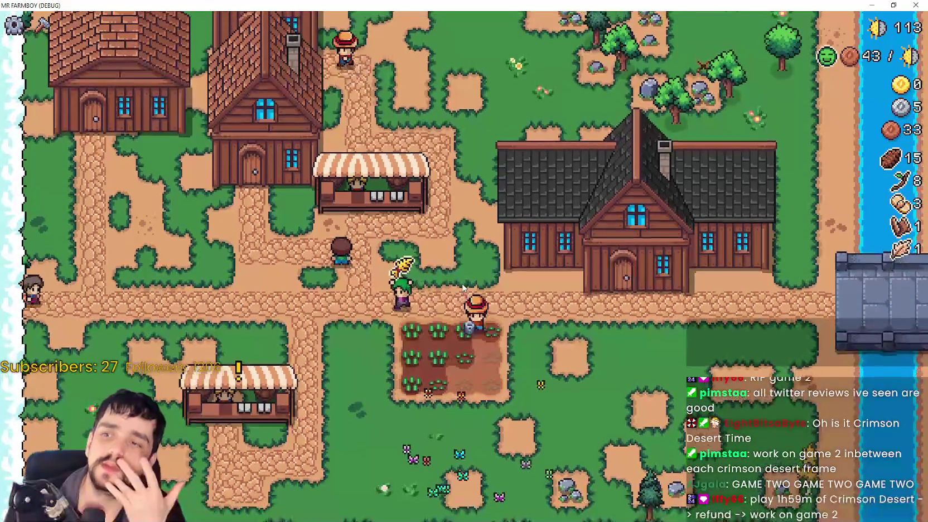
{"action": "key", "text": "s"}
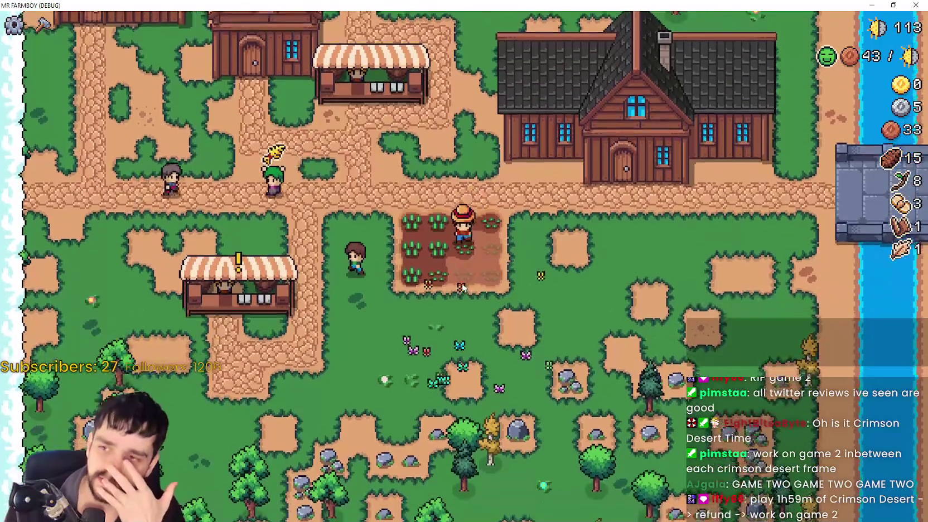
{"action": "key", "text": "s"}
{"action": "key", "text": "a"}
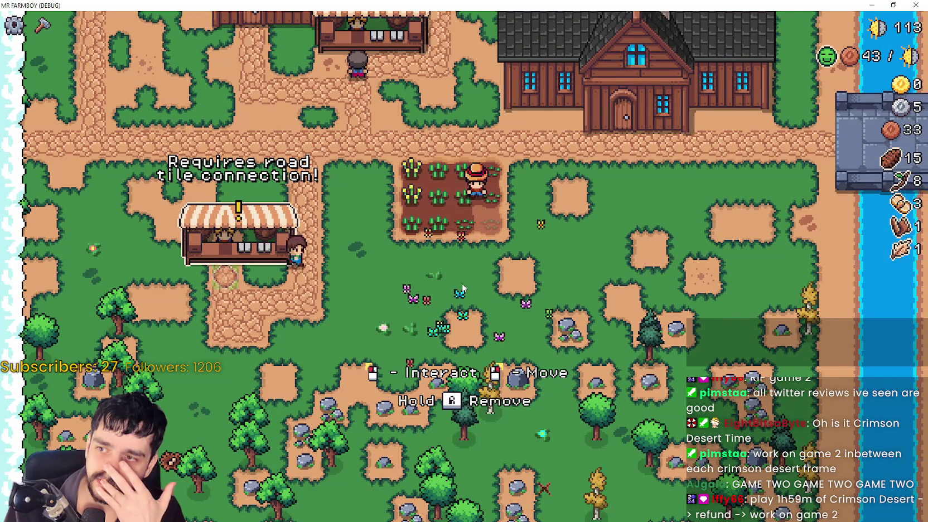
Walk up onto the road, return to the stall's market and sell the Twig.
{"action": "key", "text": "w"}
{"action": "key", "text": "d"}
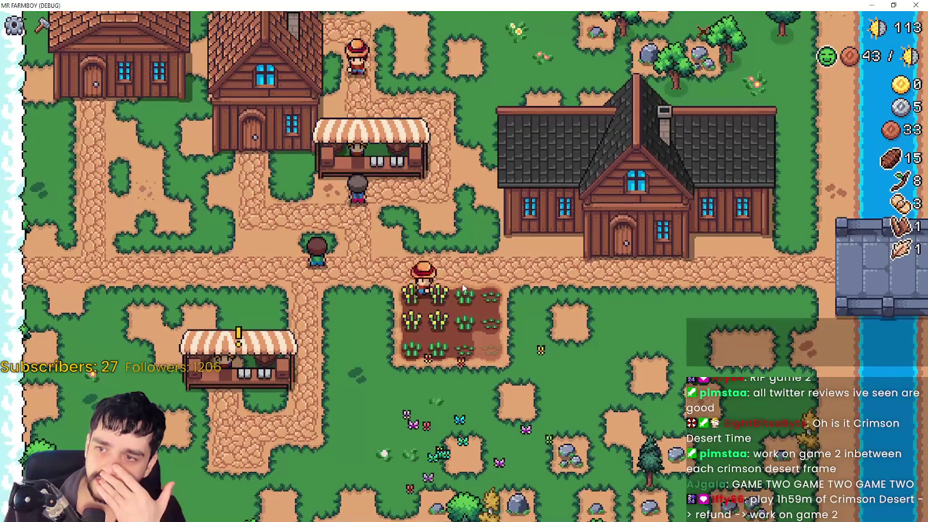
{"action": "key", "text": "s"}
{"action": "key", "text": "a"}
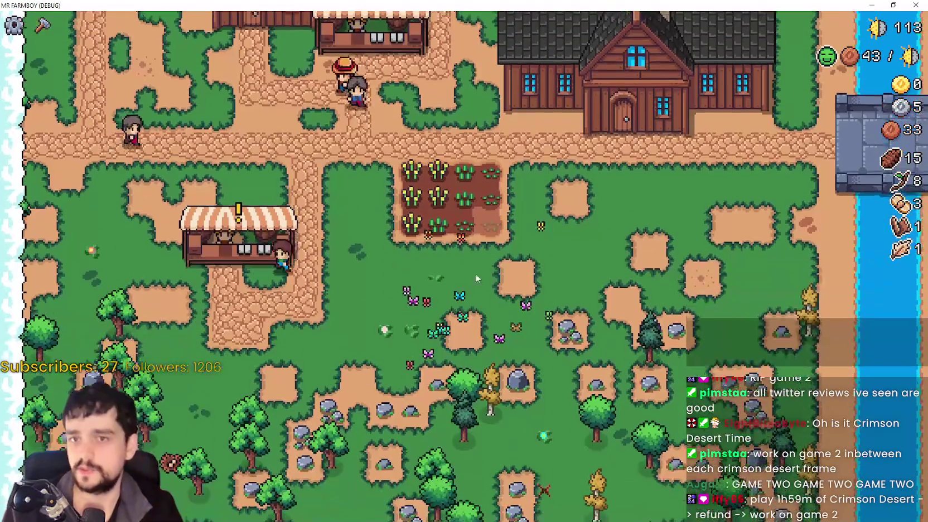
{"action": "key", "text": "e"}
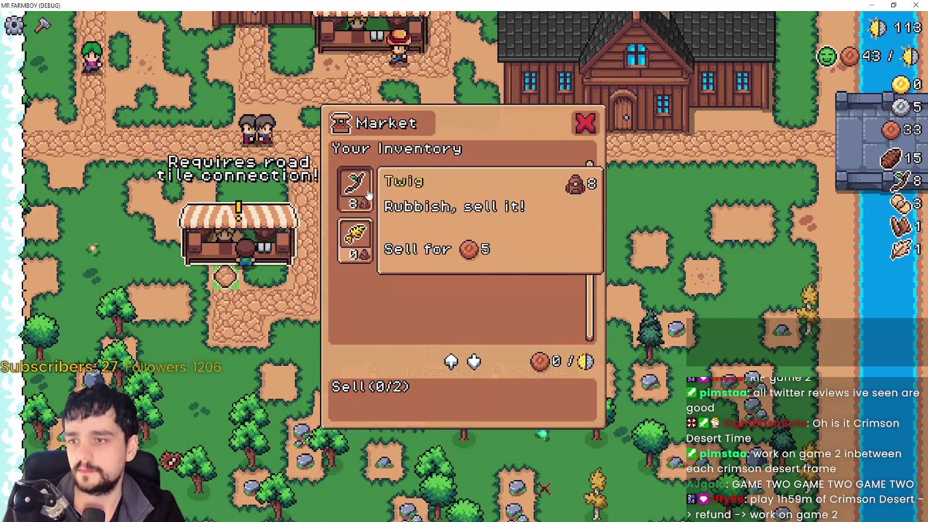
{"action": "left_click", "coordinate": [355, 187]}
{"action": "key", "text": "e"}
{"action": "key", "text": "d"}
{"action": "key", "text": "w"}
Walk past the crop field, approaching then leaving the stall so the road warning appears and clears.
{"action": "key", "text": "s"}
{"action": "key", "text": "d"}
{"action": "key", "text": "s"}
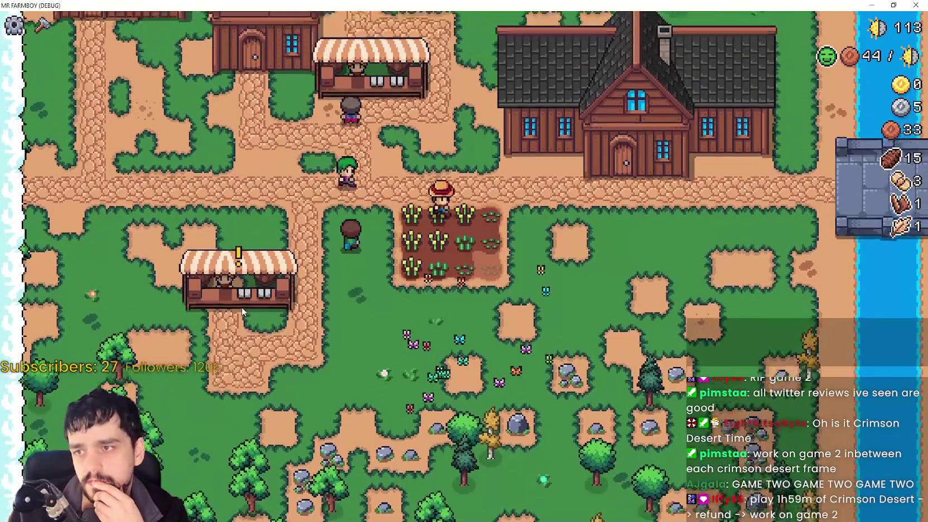
{"action": "key", "text": "s"}
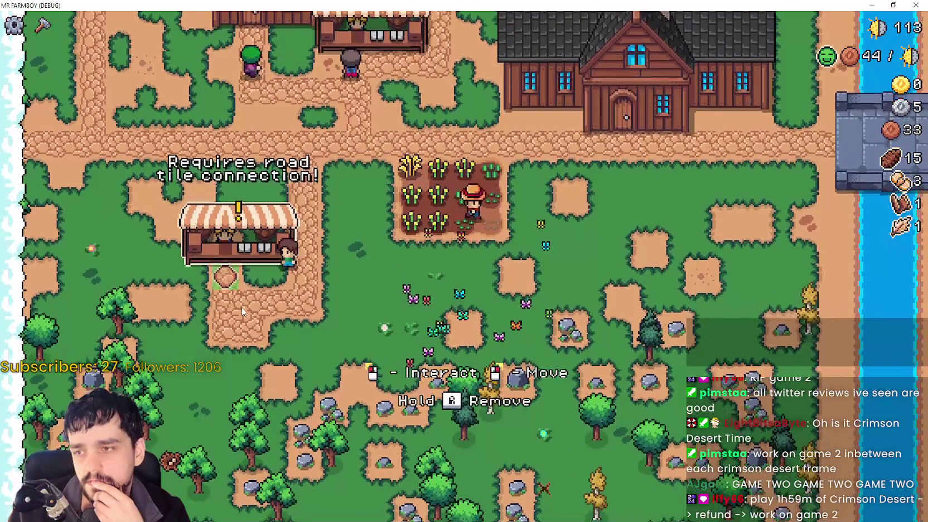
{"action": "key", "text": "w"}
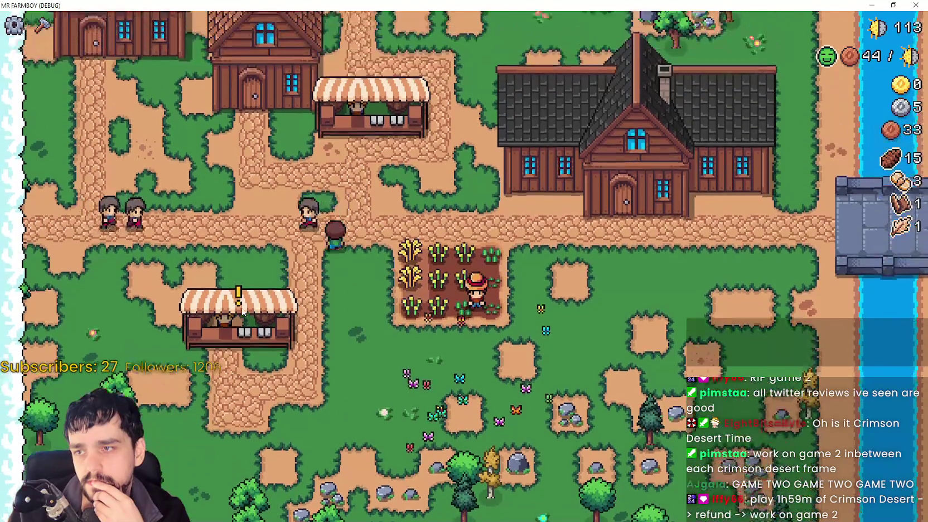
{"action": "key", "text": "w"}
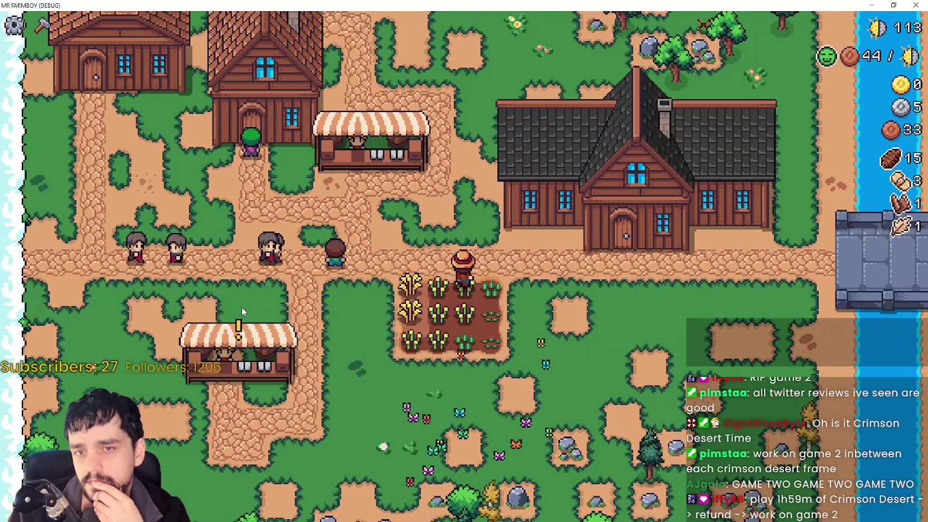
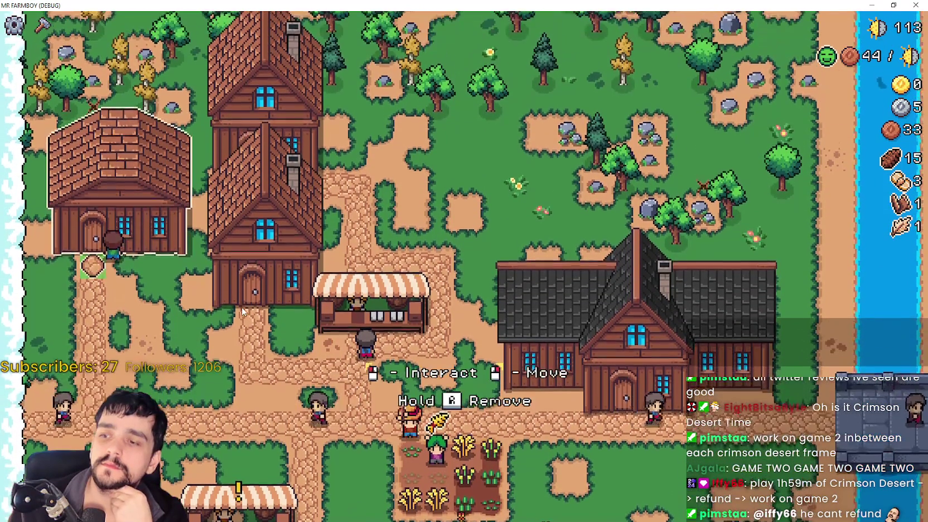
Glance at the warehouse storage, then sell wheat at the market stall, raising coins from 33 to 73.
{"action": "key", "text": "e"}
{"action": "mouse_move", "coordinate": [363, 408]}
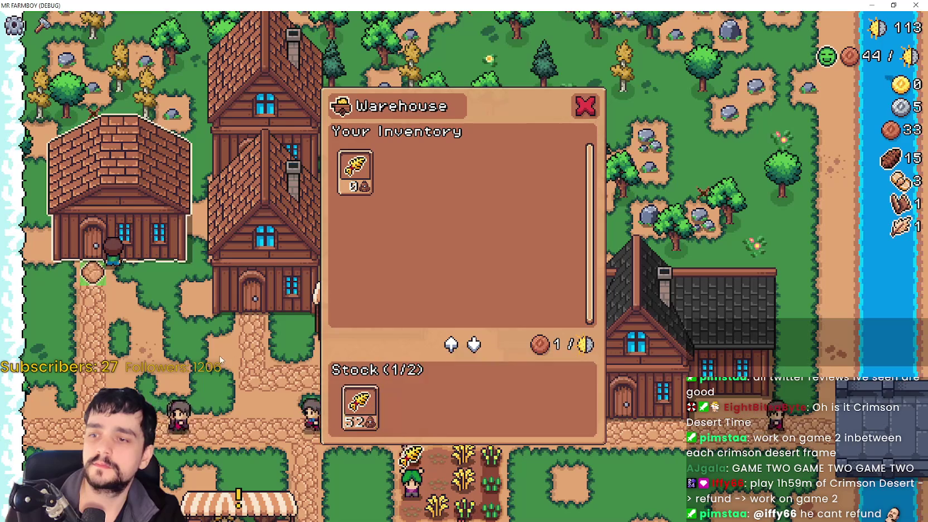
{"action": "key", "text": "Escape"}
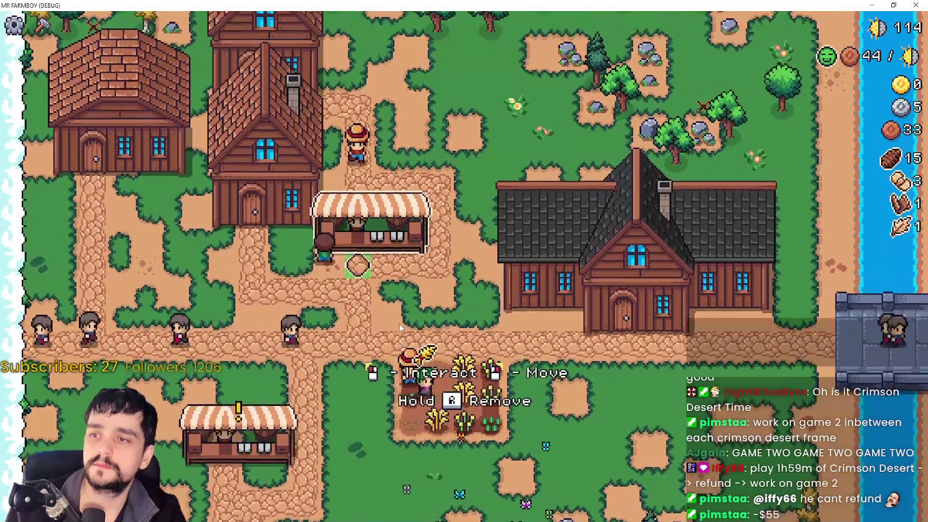
{"action": "key", "text": "e"}
{"action": "left_click", "coordinate": [359, 404]}
{"action": "left_click", "coordinate": [360, 403]}
{"action": "left_click", "coordinate": [355, 239]}
{"action": "key", "text": "Escape"}
Walk the farmer down to the lower market stall and check its market panel.
{"action": "key", "text": "s"}
{"action": "key", "text": "a"}
{"action": "key", "text": "s"}
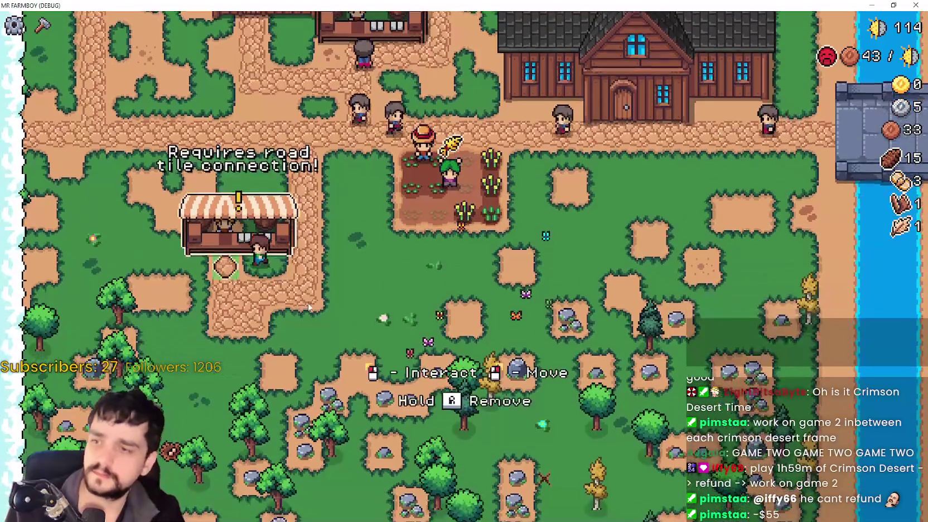
{"action": "left_click", "coordinate": [239, 229]}
{"action": "key", "text": "Escape"}
Walk the farmer back north to the main road and left along it.
{"action": "key", "text": "w"}
{"action": "key", "text": "w"}
{"action": "key", "text": "a"}
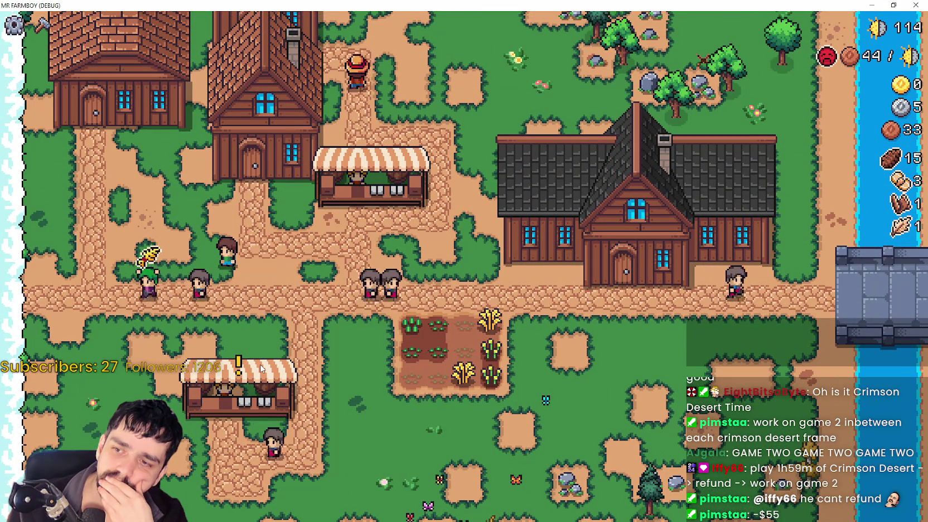
{"action": "key", "text": "s"}
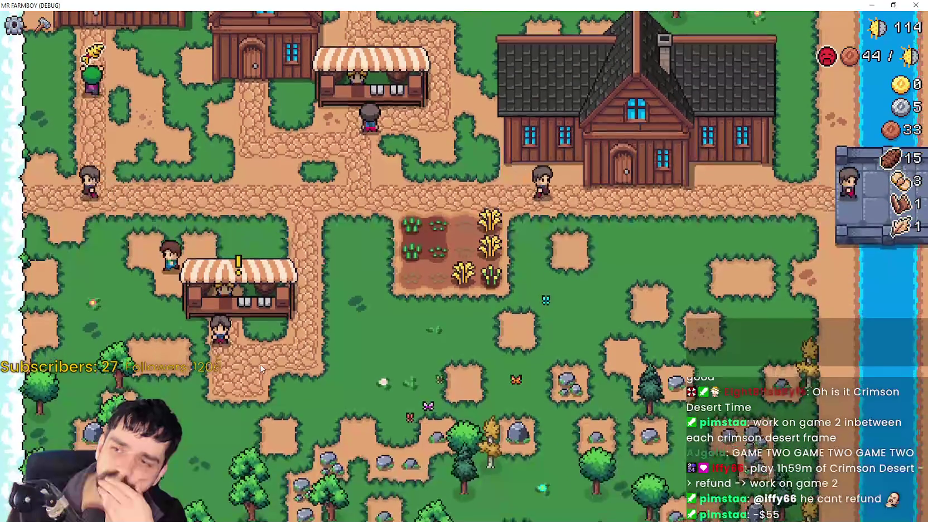
{"action": "key", "text": "w"}
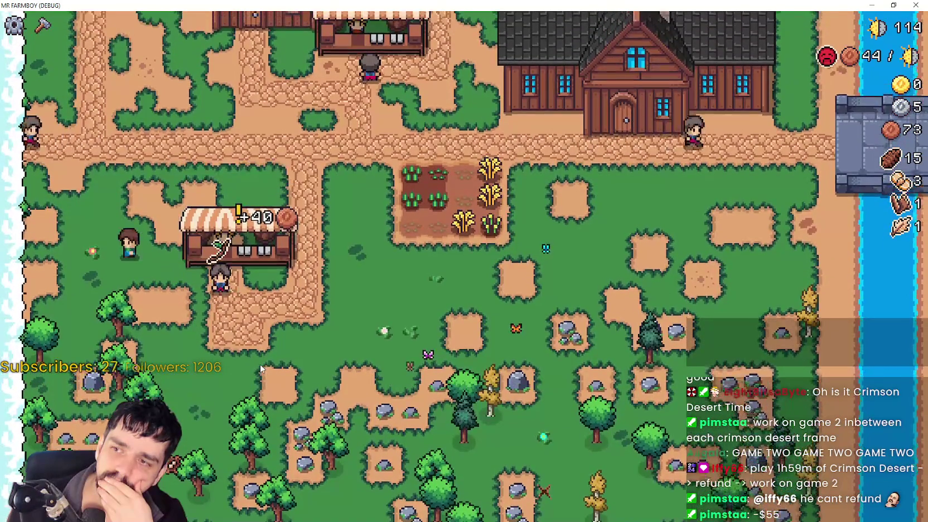
{"action": "key", "text": "w"}
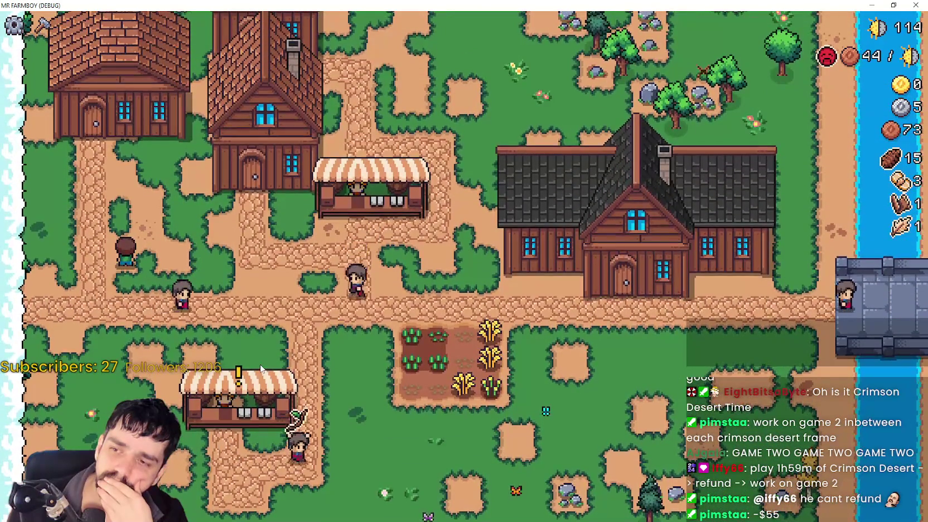
{"action": "key", "text": "w"}
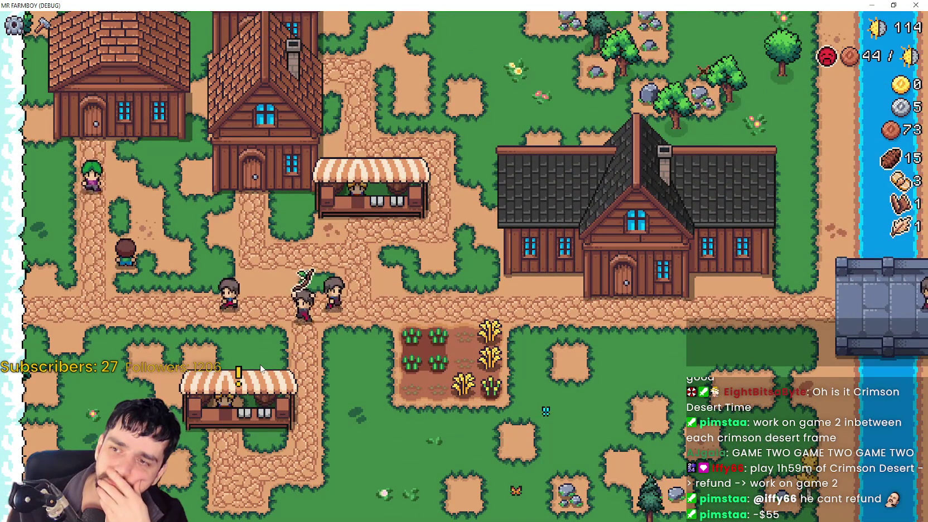
{"action": "key", "text": "a"}
{"action": "key", "text": "a"}
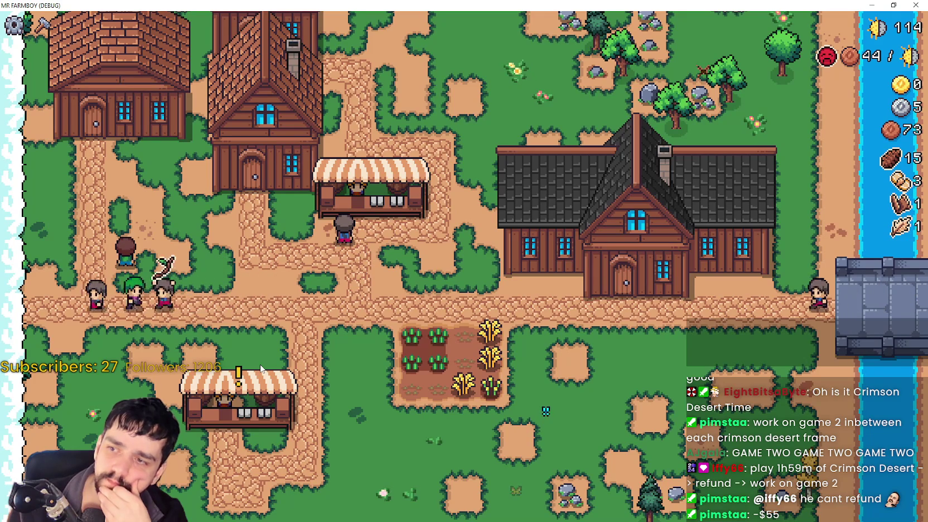
{"action": "key", "text": "a"}
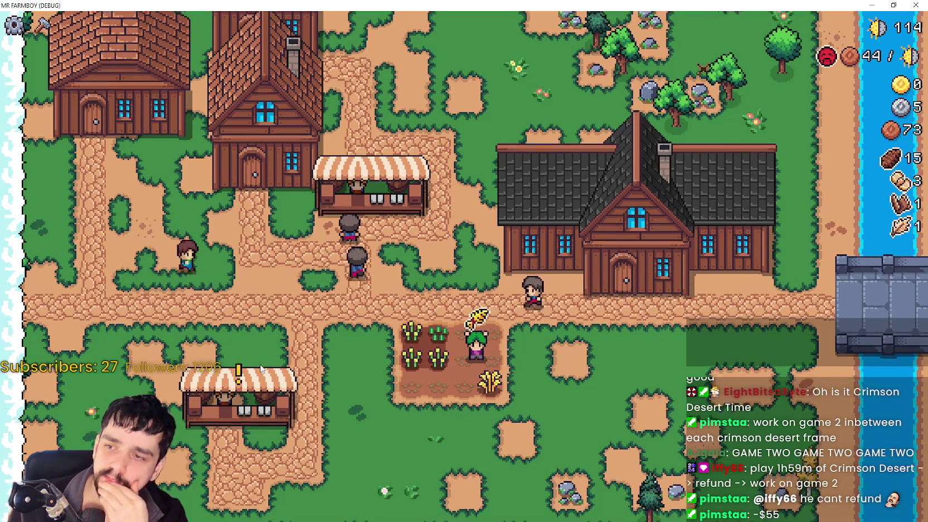
Walk from the lower market stall over the crop plot and left along the road.
{"action": "key", "text": "e"}
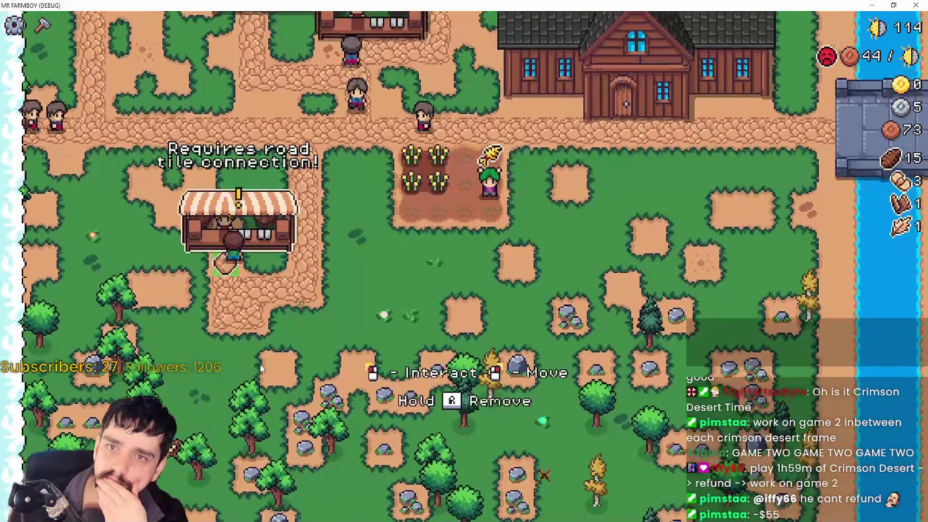
{"action": "key", "text": "a"}
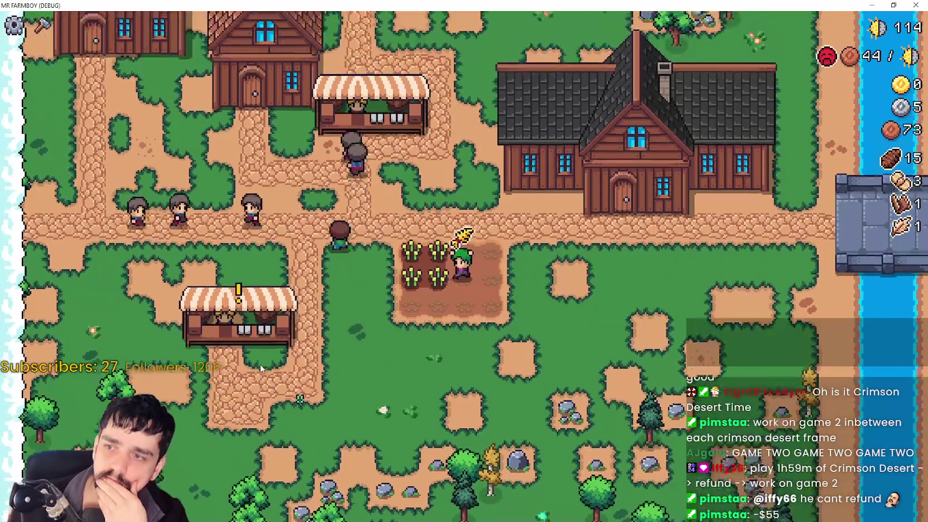
{"action": "key", "text": "w"}
{"action": "key", "text": "a"}
{"action": "key", "text": "a"}
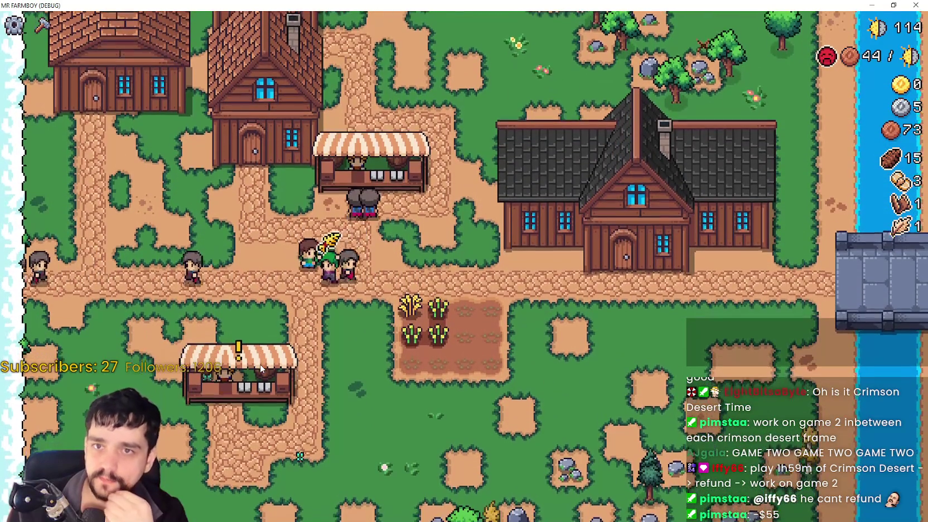
{"action": "key", "text": "d"}
{"action": "key", "text": "s"}
{"action": "key", "text": "a"}
{"action": "key", "text": "s"}
{"action": "key", "text": "a"}
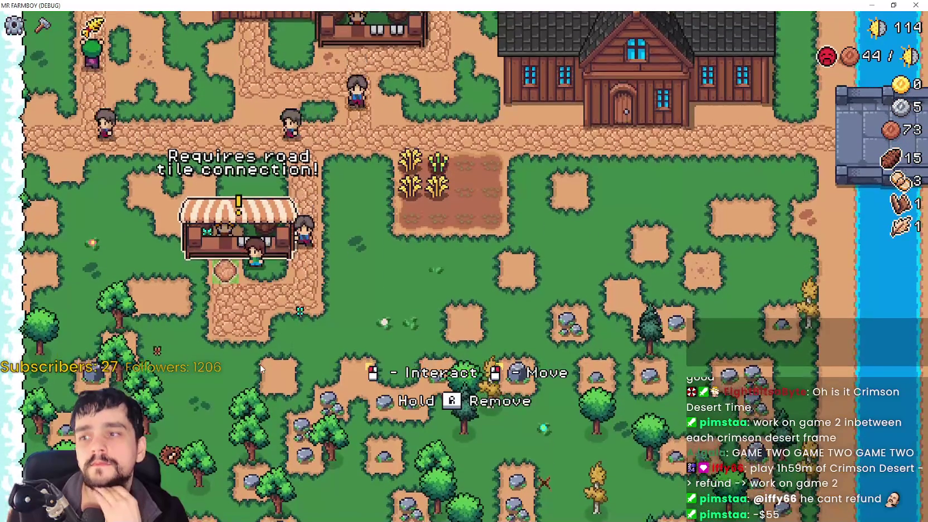
Walk around the stall and back across the tilled plot to harvest the ripe wheat.
{"action": "key", "text": "w"}
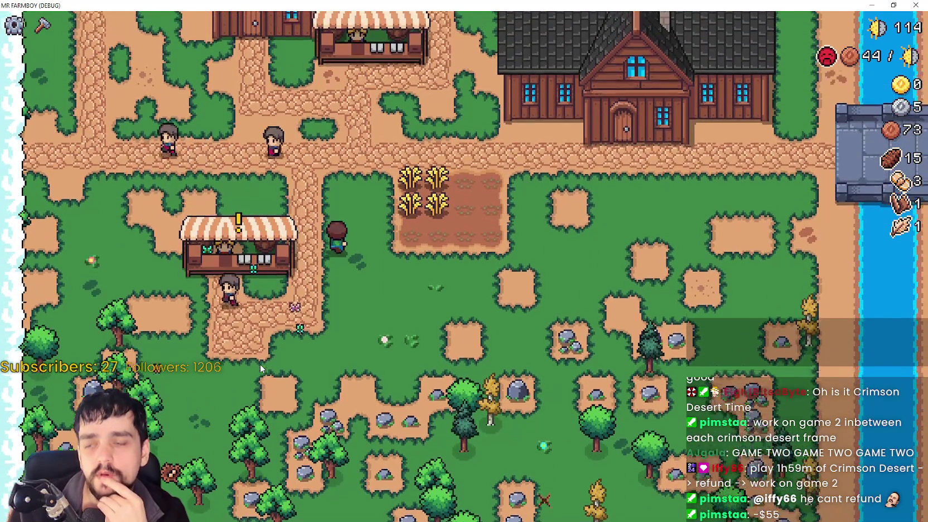
{"action": "key", "text": "s"}
{"action": "key", "text": "a"}
{"action": "key", "text": "d"}
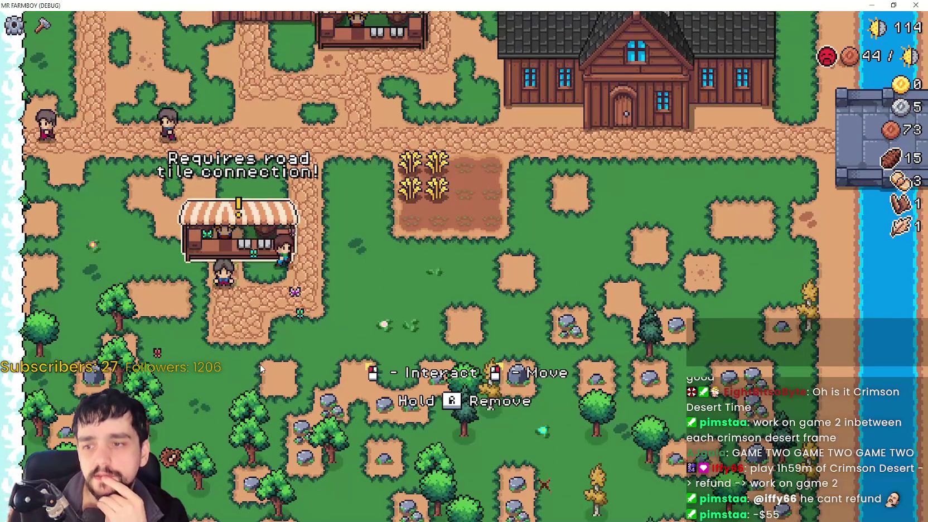
{"action": "key", "text": "w"}
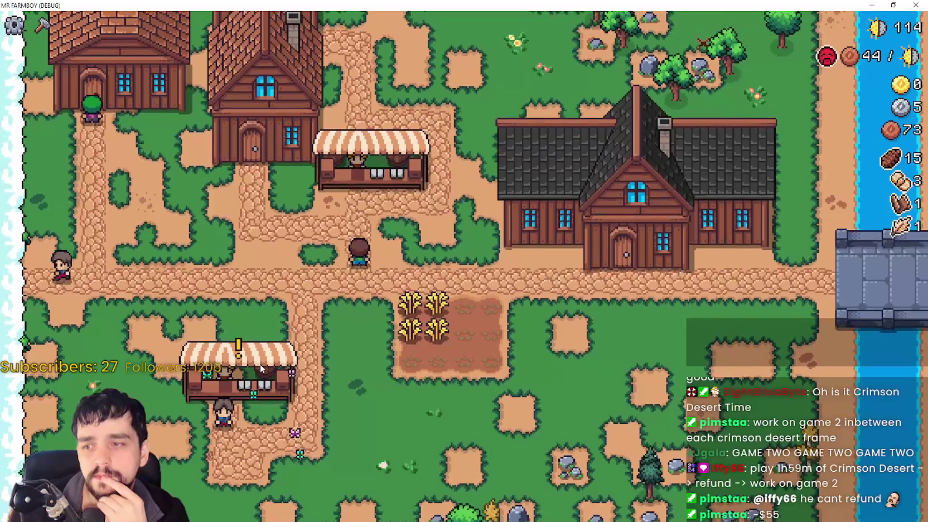
{"action": "key", "text": "d"}
{"action": "key", "text": "s"}
{"action": "key", "text": "d"}
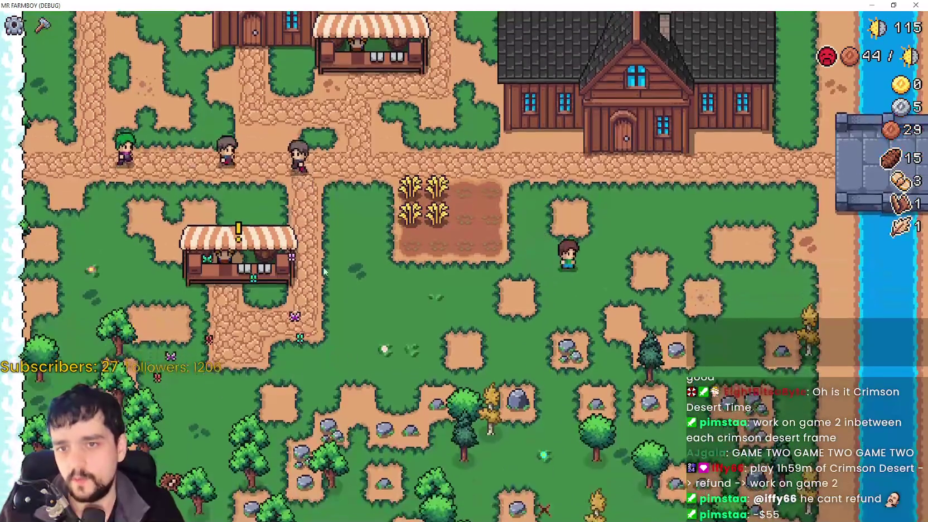
{"action": "key", "text": "a"}
{"action": "key", "text": "a"}
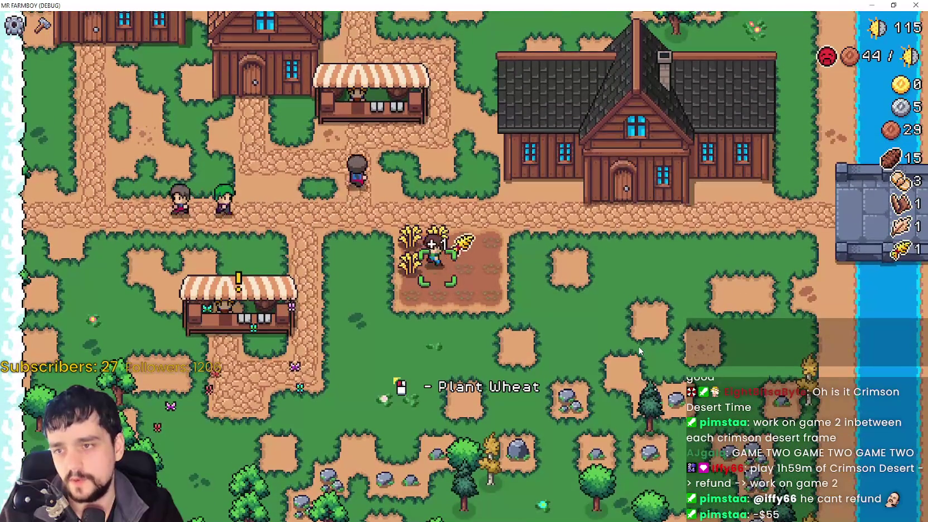
{"action": "key", "text": "w"}
{"action": "key", "text": "w"}
{"action": "key", "text": "a"}
Put the pinecones into the market stall's sell slot.
{"action": "key", "text": "e"}
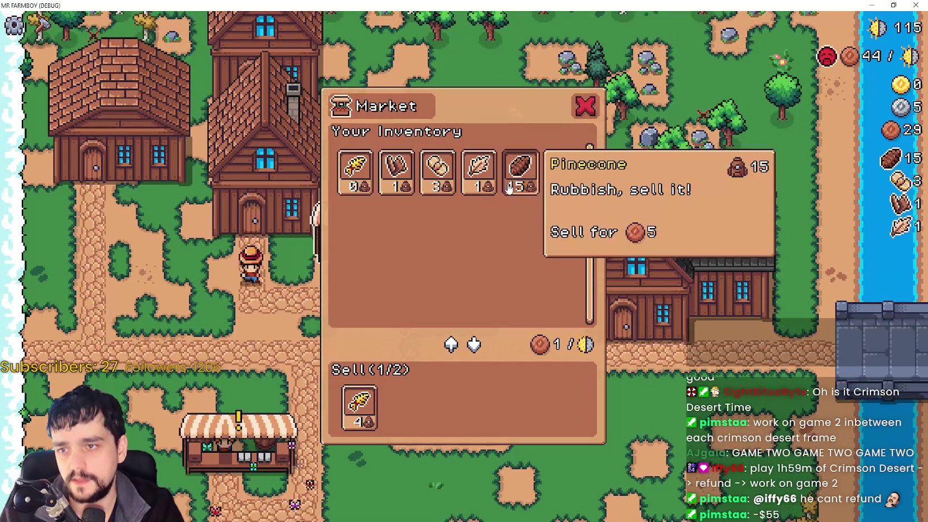
{"action": "left_click", "coordinate": [509, 189]}
{"action": "key", "text": "e"}
Walk to the tilled plot and plant a new seed there.
{"action": "key", "text": "d"}
{"action": "key", "text": "s"}
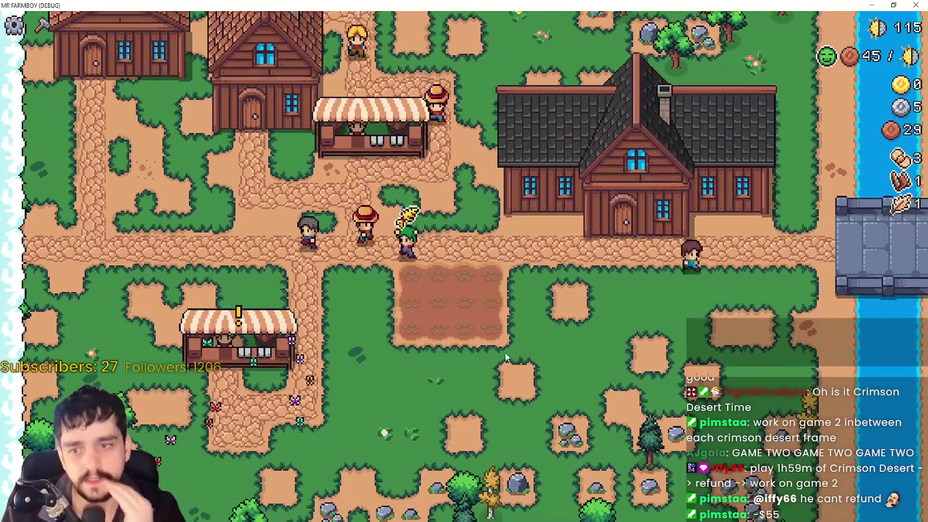
{"action": "key", "text": "s"}
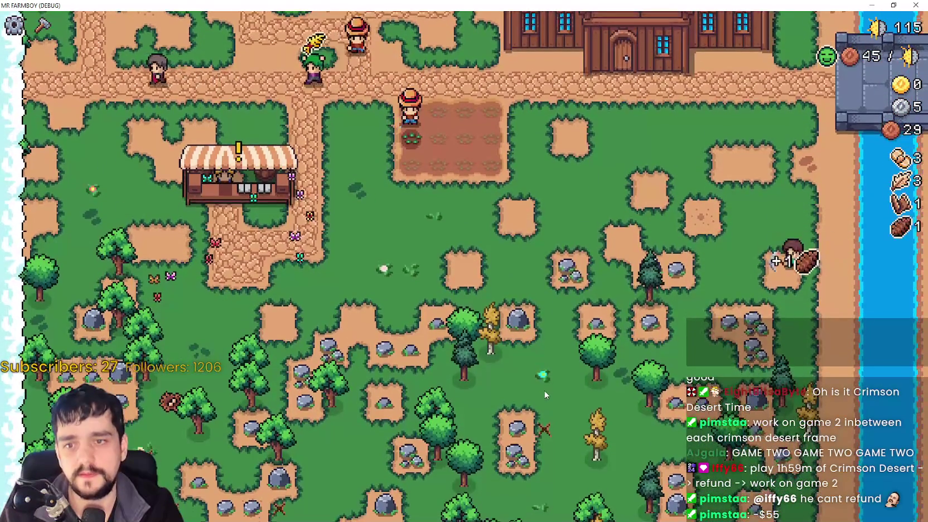
{"action": "left_click", "coordinate": [569, 252]}
Leave fullscreen and select the live InventoryManager node in Godot's Remote scene tree.
{"action": "key", "text": "Escape"}
{"action": "key", "text": "F11"}
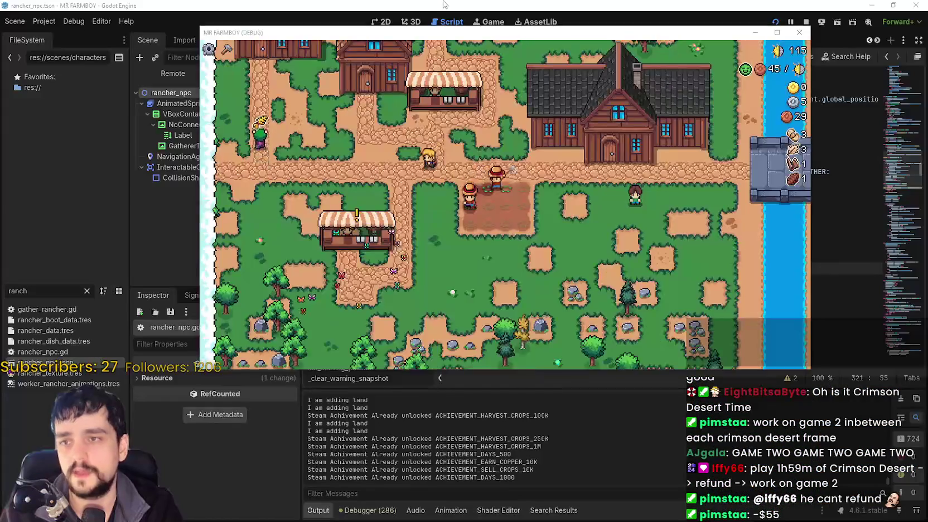
{"action": "left_click", "coordinate": [445, 4]}
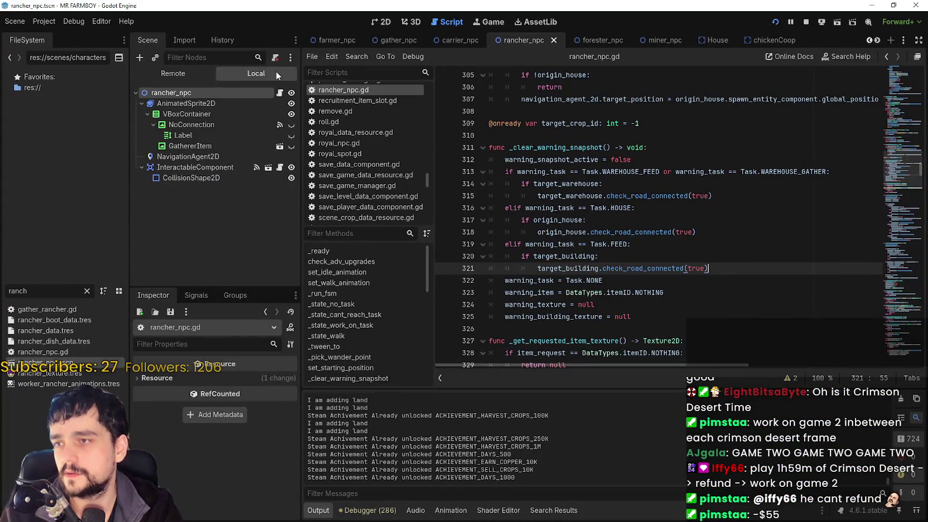
{"action": "left_click", "coordinate": [203, 71]}
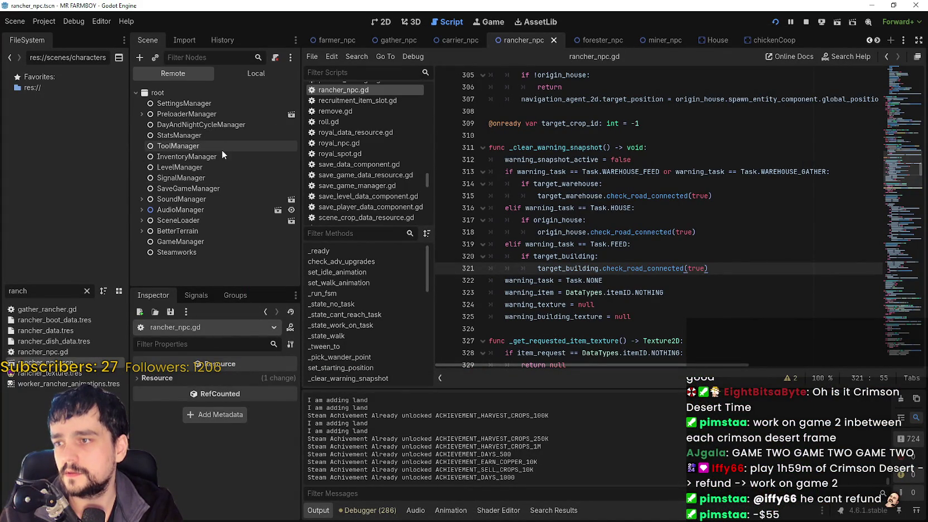
{"action": "left_click", "coordinate": [222, 156]}
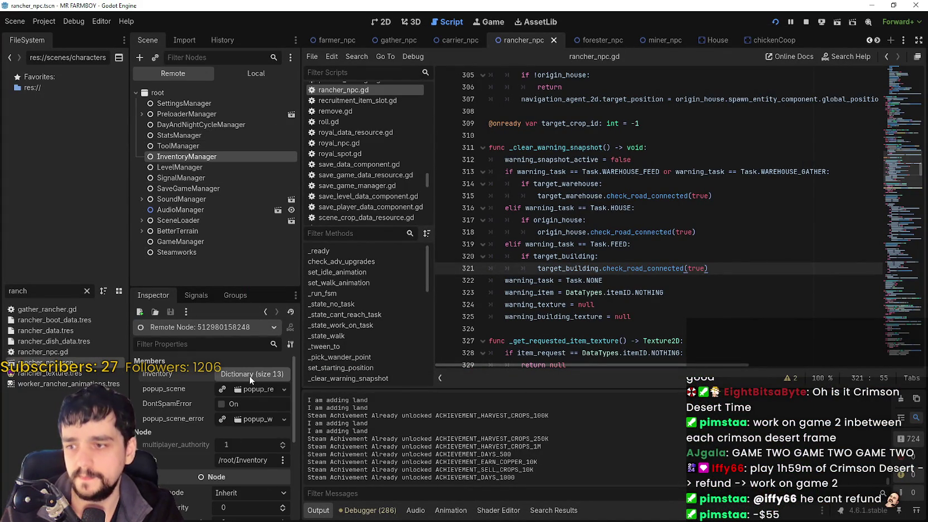
Set inventory entry 57 to 54534543 and entry 58 to 432432423, then return to the game.
{"action": "left_click", "coordinate": [249, 376]}
{"action": "scroll", "scroll_direction": "down", "scroll_amount": 3}
{"action": "left_click", "coordinate": [230, 435]}
{"action": "type", "text": "4543"}
{"action": "left_click", "coordinate": [247, 446]}
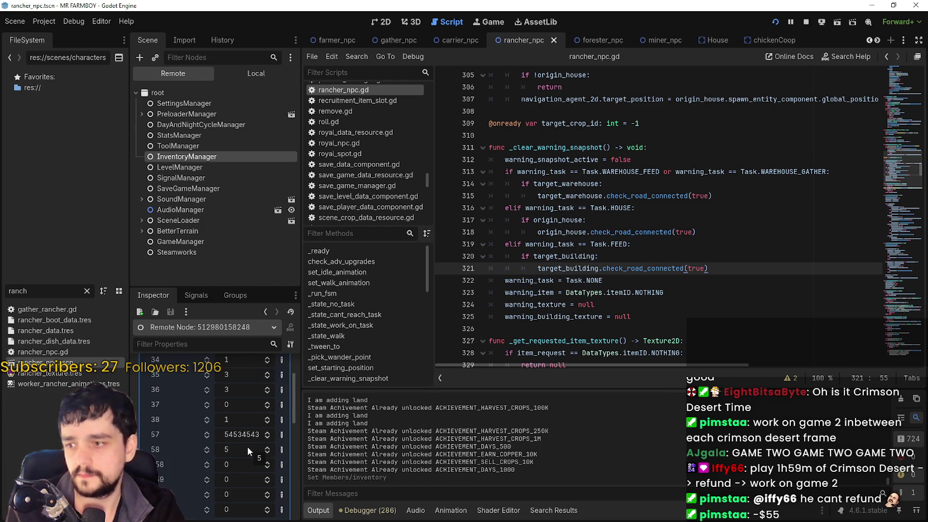
{"action": "type", "text": "432432423"}
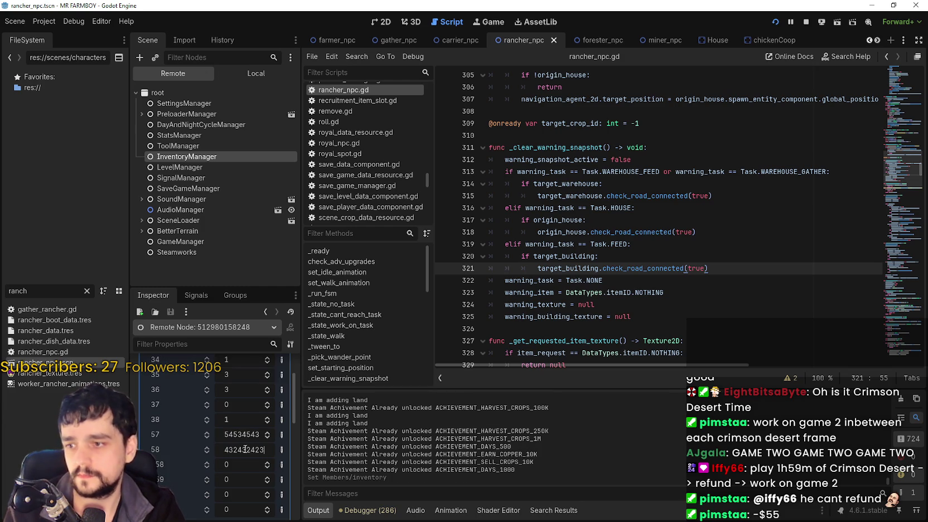
{"action": "left_click", "coordinate": [244, 76]}
{"action": "left_click", "coordinate": [215, 146]}
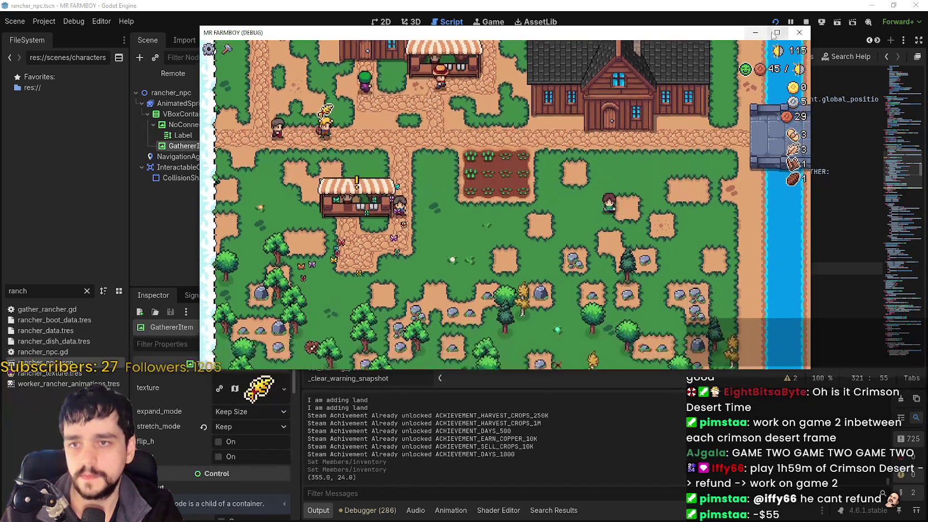
Maximize the game window, briefly check Crafting, and walk the farmer next to the market stall.
{"action": "key", "text": "super+Up"}
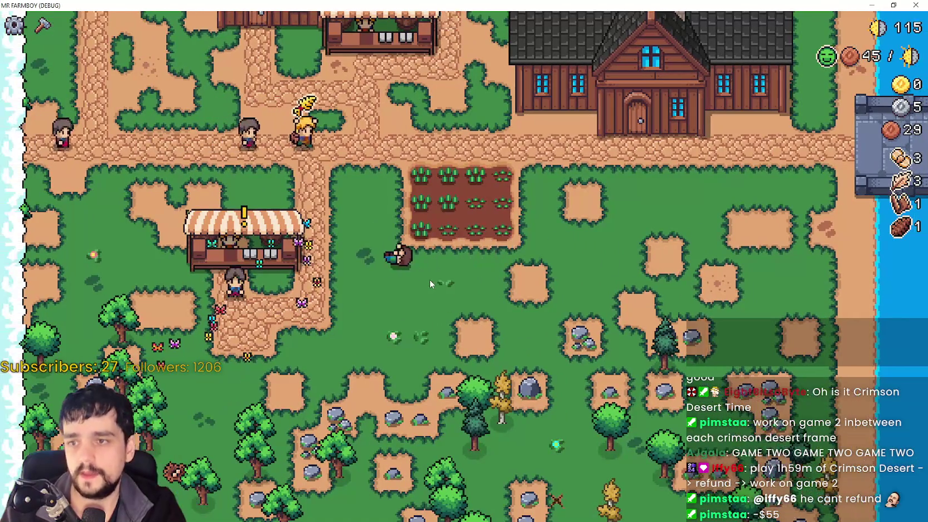
{"action": "key", "text": "c"}
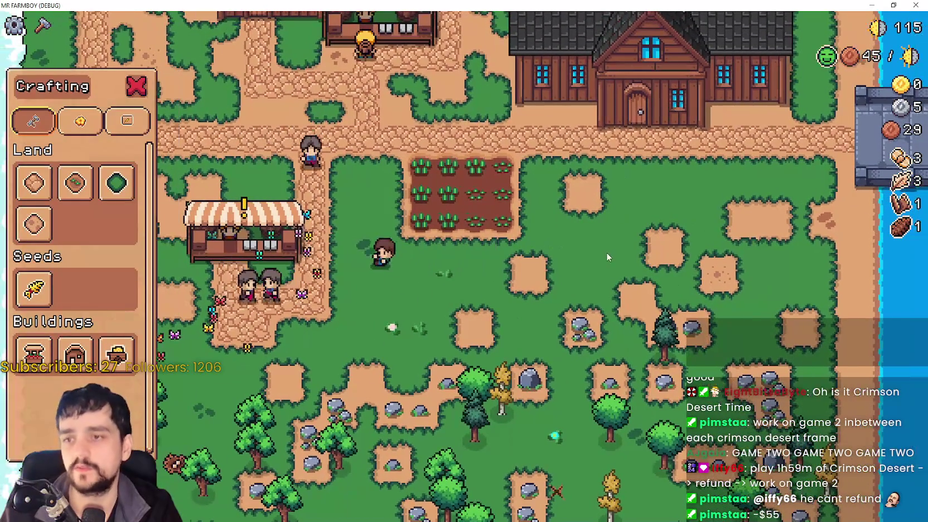
{"action": "key", "text": "c"}
{"action": "right_click", "coordinate": [408, 354]}
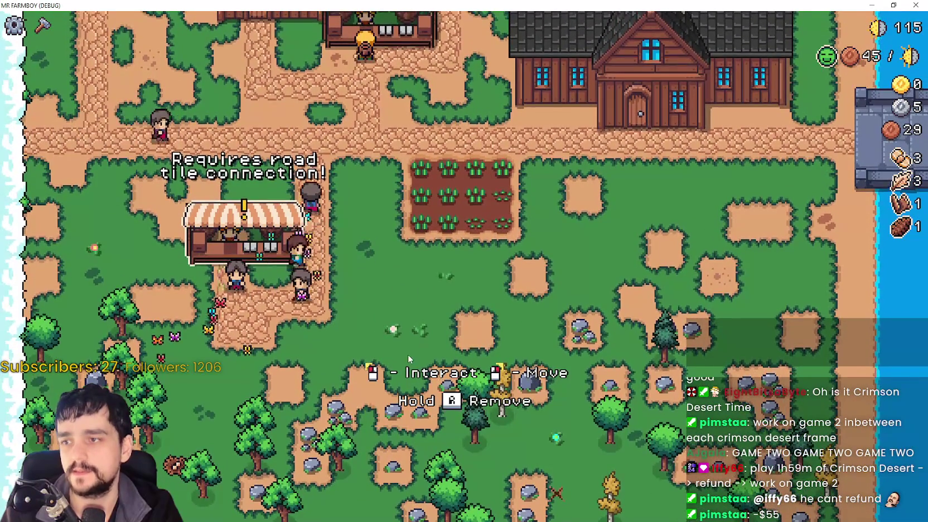
{"action": "key", "text": "s"}
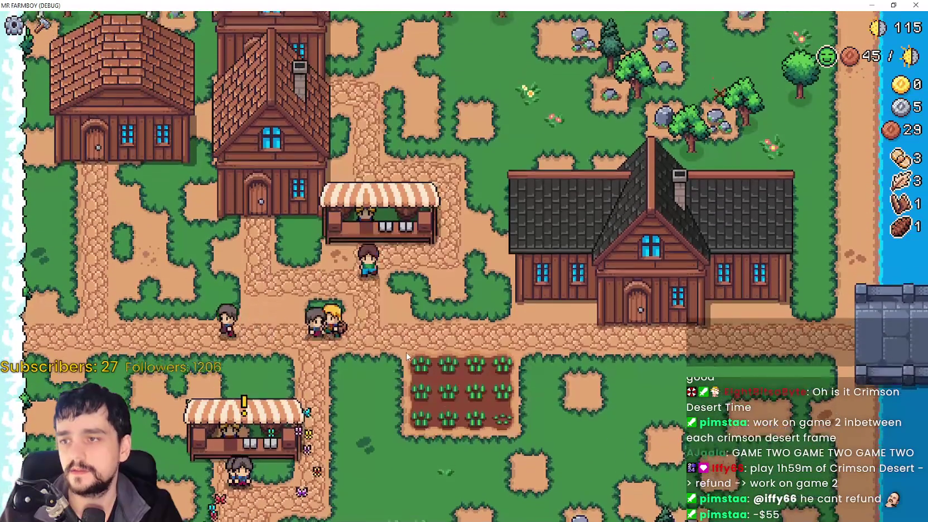
{"action": "key", "text": "w"}
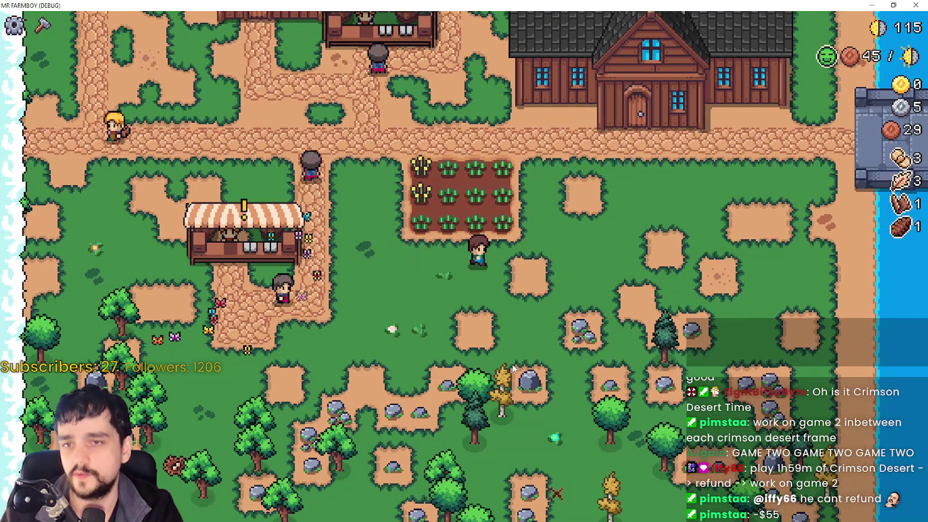
Try placing a lower land tile from the Crafting panel near the market stall.
{"action": "key", "text": "d"}
{"action": "key", "text": "a"}
{"action": "key", "text": "c"}
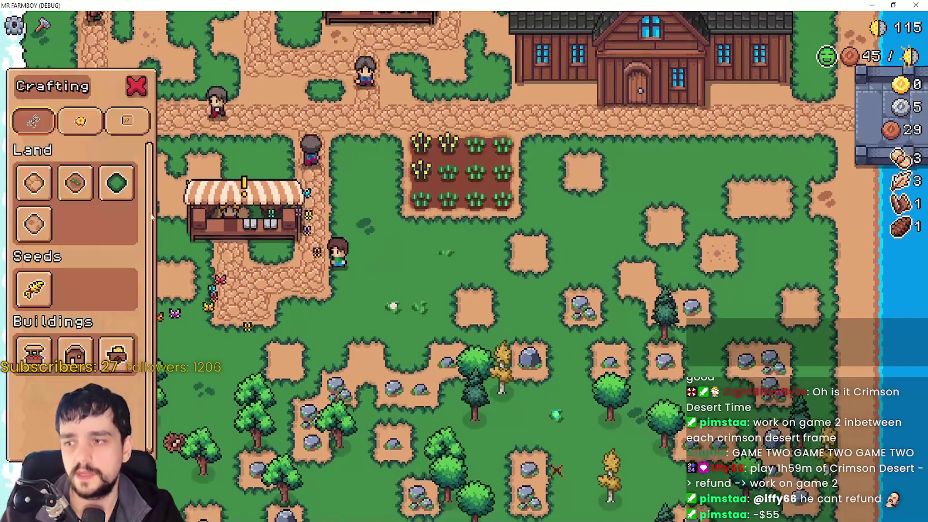
{"action": "key", "text": "a"}
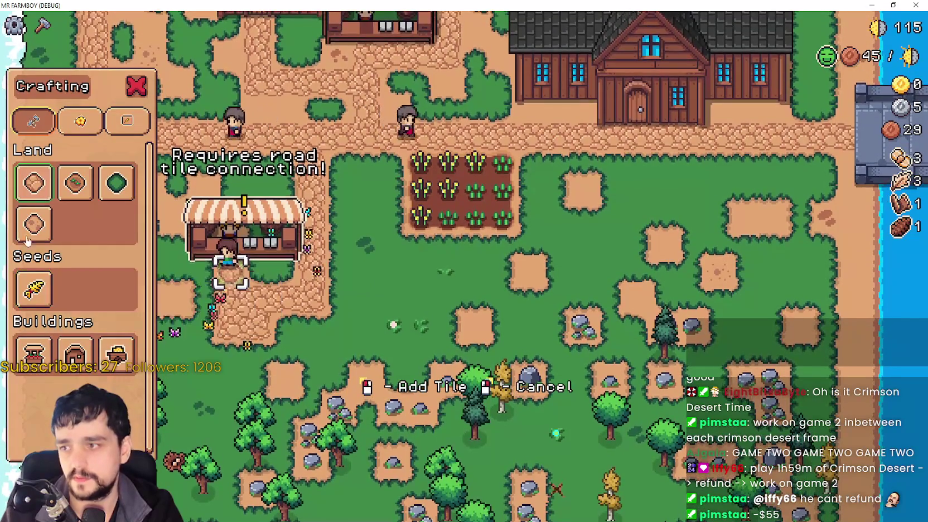
{"action": "key", "text": "s"}
{"action": "key", "text": "d"}
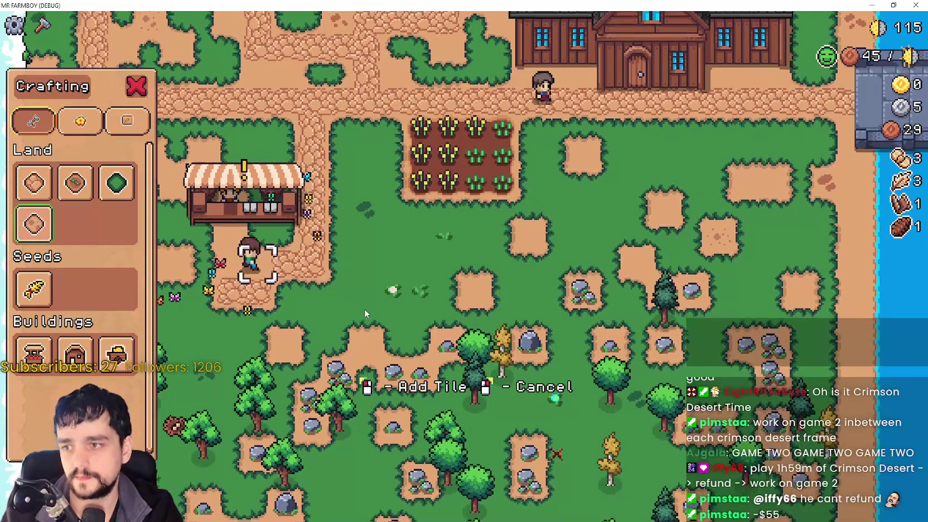
{"action": "key", "text": "w"}
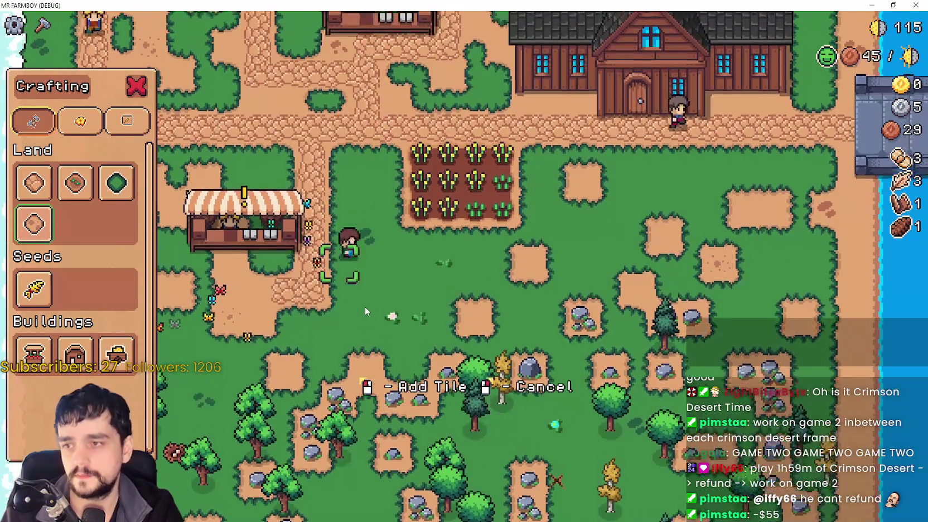
Walk the farmer up and right to the player house door.
{"action": "key", "text": "c"}
{"action": "key", "text": "d"}
{"action": "key", "text": "s"}
{"action": "key", "text": "c"}
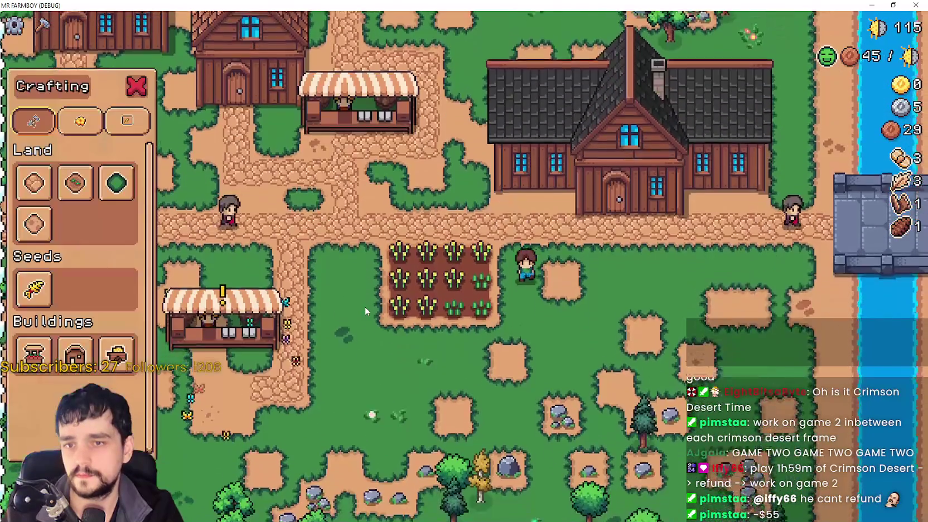
{"action": "key", "text": "c"}
{"action": "key", "text": "w"}
{"action": "key", "text": "d"}
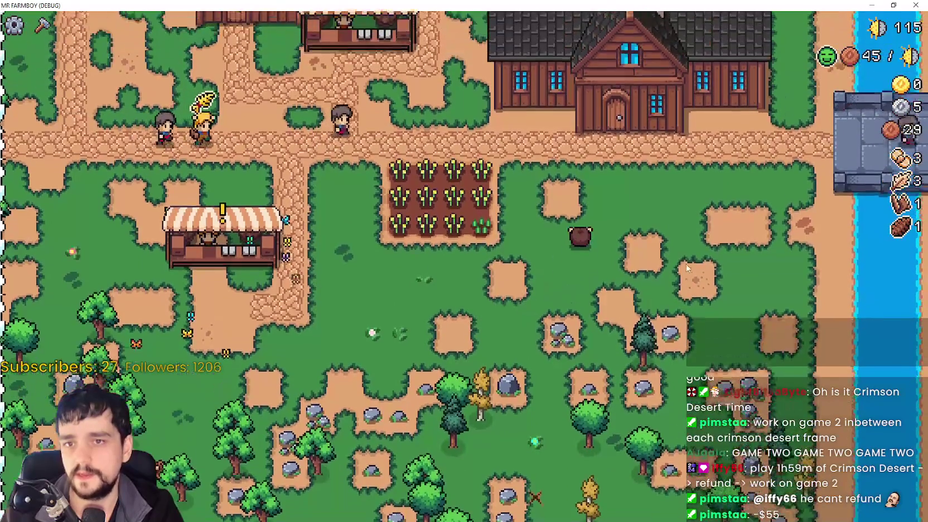
Unlock Island Expansion I, Animal Tile, Decorations, Chickens, Ranchers, Chicken Egg and Wood Fence advancements.
{"action": "left_click", "coordinate": [700, 276]}
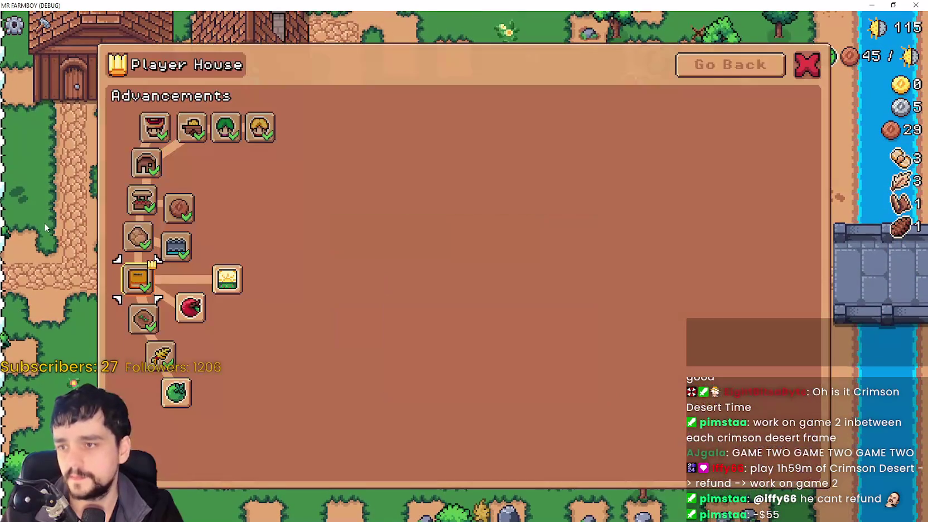
{"action": "left_click", "coordinate": [228, 278]}
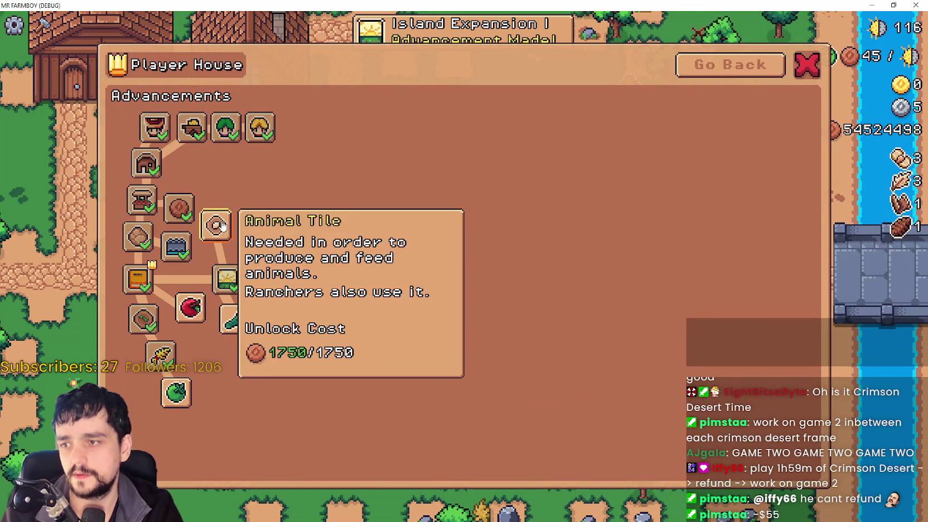
{"action": "left_click", "coordinate": [216, 225]}
{"action": "left_click", "coordinate": [268, 255]}
{"action": "left_click", "coordinate": [226, 184]}
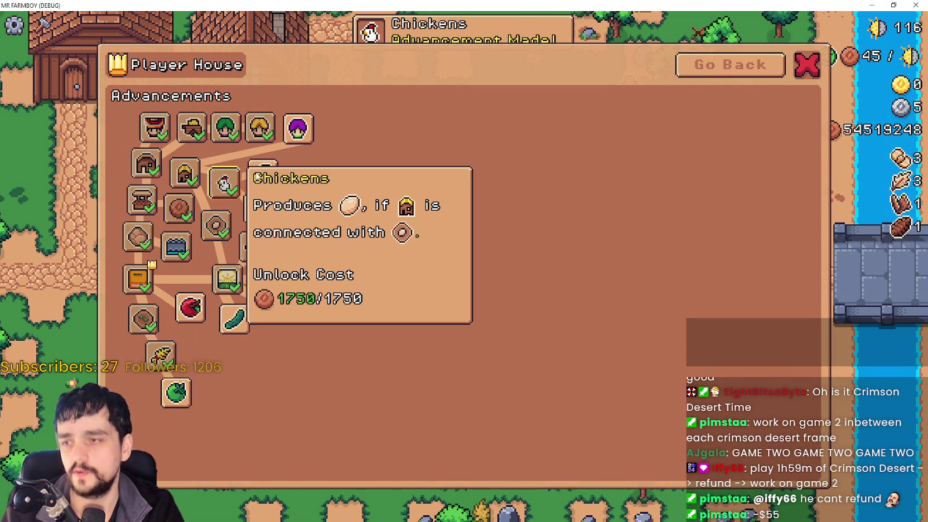
{"action": "left_click", "coordinate": [298, 131]}
{"action": "left_click", "coordinate": [262, 174]}
{"action": "left_click", "coordinate": [258, 208]}
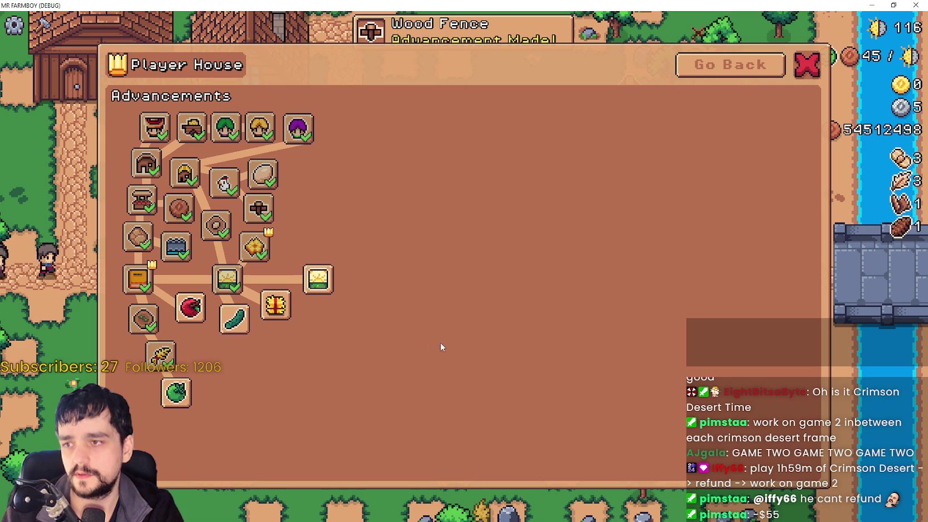
Unlock Cucumber, Apple, Grapes, Green Tomato, White Corn, Carrot, Garlic and Strawberry crops, then close.
{"action": "left_click", "coordinate": [234, 319]}
{"action": "left_click", "coordinate": [190, 308]}
{"action": "left_click", "coordinate": [275, 305]}
{"action": "left_click", "coordinate": [184, 390]}
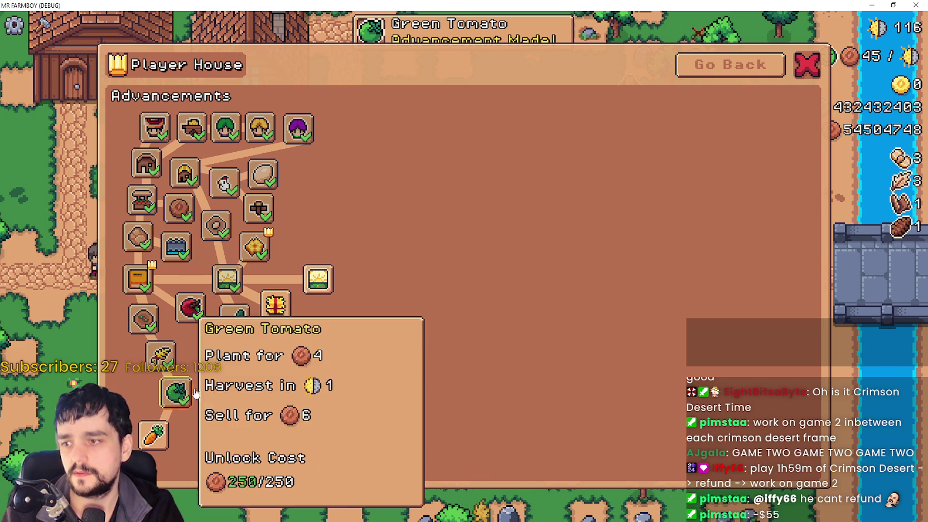
{"action": "left_click", "coordinate": [262, 369]}
{"action": "left_click", "coordinate": [154, 435]}
{"action": "left_click", "coordinate": [290, 409]}
{"action": "left_click", "coordinate": [203, 435]}
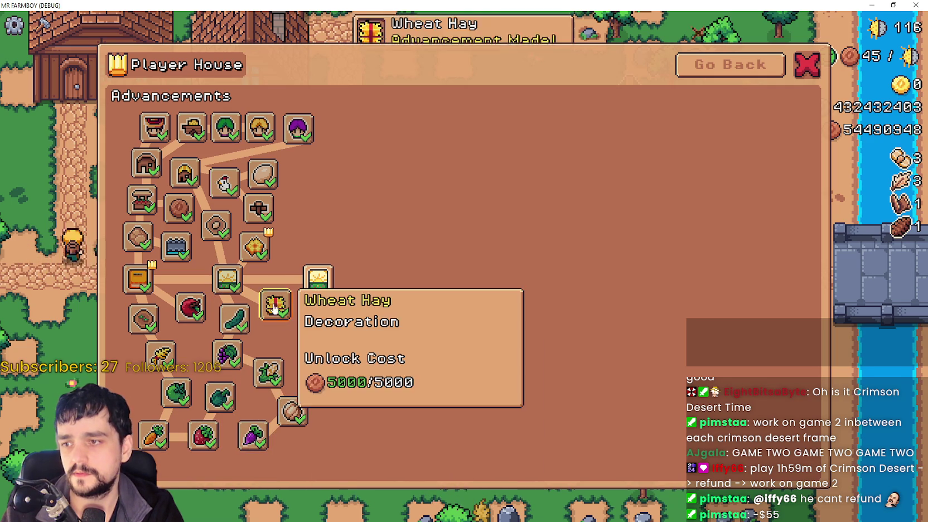
{"action": "key", "text": "Escape"}
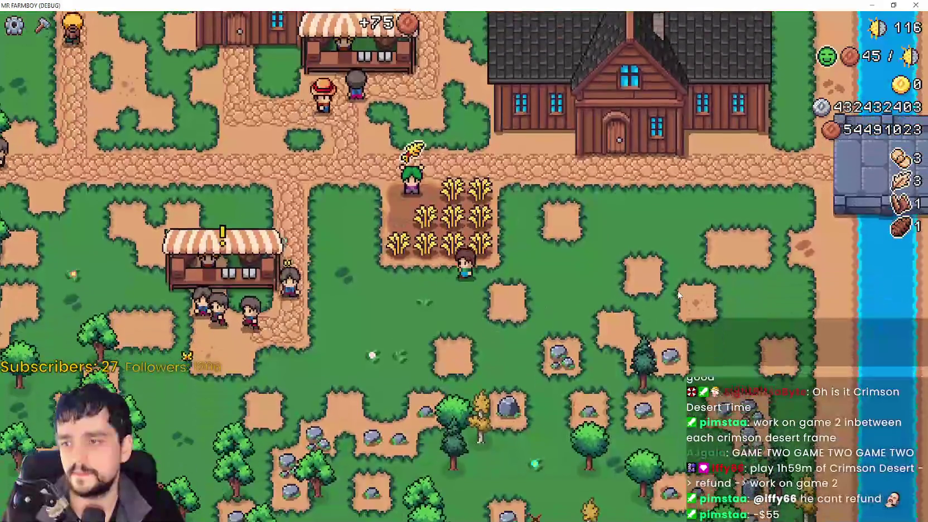
{"action": "key", "text": "c"}
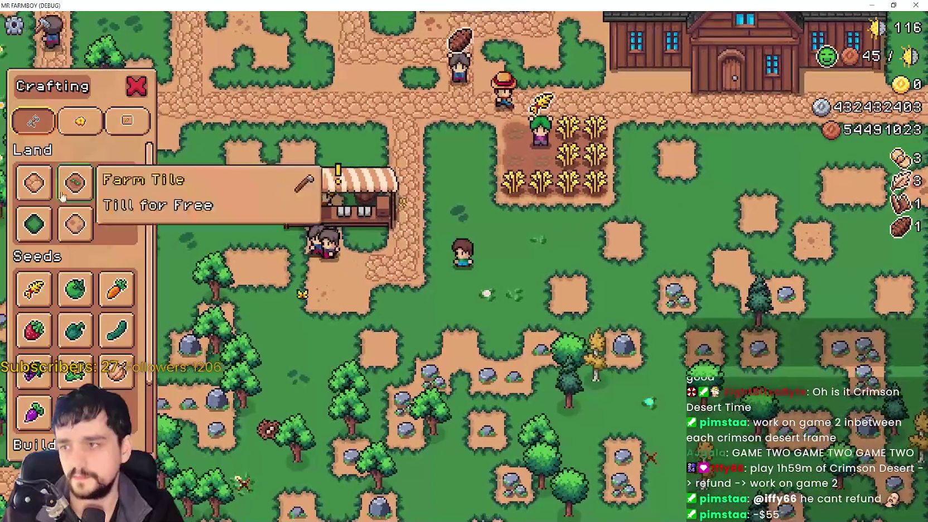
{"action": "key", "text": "a"}
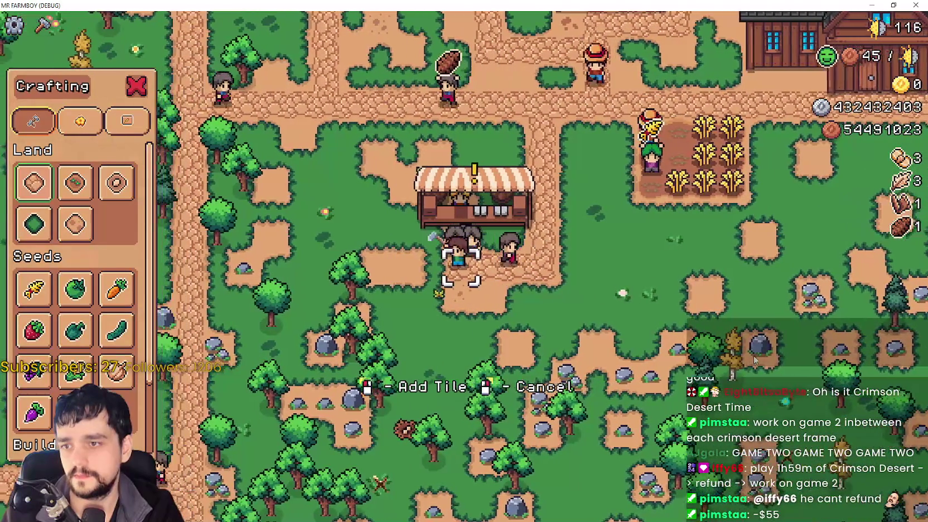
{"action": "right_click", "coordinate": [776, 359]}
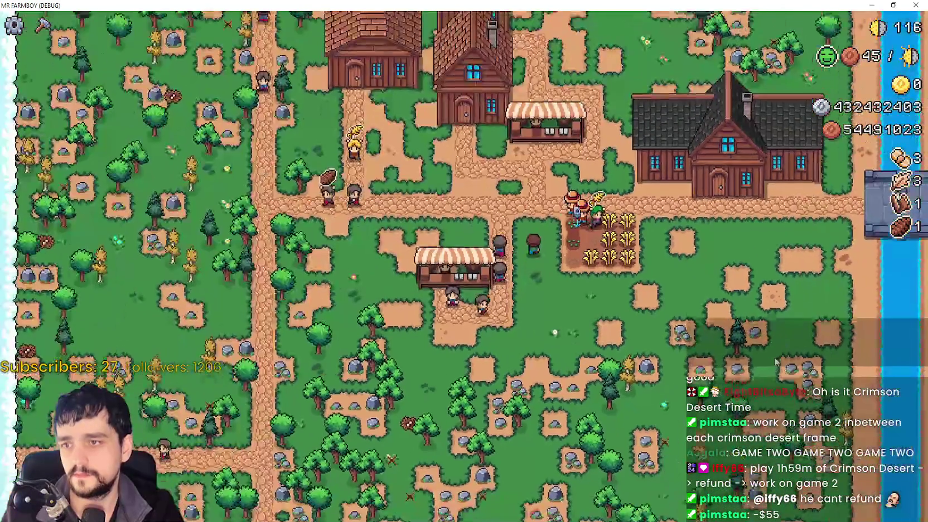
{"action": "scroll", "scroll_direction": "up", "scroll_amount": 3}
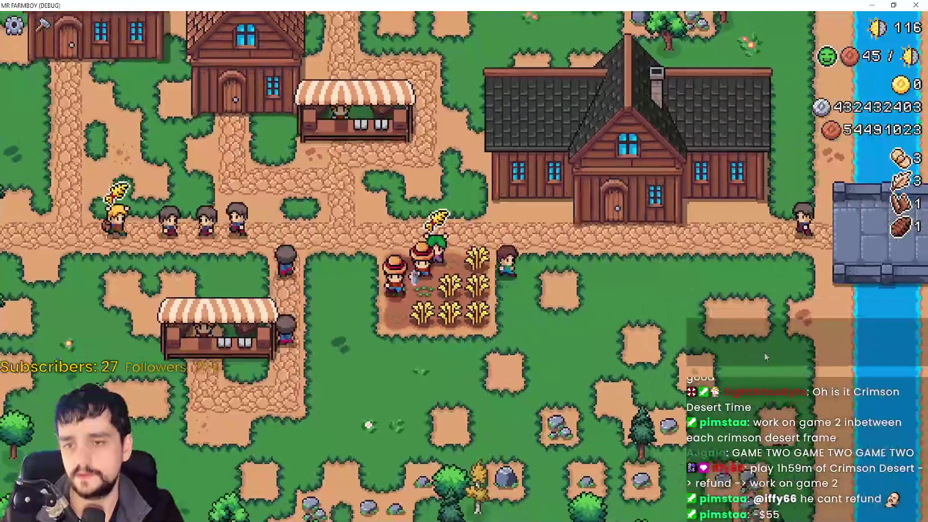
{"action": "key", "text": "s"}
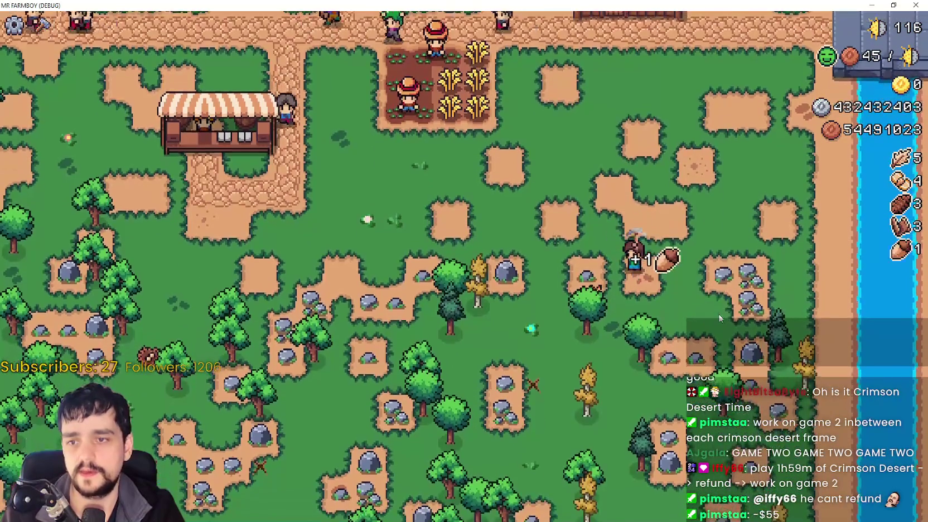
{"action": "key", "text": "c"}
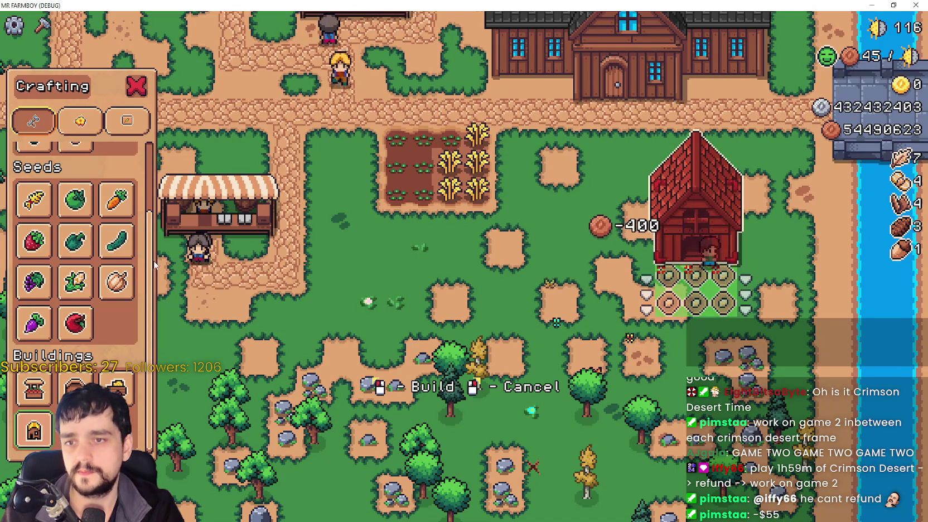
Close crafting and open the new coop's animal window to inspect it.
{"action": "scroll", "scroll_direction": "up", "scroll_amount": 3}
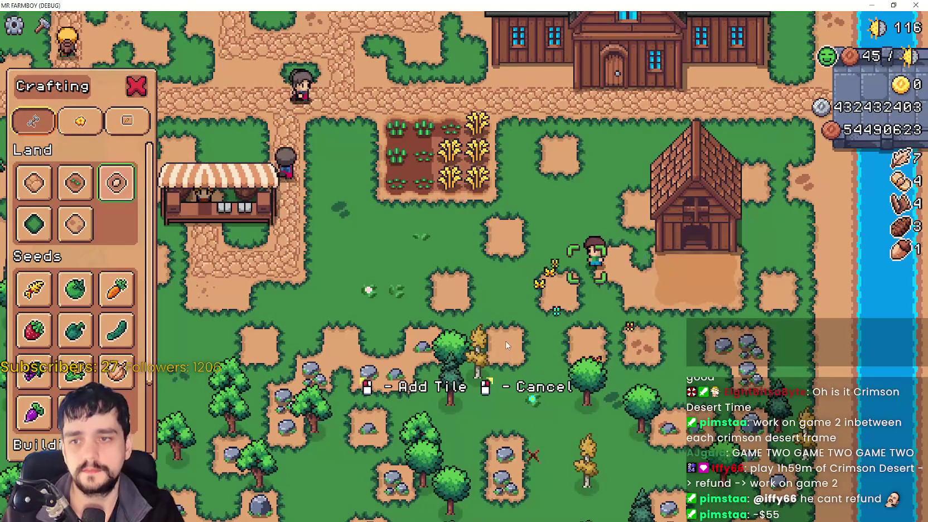
{"action": "right_click", "coordinate": [507, 346]}
{"action": "left_click", "coordinate": [696, 206]}
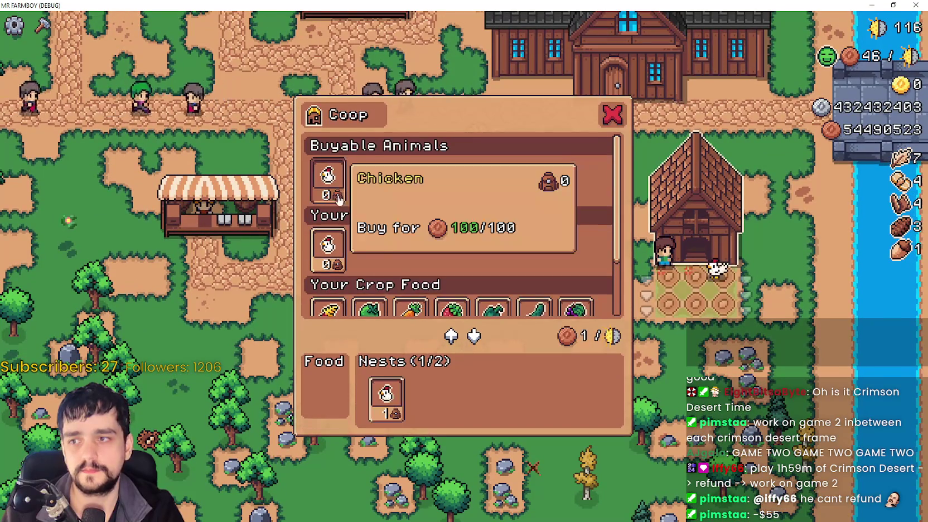
{"action": "scroll", "scroll_direction": "down", "scroll_amount": 3}
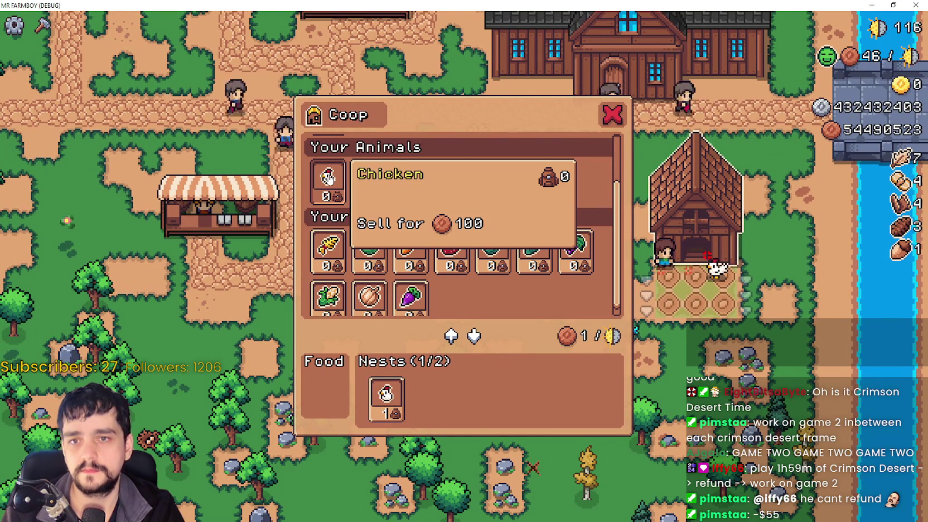
{"action": "right_click", "coordinate": [328, 177]}
{"action": "left_click", "coordinate": [521, 285]}
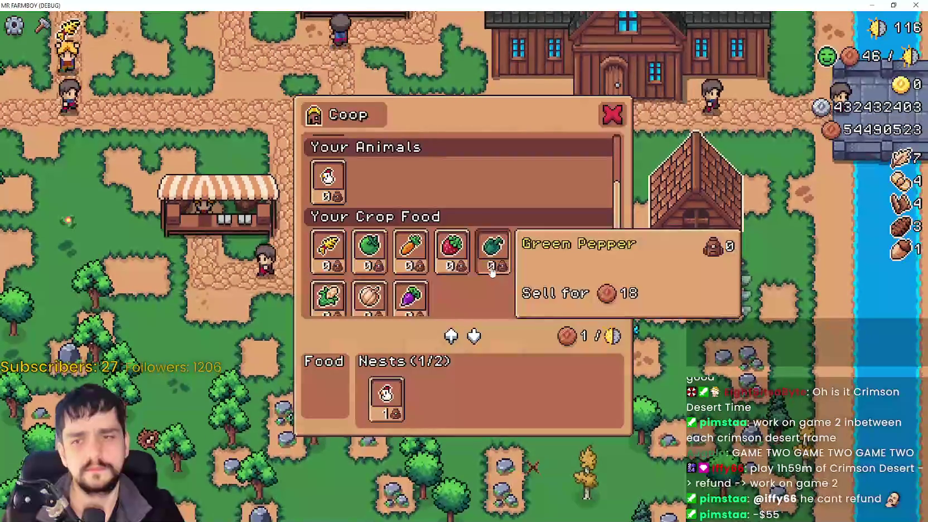
{"action": "right_click", "coordinate": [328, 177]}
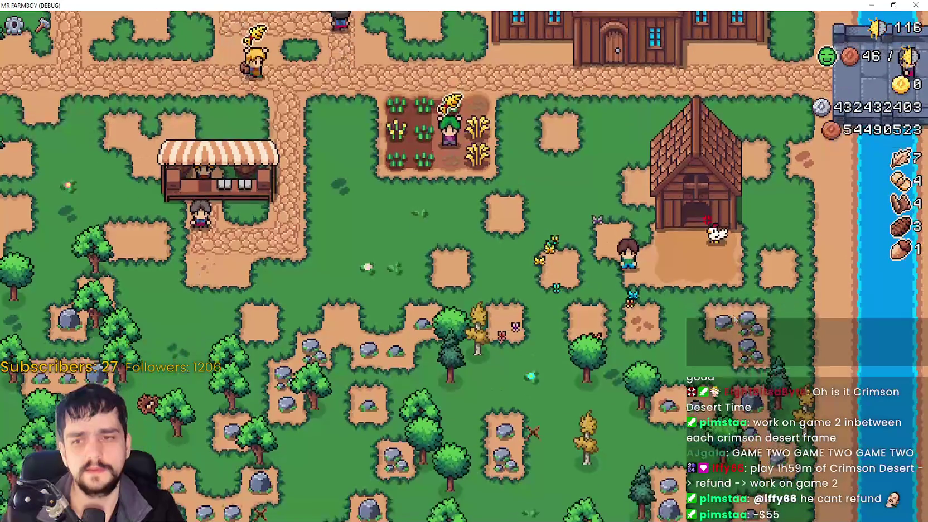
Buy a second chicken for 100 so both coop nests are filled.
{"action": "left_click", "coordinate": [728, 313]}
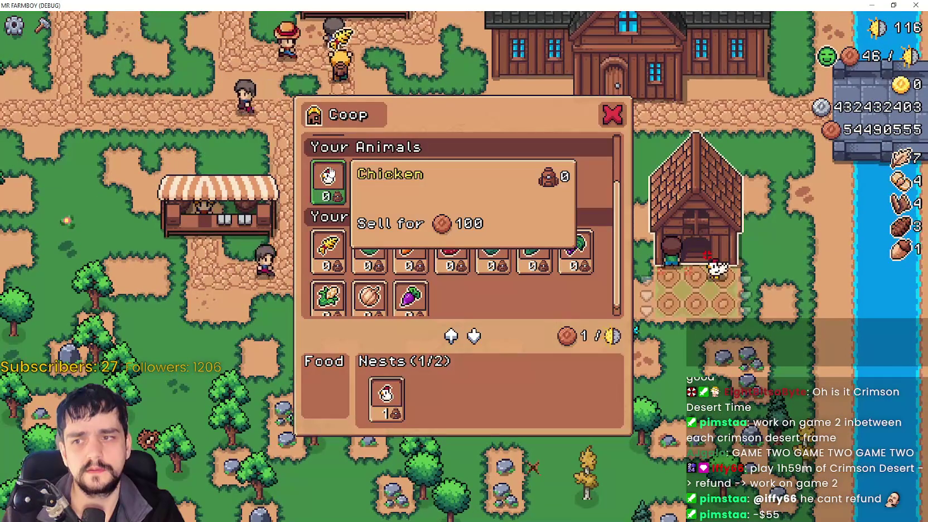
{"action": "scroll", "scroll_direction": "up", "scroll_amount": 3}
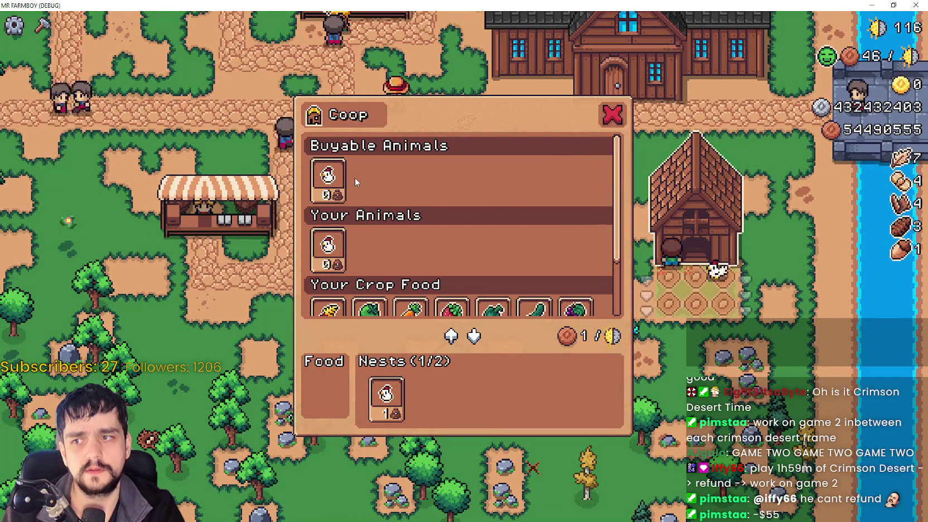
{"action": "left_click", "coordinate": [329, 177]}
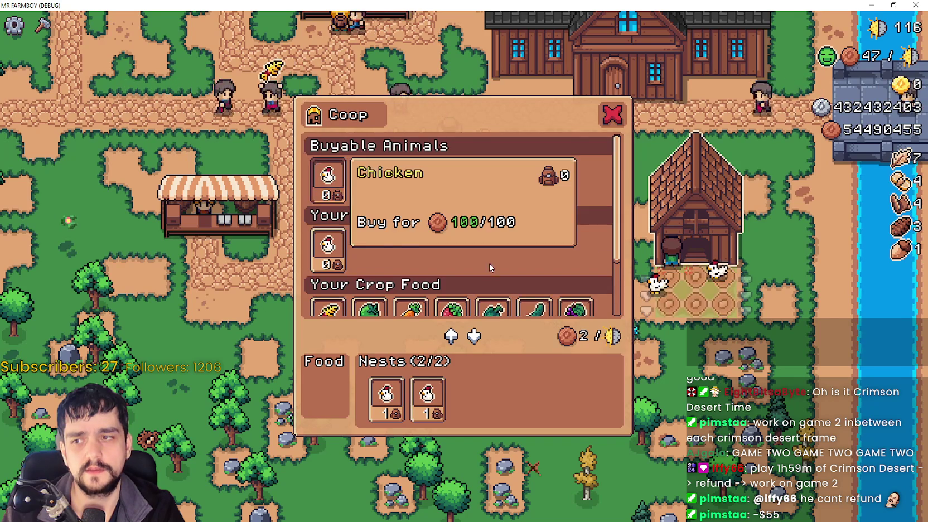
{"action": "right_click", "coordinate": [501, 250]}
{"action": "scroll", "scroll_direction": "up", "scroll_amount": 3}
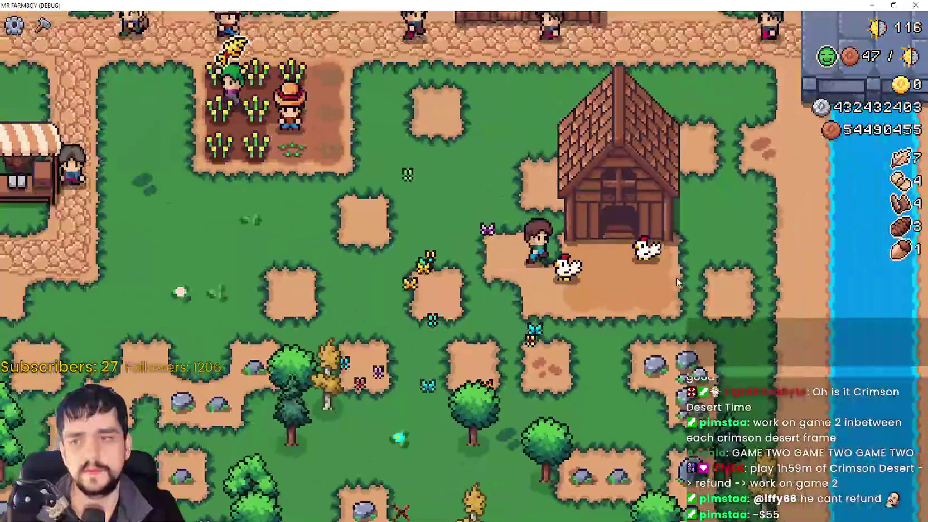
{"action": "left_click", "coordinate": [679, 282]}
{"action": "scroll", "scroll_direction": "down", "scroll_amount": 3}
{"action": "key", "text": "Escape"}
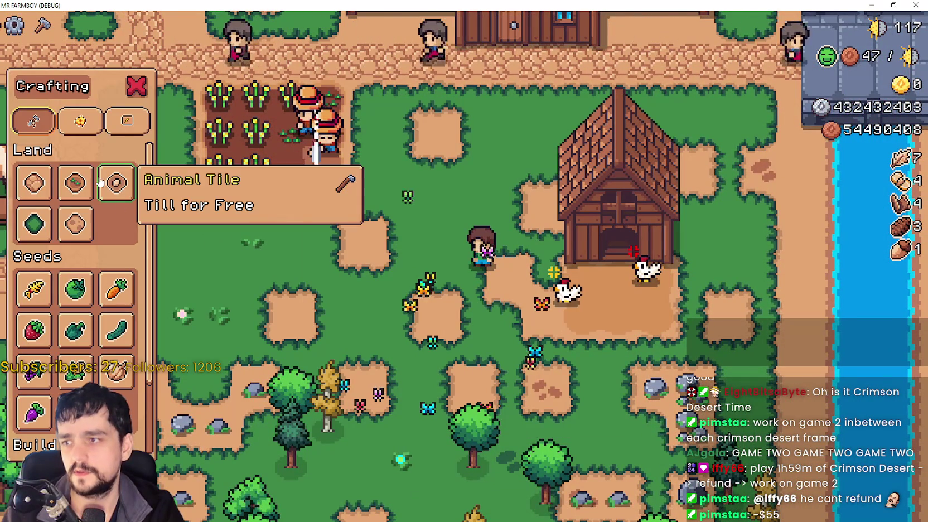
Walk past the coop and farmhouse, cancel tile placement, and check the warehouse inventory.
{"action": "key", "text": "s"}
{"action": "key", "text": "d"}
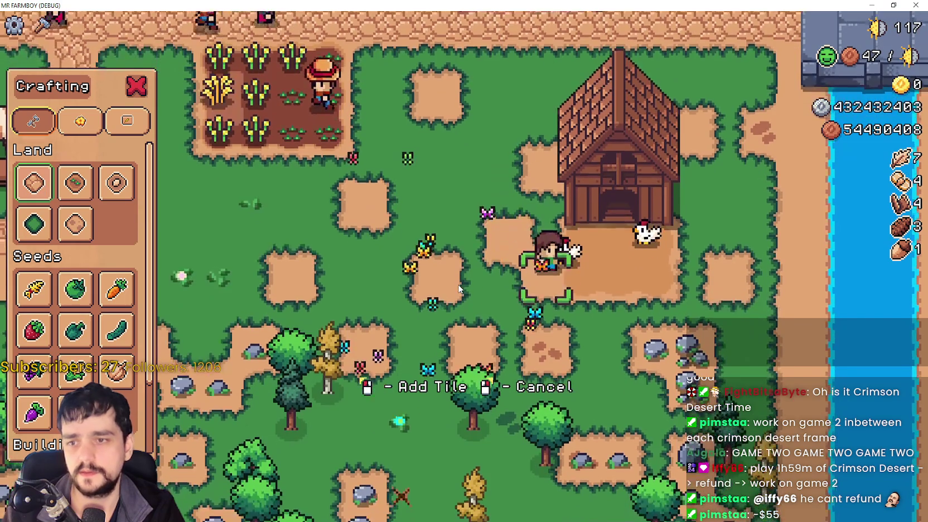
{"action": "key", "text": "w"}
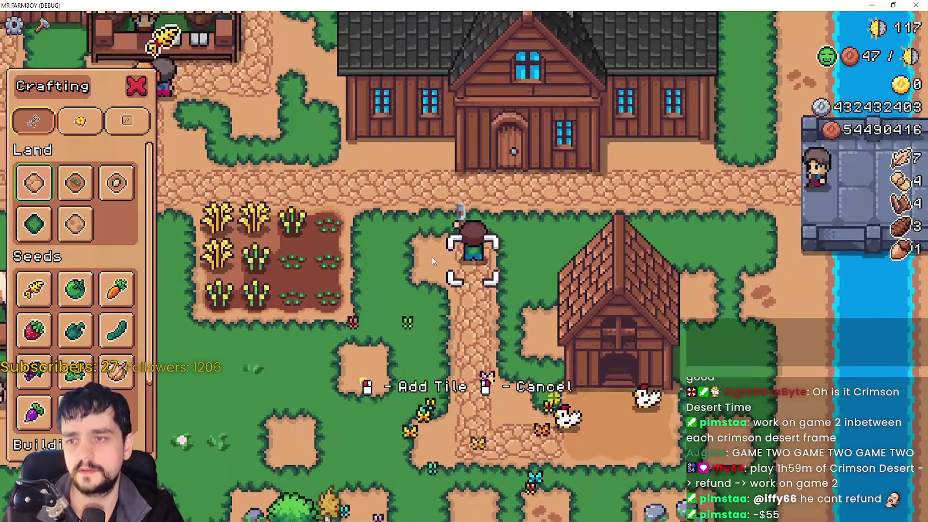
{"action": "right_click", "coordinate": [432, 257]}
{"action": "key", "text": "a"}
{"action": "scroll", "scroll_direction": "down", "scroll_amount": 3}
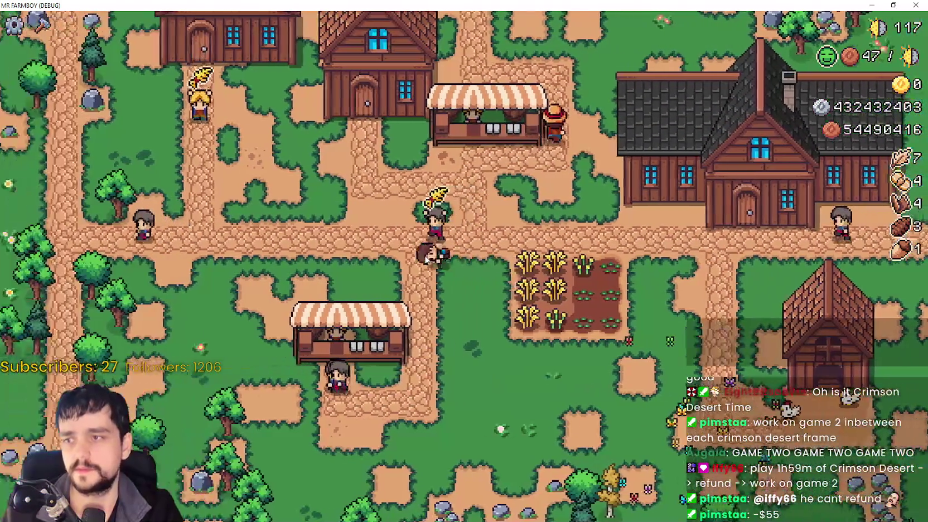
{"action": "left_click", "coordinate": [426, 264]}
{"action": "key", "text": "Escape"}
Pan the view south across the village.
{"action": "key", "text": "s"}
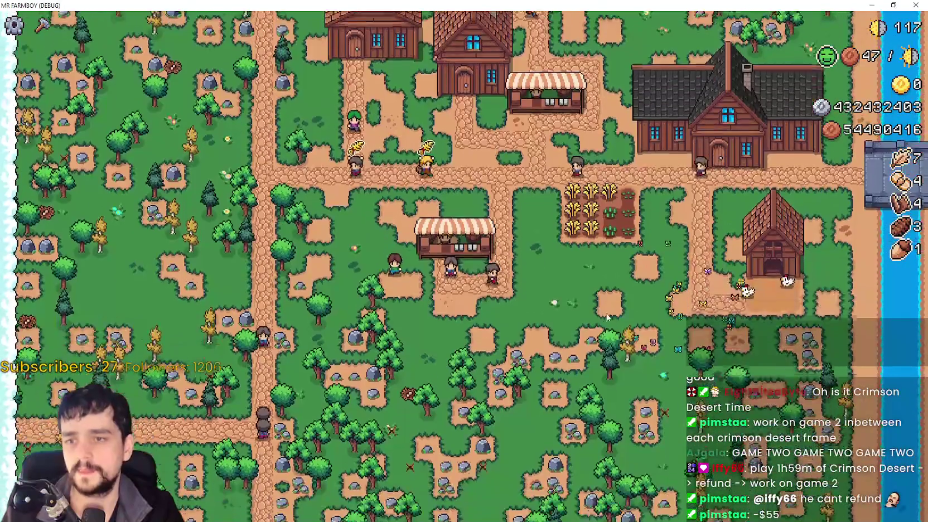
{"action": "scroll", "scroll_direction": "up", "scroll_amount": 3}
{"action": "scroll", "scroll_direction": "down", "scroll_amount": 3}
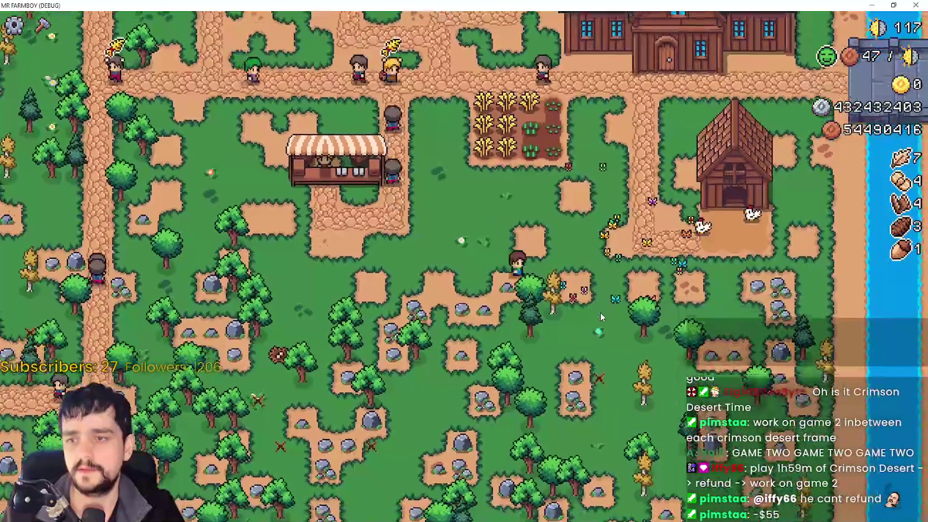
{"action": "key", "text": "w"}
{"action": "key", "text": "a"}
{"action": "key", "text": "s"}
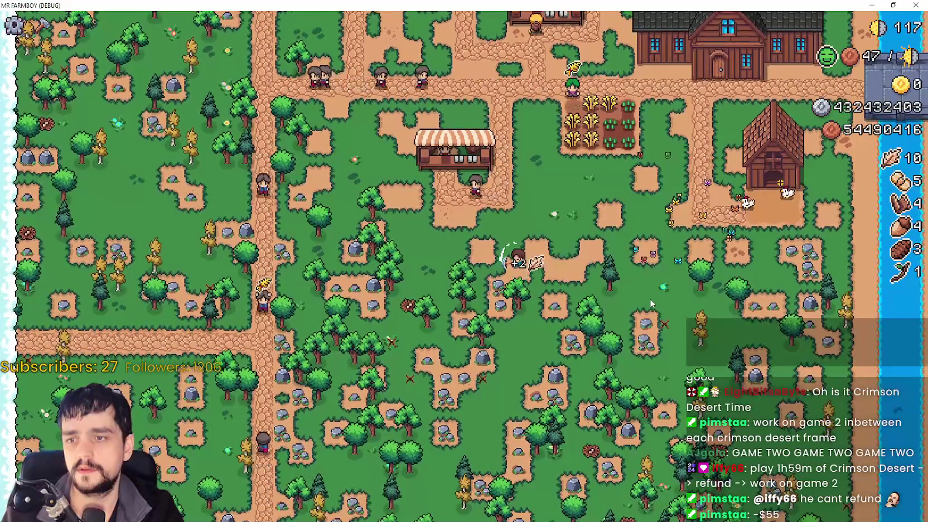
{"action": "key", "text": "s"}
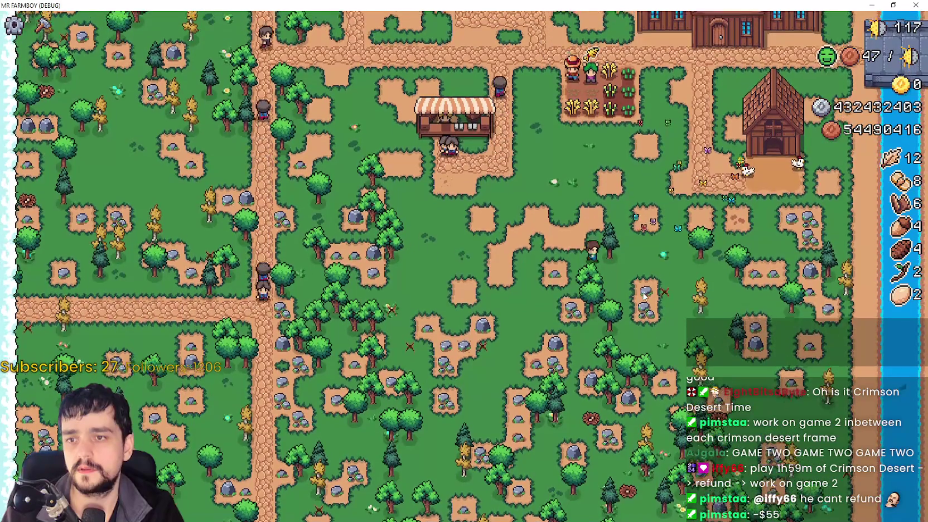
Shrink the game window to peek at the Godot editor, then make the game full-screen again.
{"action": "key", "text": "c"}
{"action": "left_click_drag", "start_coordinate": [507, 4], "coordinate": [579, 156]}
{"action": "left_click", "coordinate": [239, 148]}
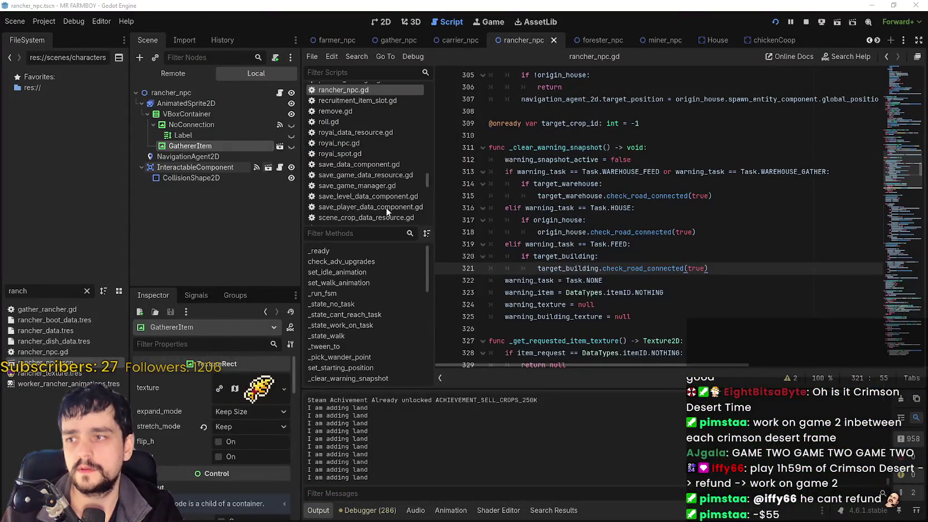
{"action": "key", "text": "alt+Tab"}
{"action": "left_click", "coordinate": [857, 156]}
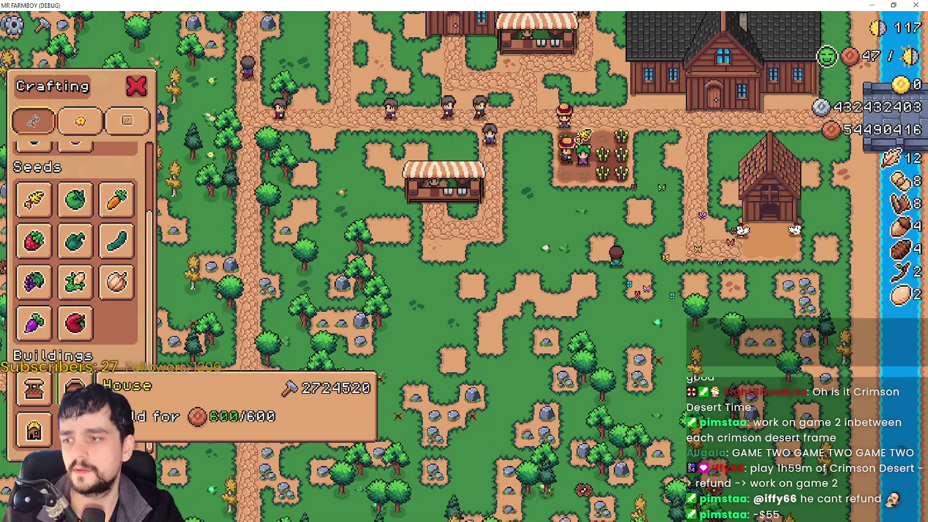
Place a new House for 600 beside the crop field, then cancel tile placement.
{"action": "key", "text": "s"}
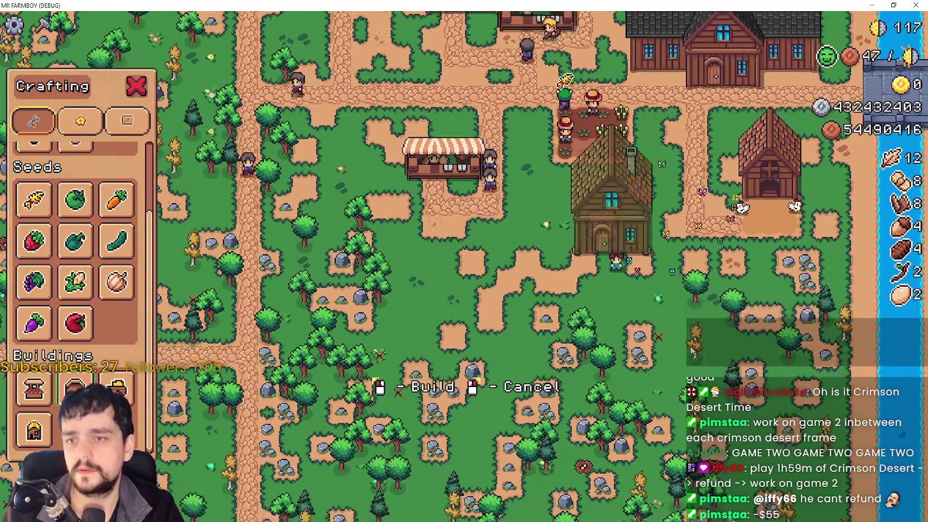
{"action": "left_click", "coordinate": [710, 331]}
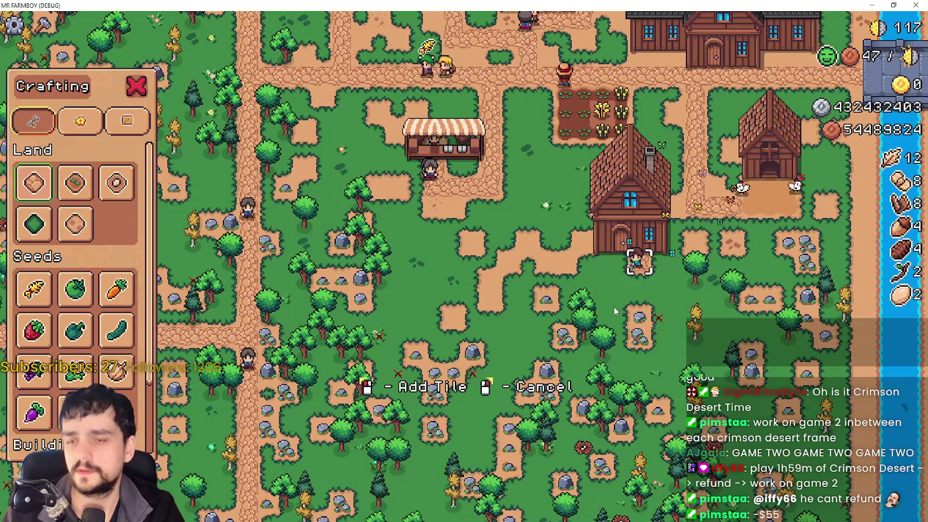
{"action": "key", "text": "a"}
{"action": "key", "text": "d"}
{"action": "key", "text": "d"}
{"action": "key", "text": "w"}
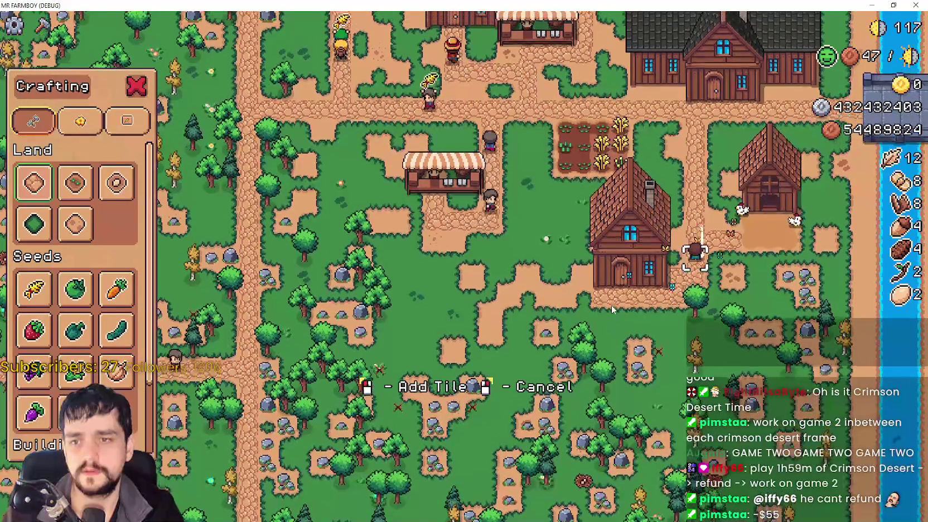
{"action": "right_click", "coordinate": [612, 309]}
Review the new house's hirable workers, then check the warehouse stock of 56 wheat.
{"action": "left_click", "coordinate": [625, 228]}
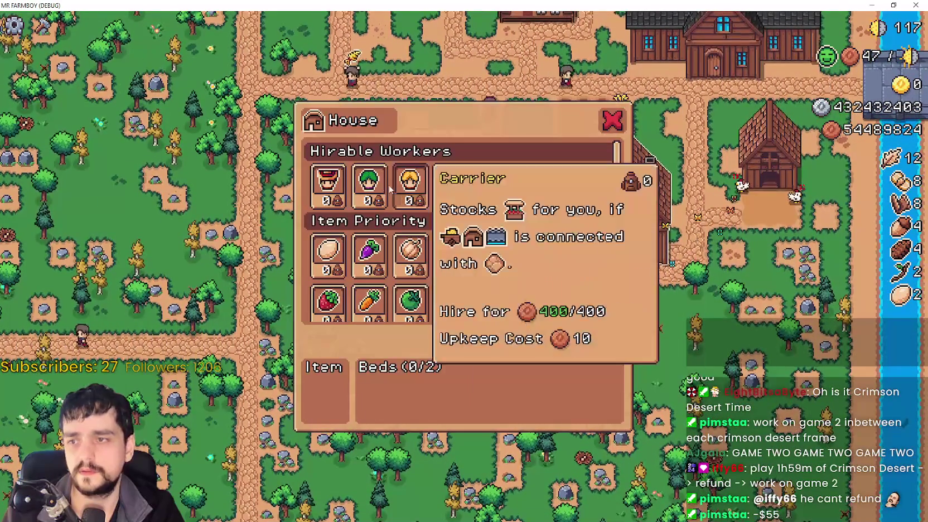
{"action": "key", "text": "Escape"}
{"action": "key", "text": "w"}
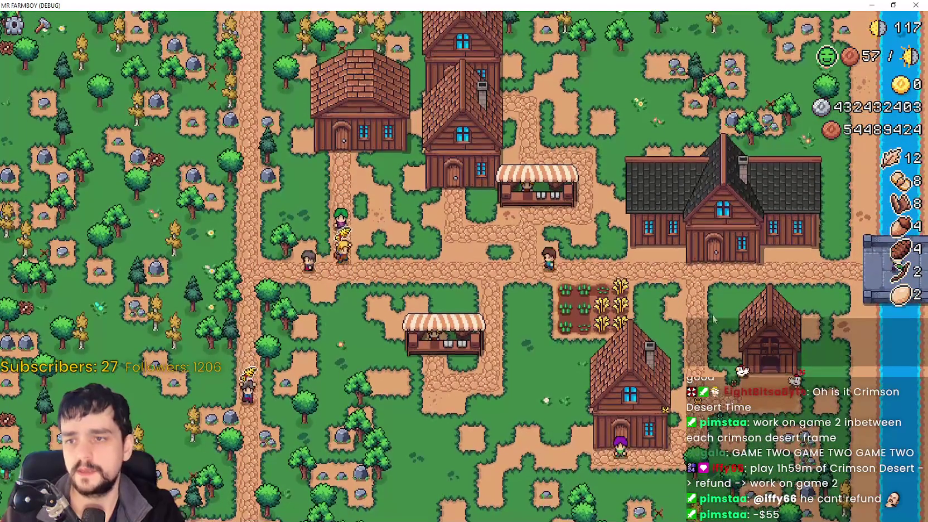
{"action": "key", "text": "s"}
{"action": "key", "text": "w"}
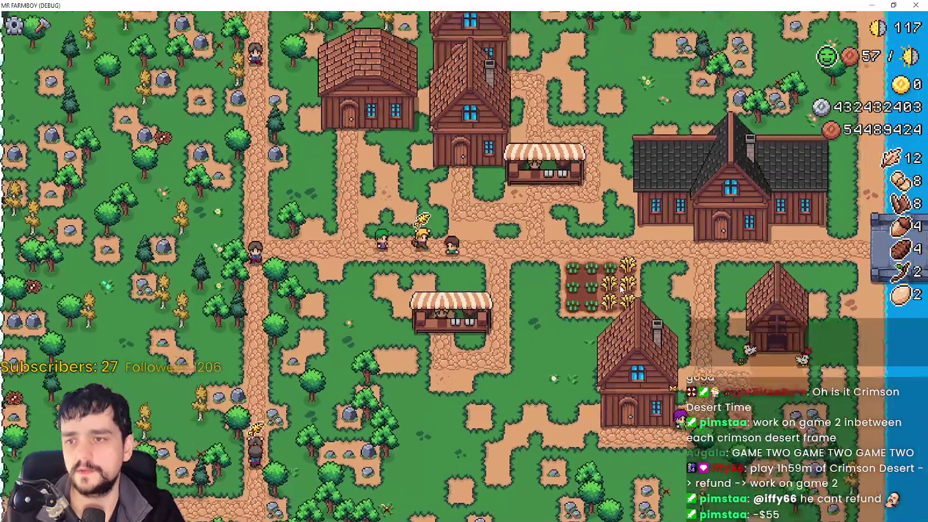
{"action": "key", "text": "e"}
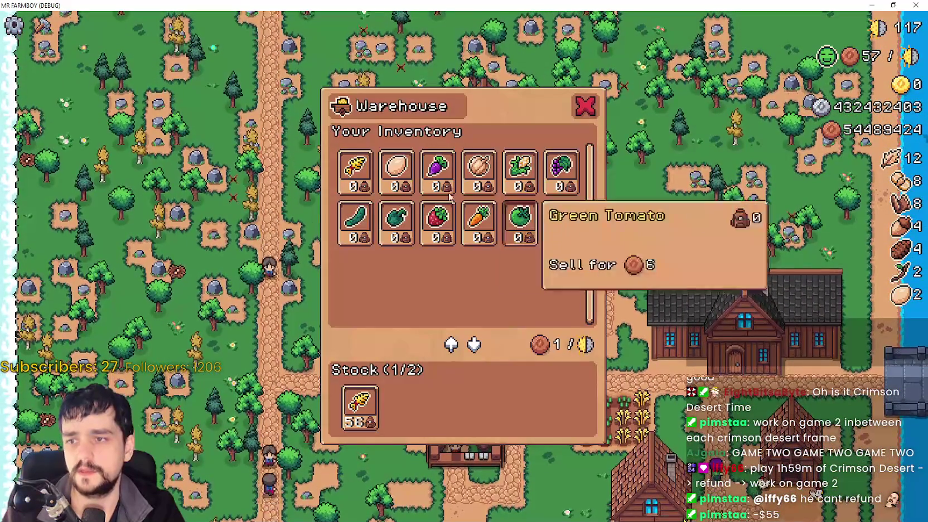
{"action": "key", "text": "Escape"}
Pan and zoom over the crop field and briefly toggle the Crafting panel.
{"action": "key", "text": "d"}
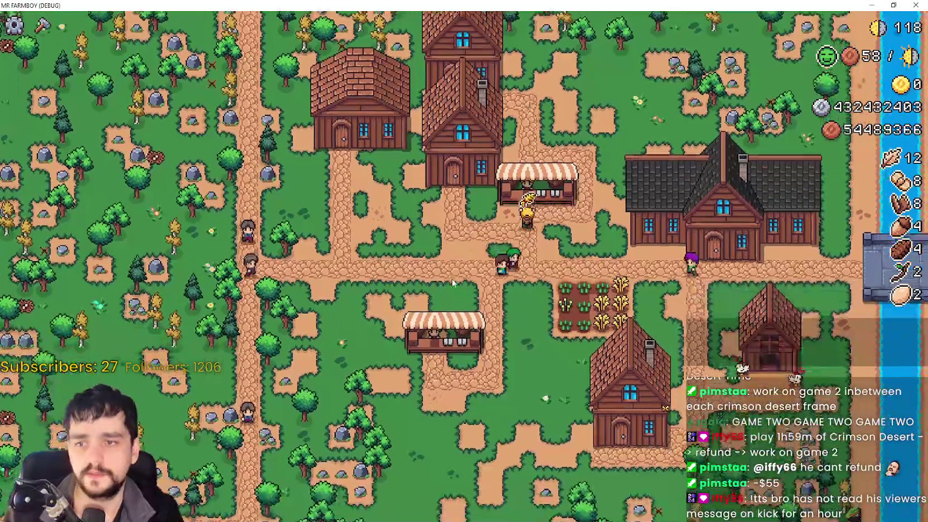
{"action": "key", "text": "s"}
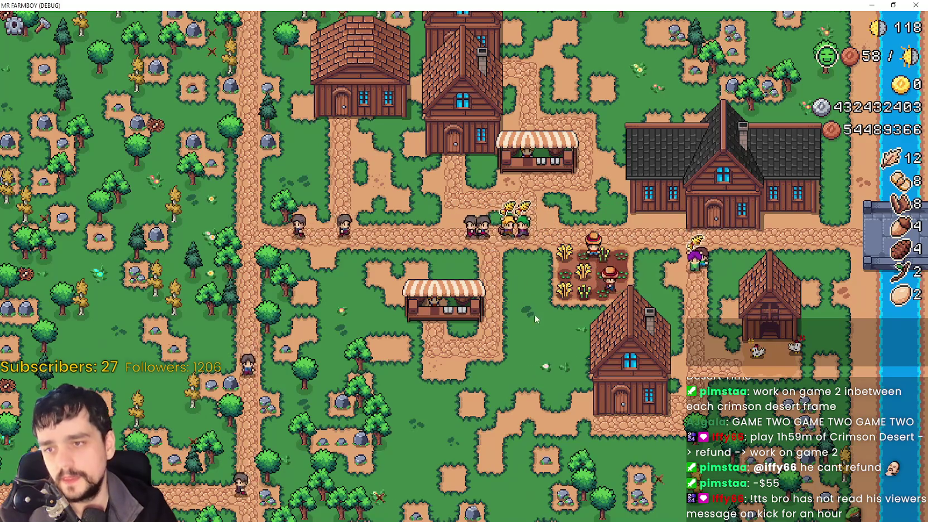
{"action": "scroll", "scroll_direction": "up", "scroll_amount": 3}
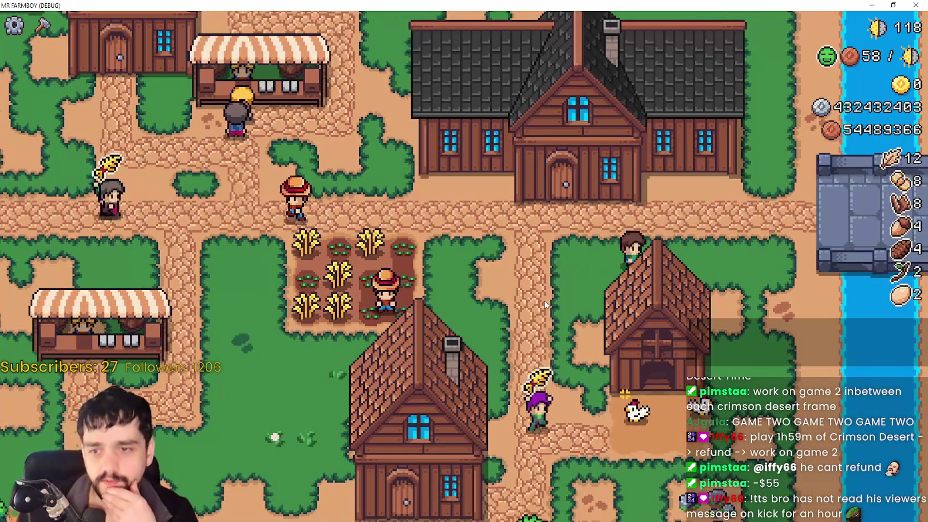
{"action": "key", "text": "s"}
{"action": "key", "text": "s"}
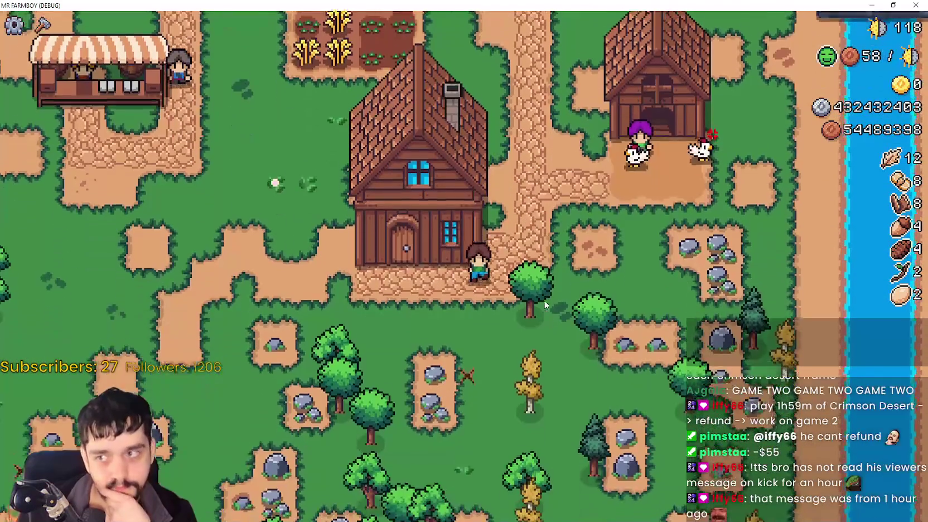
{"action": "key", "text": "c"}
{"action": "scroll", "scroll_direction": "down", "scroll_amount": 3}
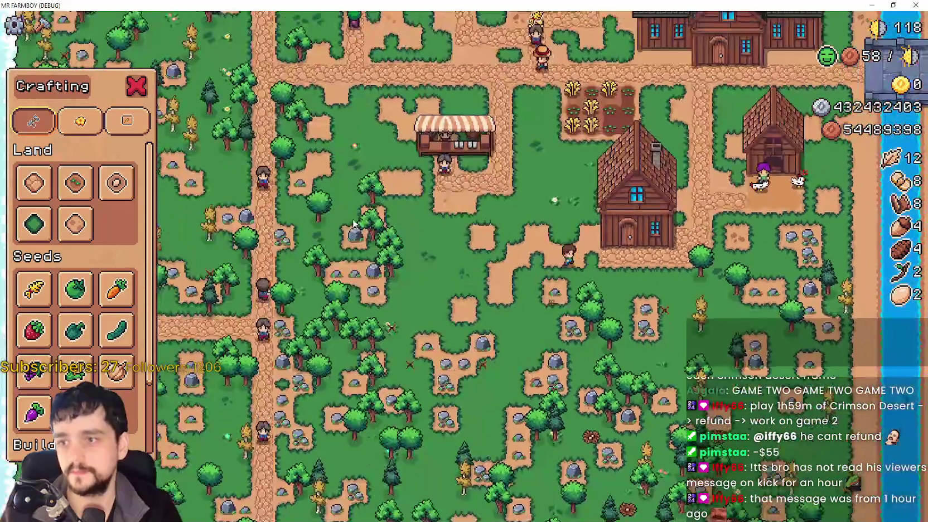
{"action": "key", "text": "c"}
Watch the villagers across the map, then bring up the Crafting panel's land tiles.
{"action": "key", "text": "w"}
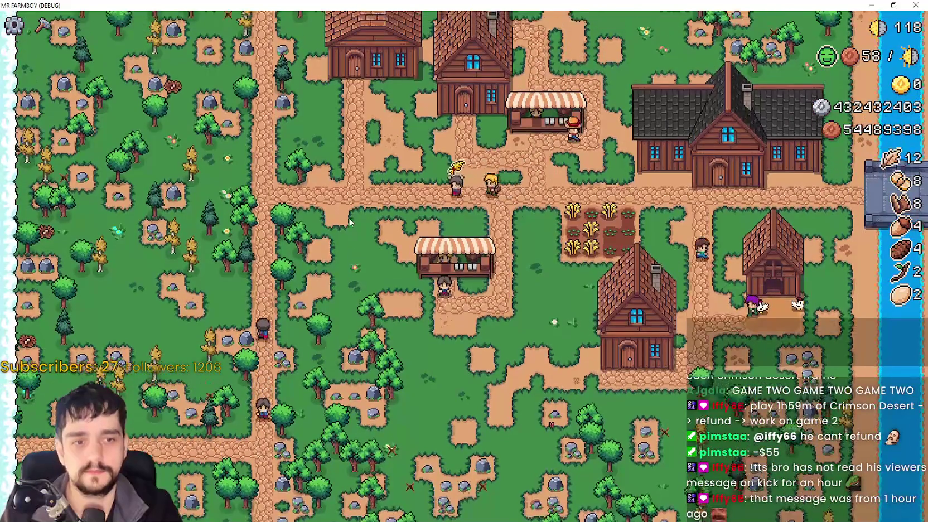
{"action": "key", "text": "s"}
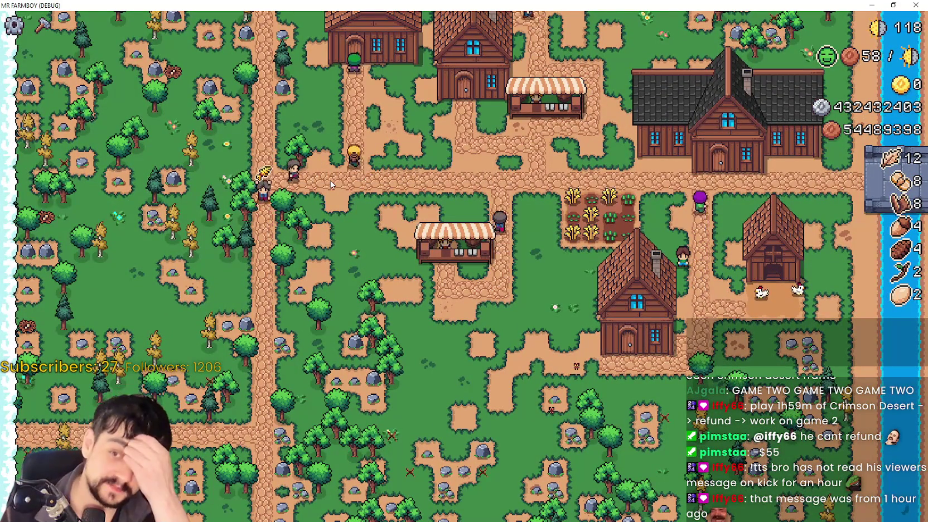
{"action": "key", "text": "s"}
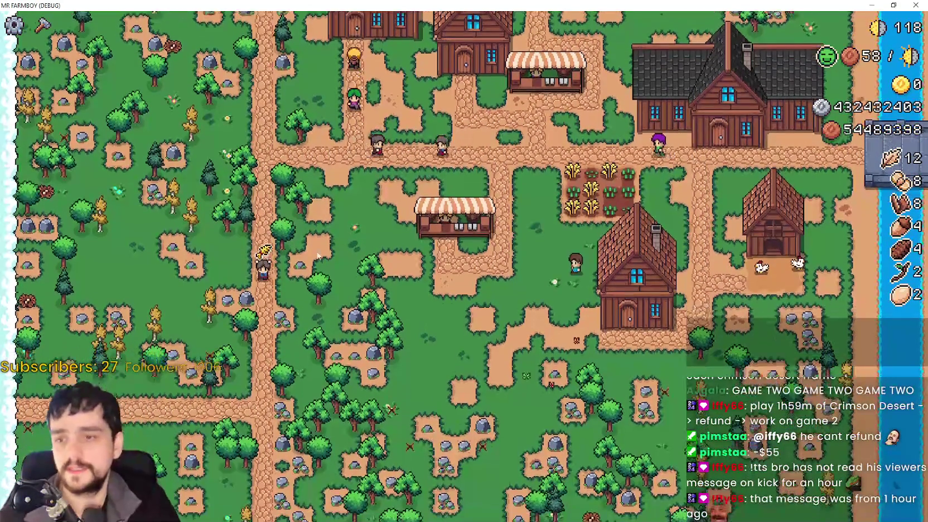
{"action": "key", "text": "w"}
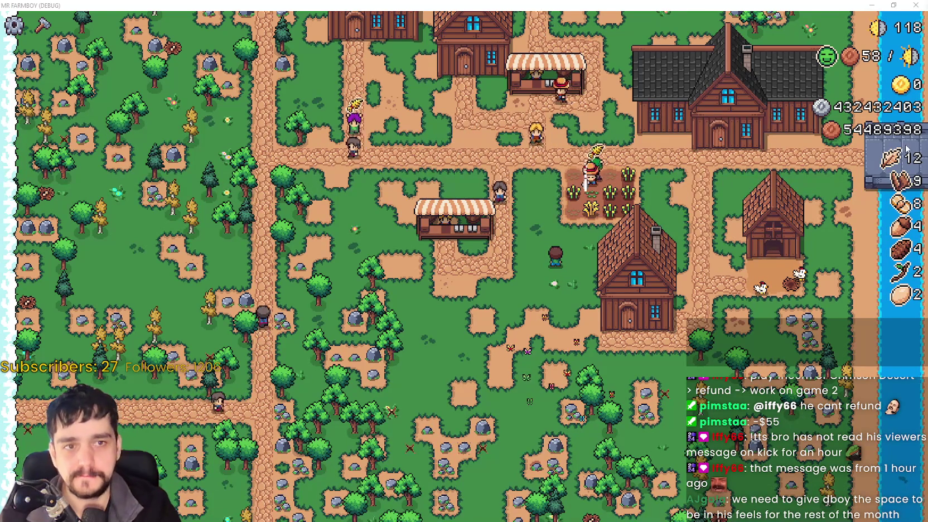
{"action": "key", "text": "s"}
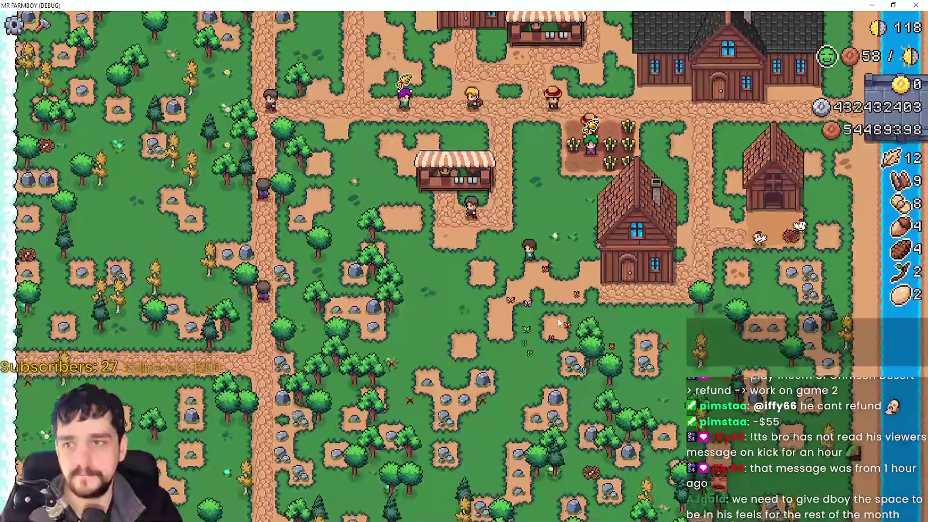
{"action": "key", "text": "w"}
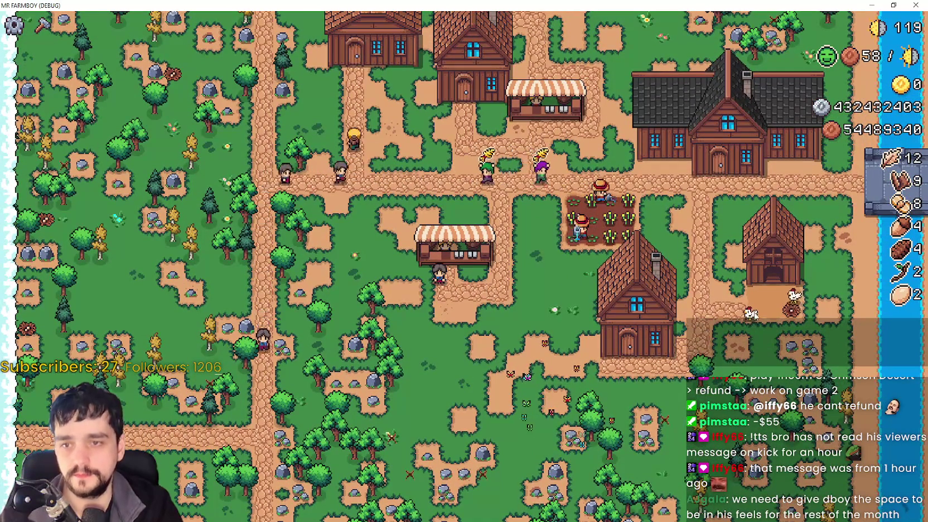
{"action": "key", "text": "c"}
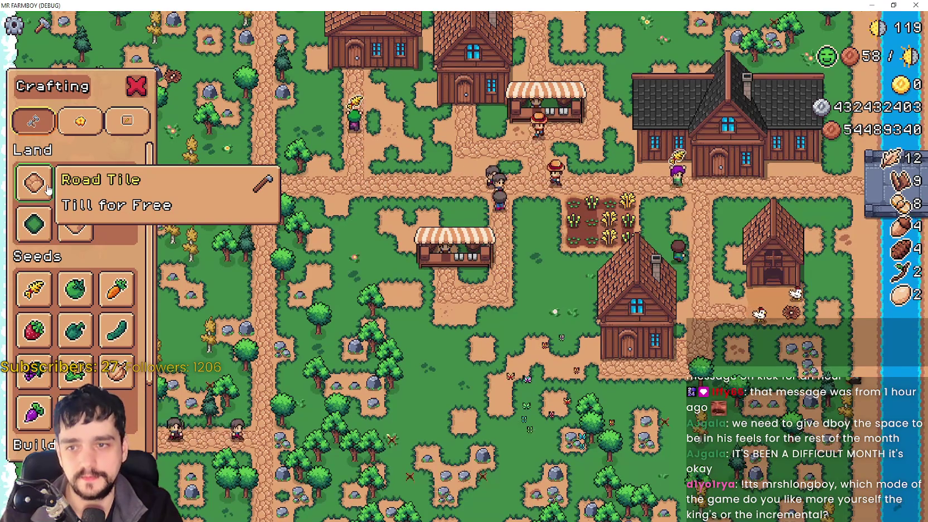
Choose a tile from the Crafting panel's Land section to enter Add Tile mode.
{"action": "key", "text": "w"}
{"action": "left_click", "coordinate": [49, 190]}
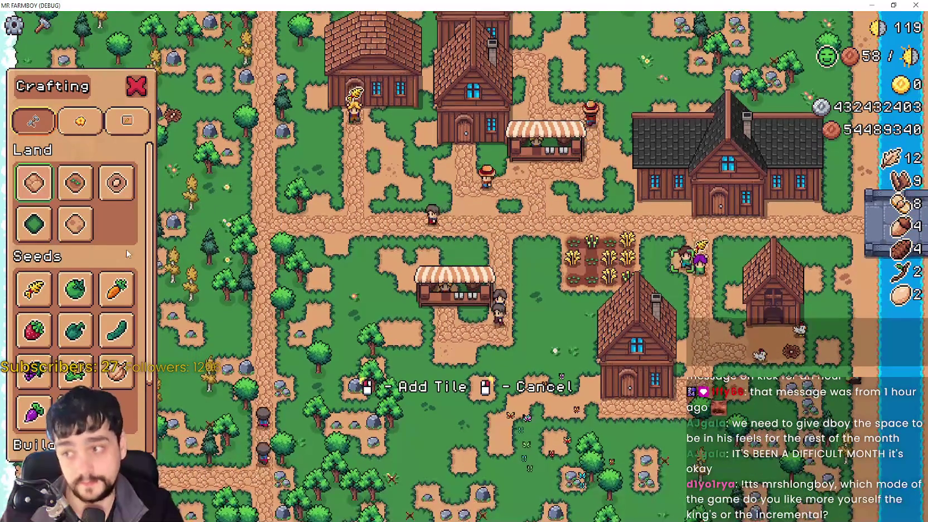
{"action": "key", "text": "s"}
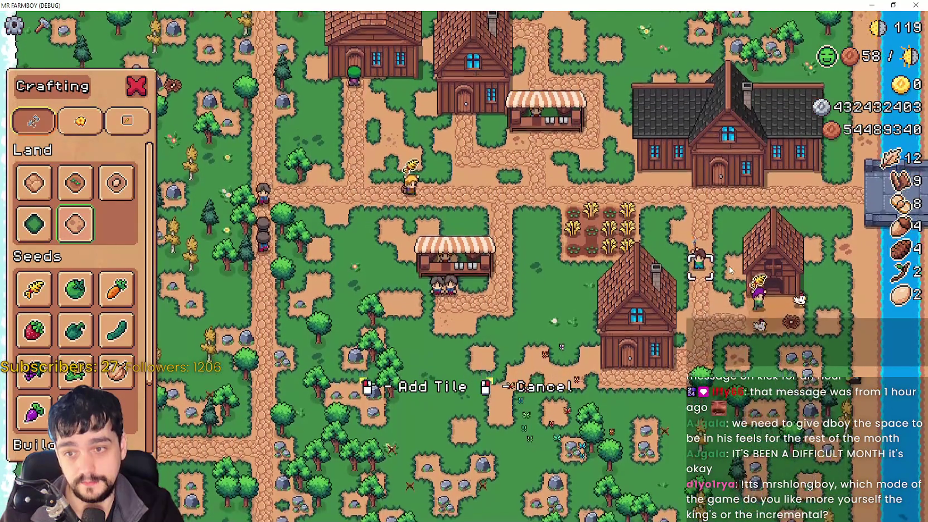
{"action": "scroll", "scroll_direction": "up", "scroll_amount": 3}
{"action": "scroll", "scroll_direction": "down", "scroll_amount": 3}
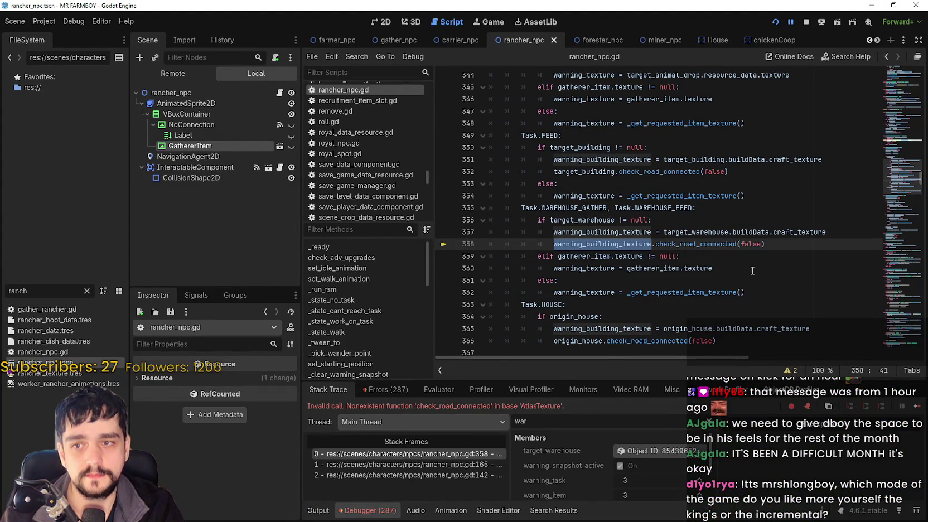
Select target_warehouse and warning_building_texture on lines 357–358, then words in the HOUSE branch.
{"action": "double_click", "coordinate": [692, 231]}
{"action": "double_click", "coordinate": [593, 245]}
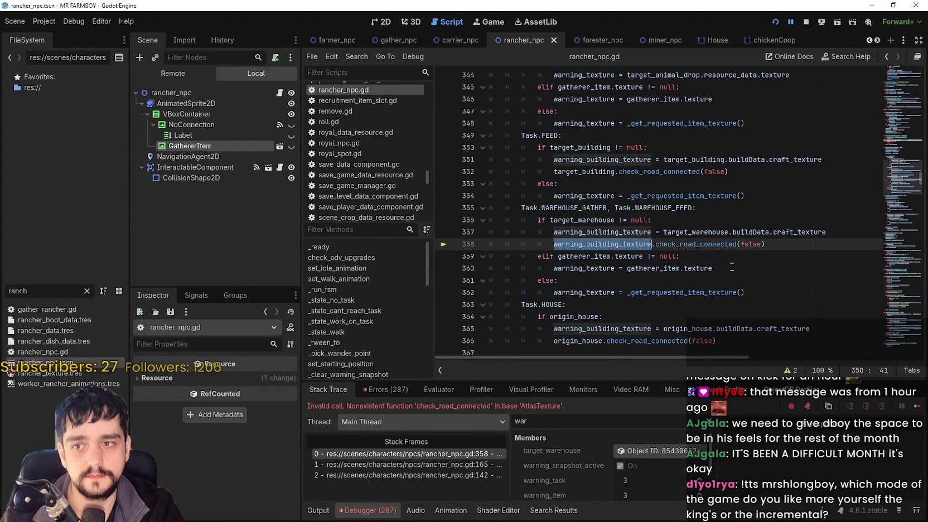
{"action": "left_click", "coordinate": [728, 260]}
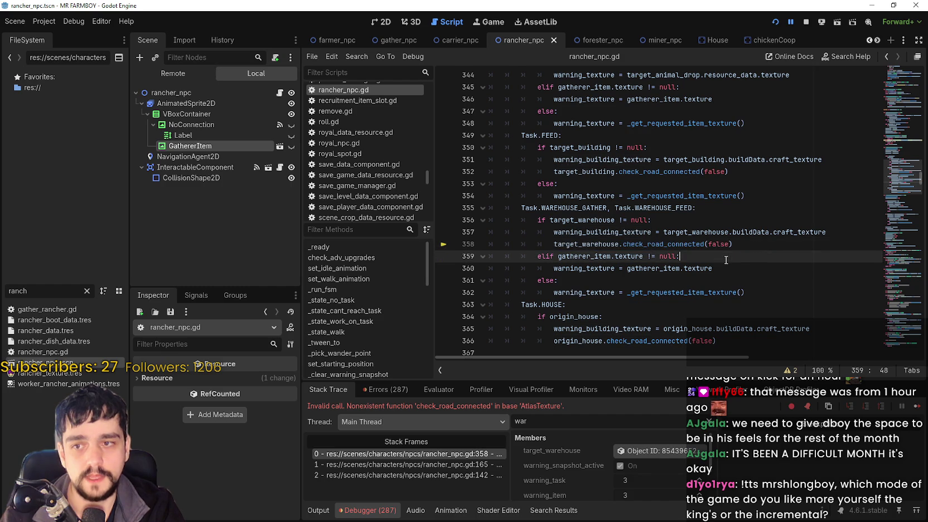
{"action": "scroll", "scroll_direction": "down", "scroll_amount": 3}
{"action": "double_click", "coordinate": [578, 258]}
{"action": "double_click", "coordinate": [572, 268]}
Work on target_building at line 352 and the gatherer_item check at line 359.
{"action": "scroll", "scroll_direction": "up", "scroll_amount": 3}
{"action": "left_click", "coordinate": [591, 255]}
{"action": "scroll", "scroll_direction": "up", "scroll_amount": 3}
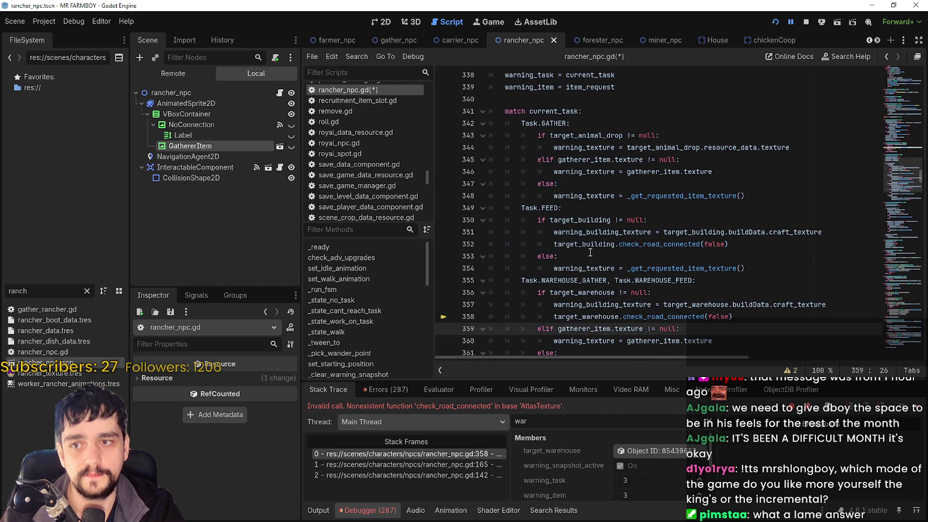
{"action": "left_click", "coordinate": [591, 245]}
{"action": "left_click", "coordinate": [589, 245]}
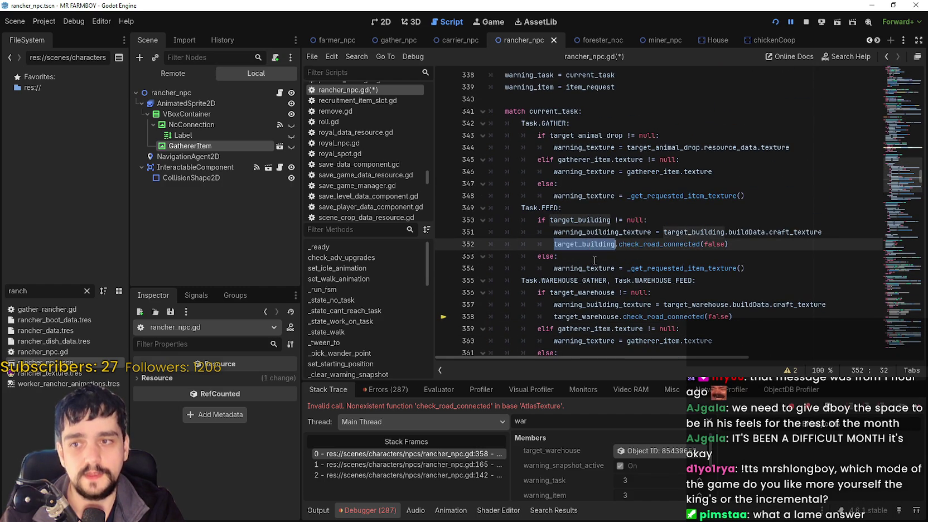
{"action": "left_click", "coordinate": [595, 258]}
{"action": "scroll", "scroll_direction": "down", "scroll_amount": 3}
{"action": "left_click", "coordinate": [596, 257]}
{"action": "left_click", "coordinate": [598, 220]}
{"action": "scroll", "scroll_direction": "up", "scroll_amount": 3}
{"action": "scroll", "scroll_direction": "down", "scroll_amount": 3}
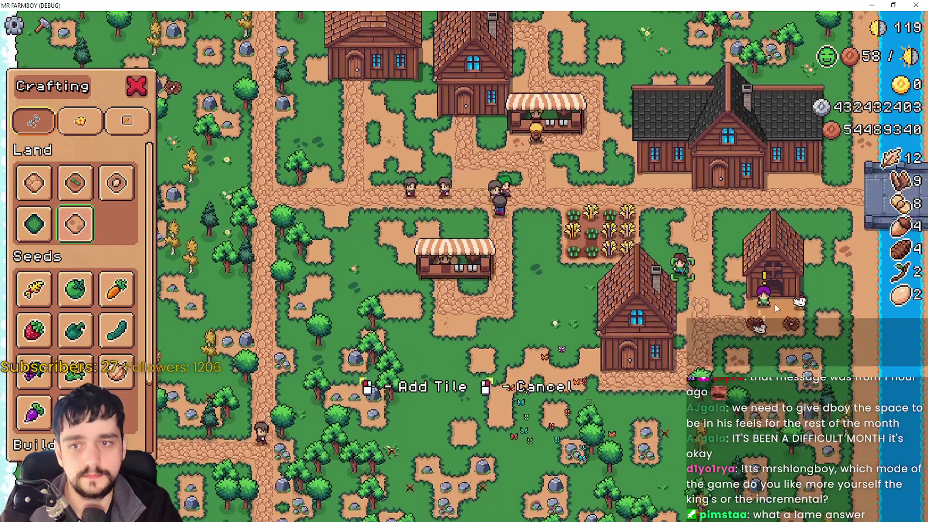
Cancel tile placement and hire a Rancher into a bed of the new house.
{"action": "left_click", "coordinate": [770, 306]}
{"action": "right_click", "coordinate": [773, 304]}
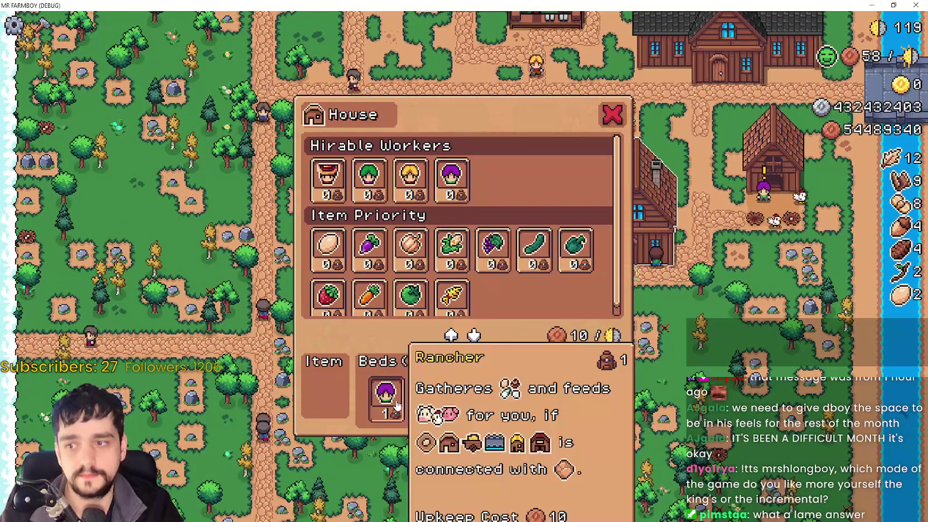
{"action": "left_click", "coordinate": [760, 331]}
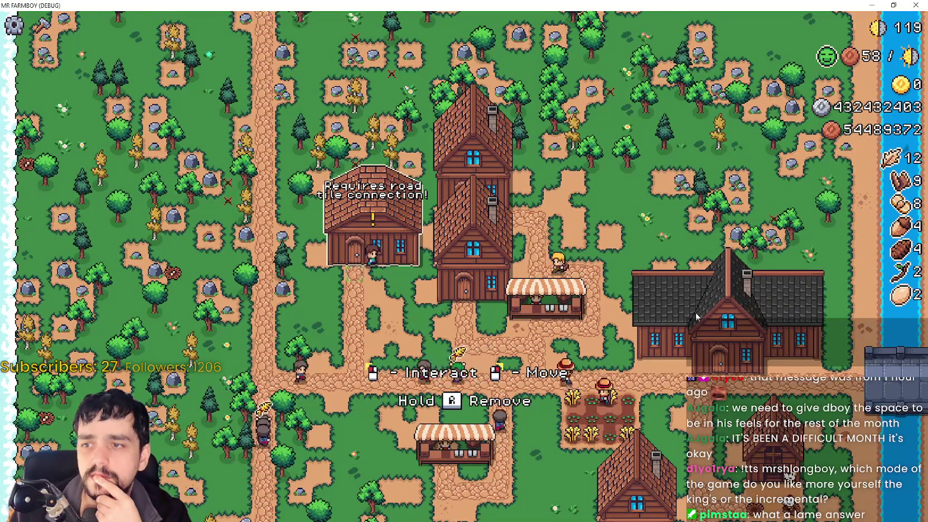
{"action": "key", "text": "s"}
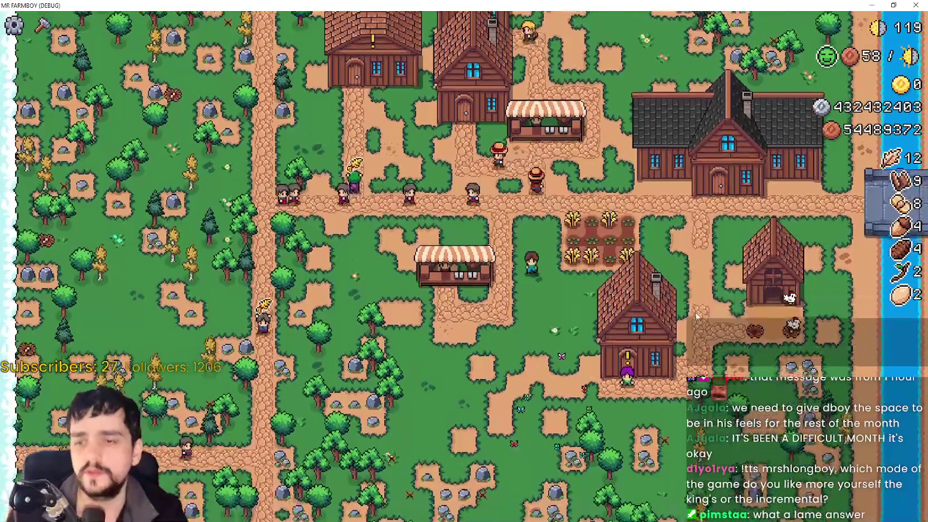
{"action": "left_click", "coordinate": [681, 310]}
{"action": "scroll", "scroll_direction": "down", "scroll_amount": 3}
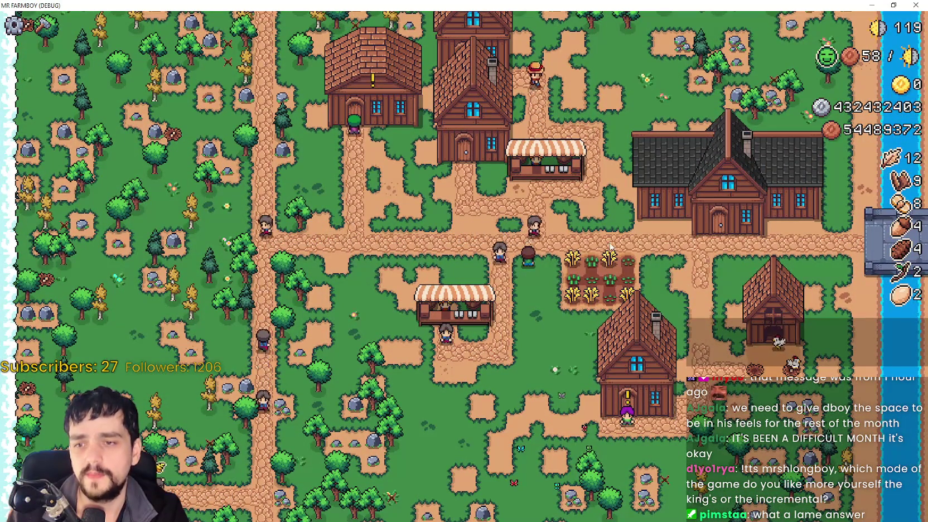
{"action": "left_click", "coordinate": [379, 98]}
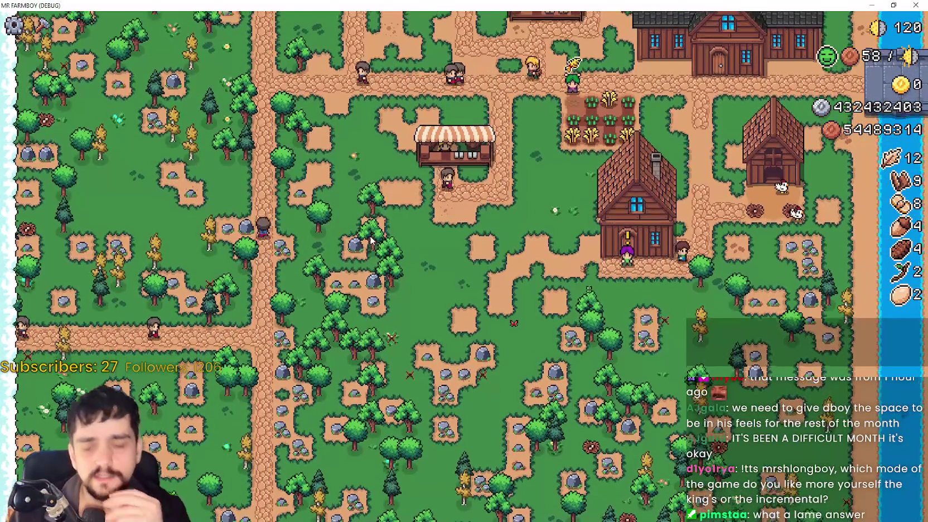
{"action": "key", "text": "c"}
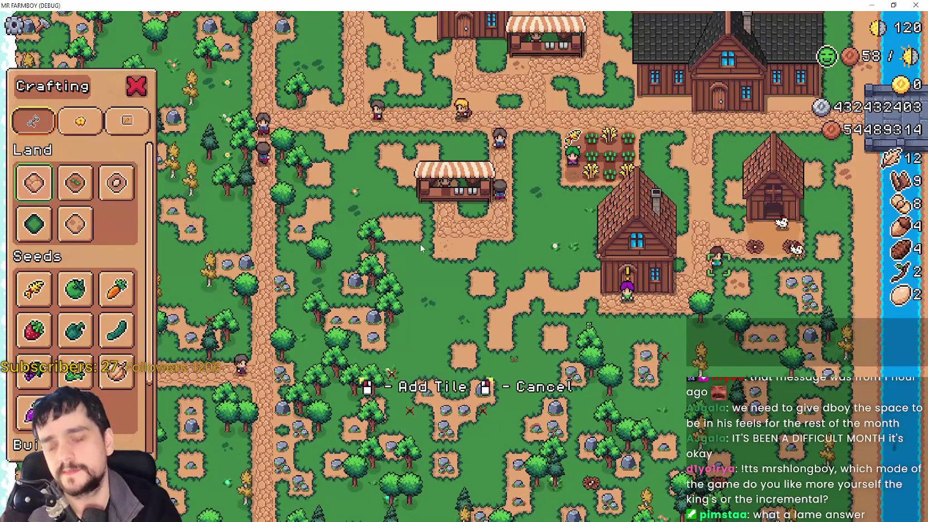
{"action": "key", "text": "w"}
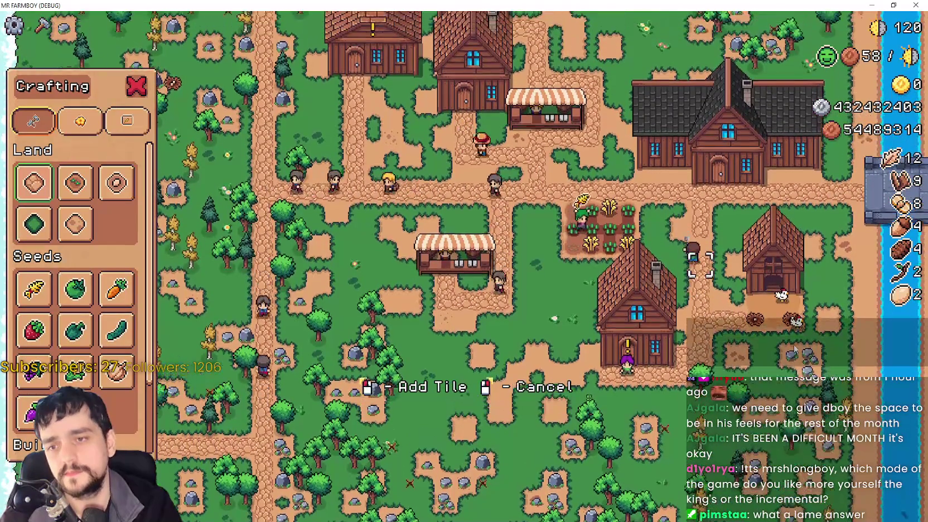
{"action": "key", "text": "a"}
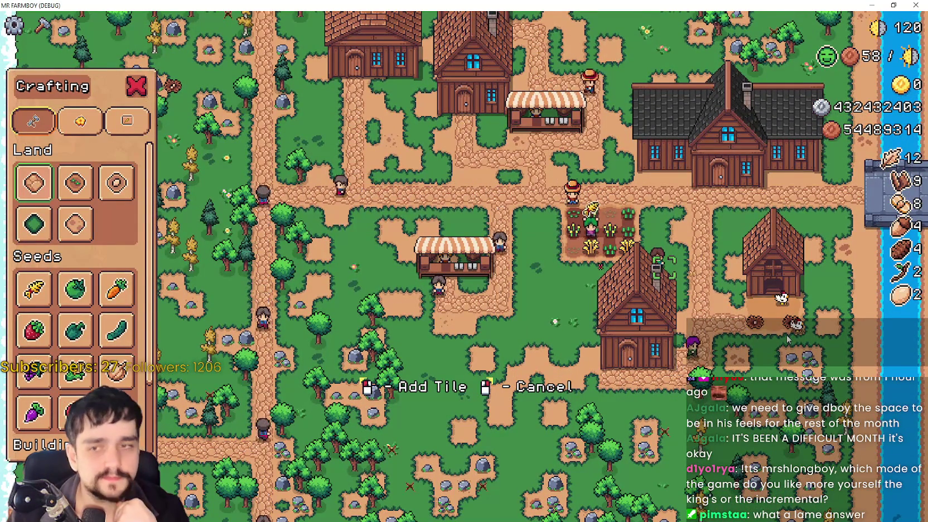
{"action": "key", "text": "w"}
{"action": "key", "text": "d"}
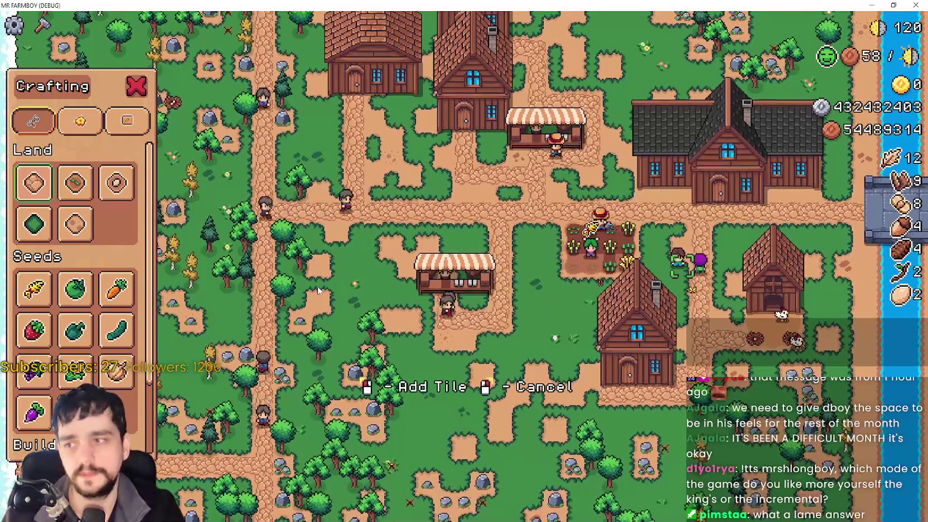
{"action": "left_click", "coordinate": [33, 224]}
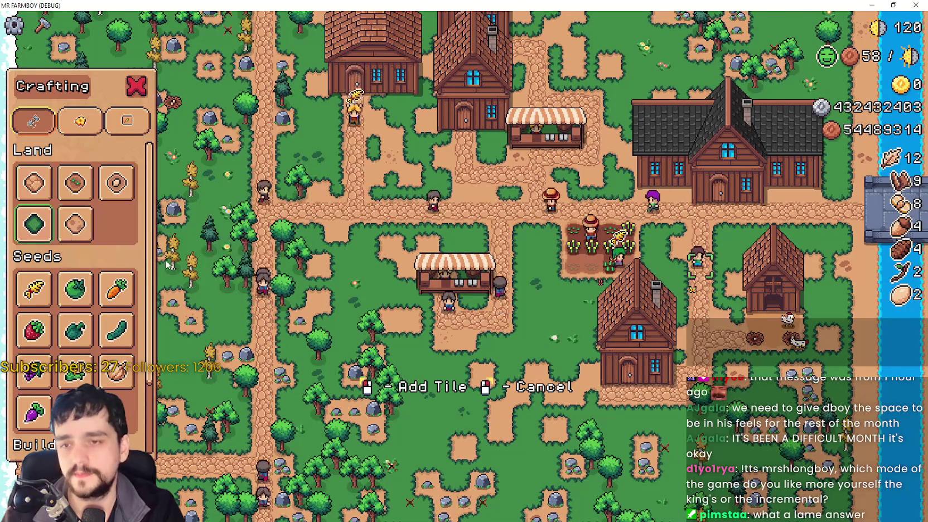
{"action": "key", "text": "s"}
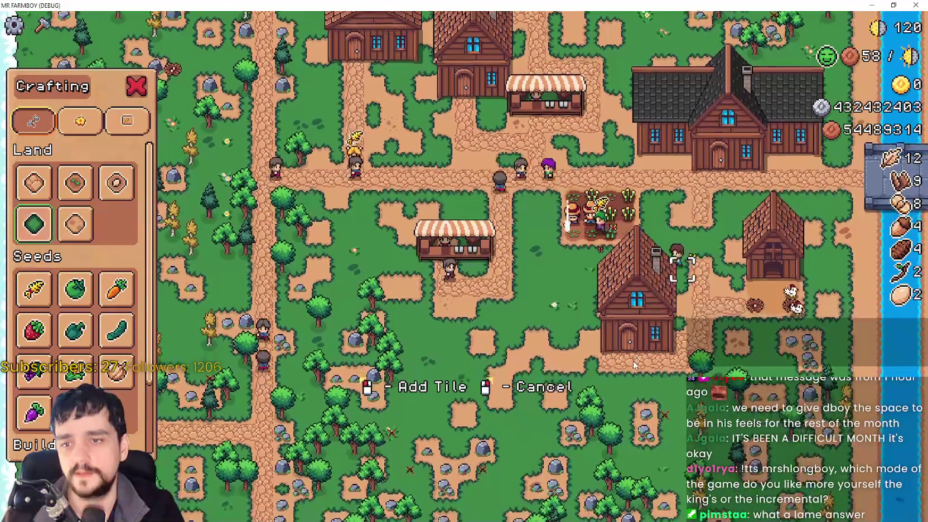
{"action": "right_click", "coordinate": [640, 359]}
{"action": "key", "text": "w"}
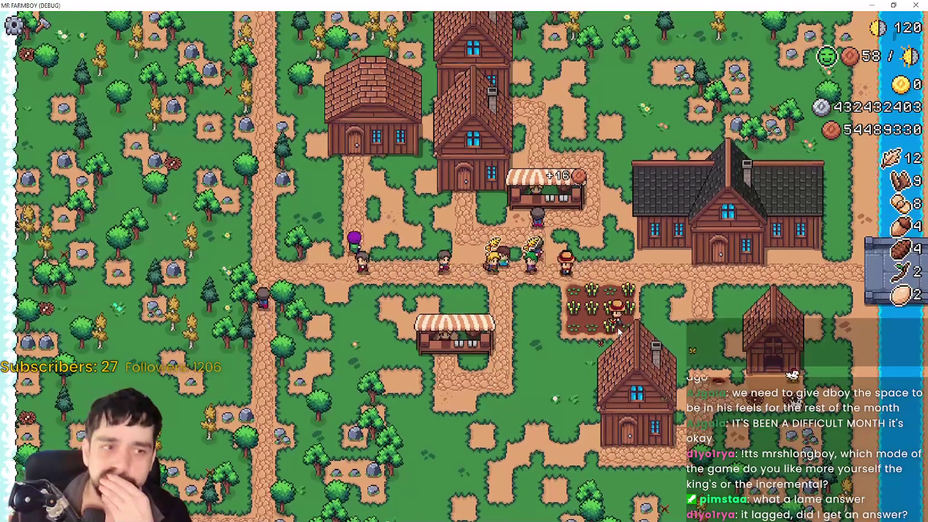
{"action": "key", "text": "s"}
{"action": "key", "text": "w"}
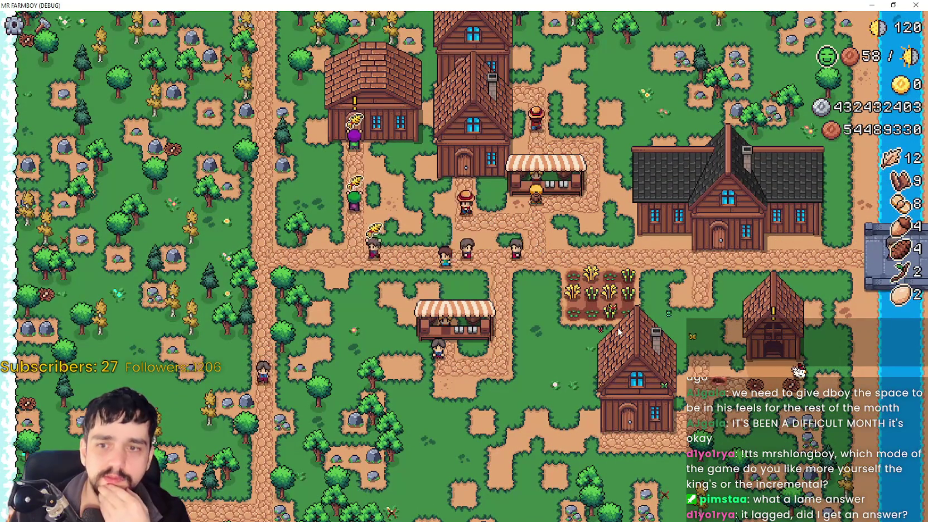
{"action": "key", "text": "s"}
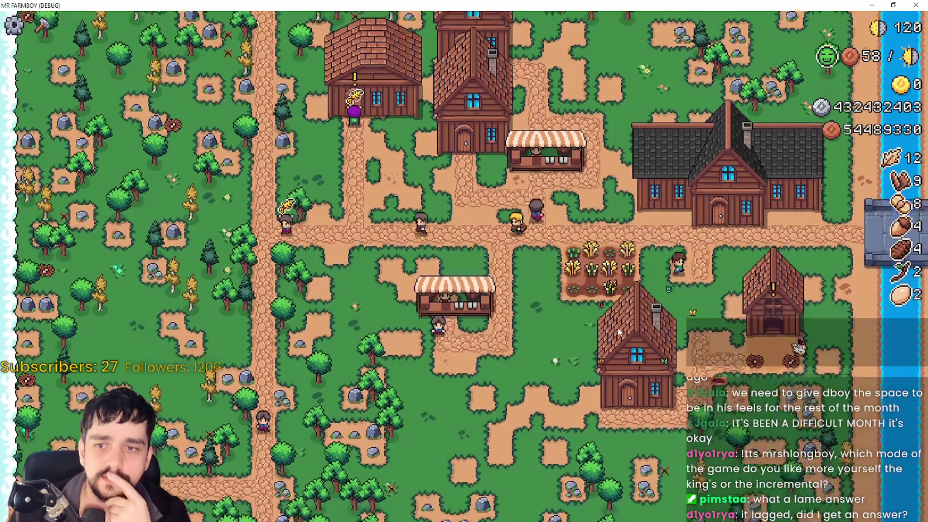
{"action": "key", "text": "w"}
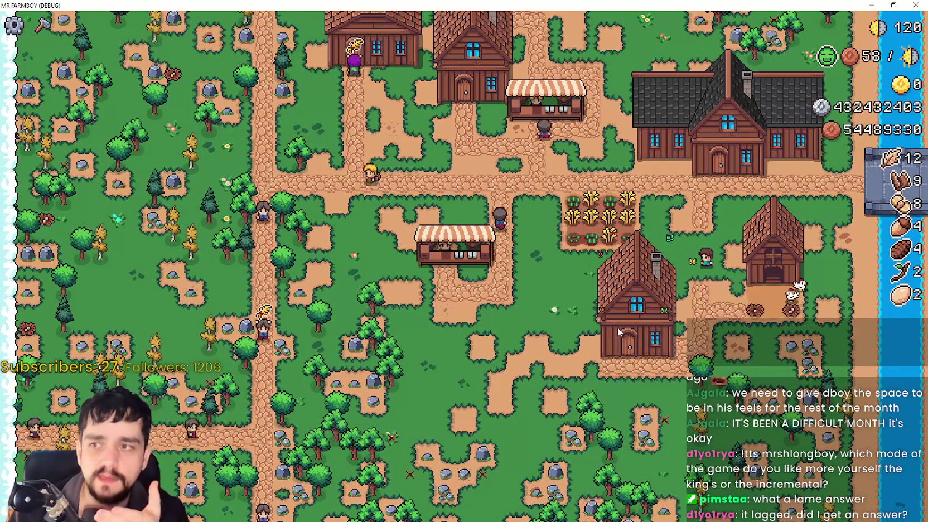
{"action": "key", "text": "s"}
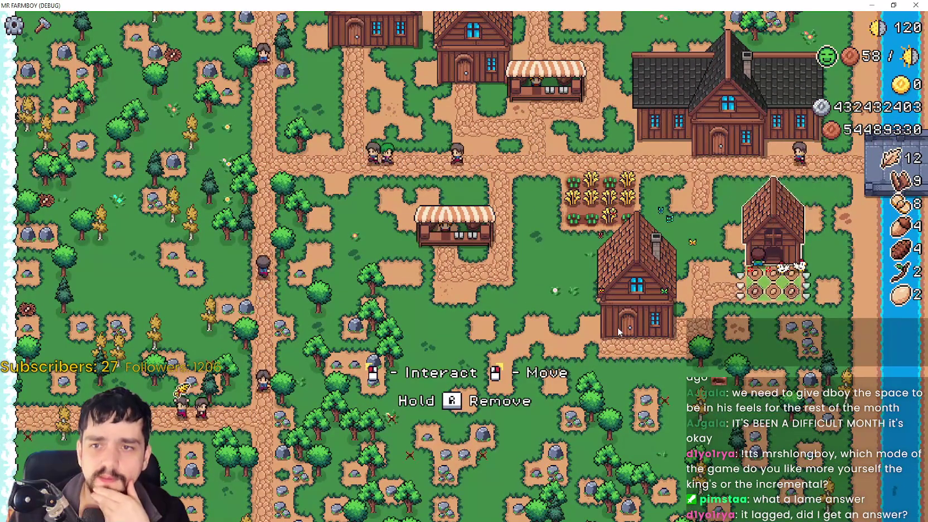
{"action": "key", "text": "w"}
{"action": "key", "text": "s"}
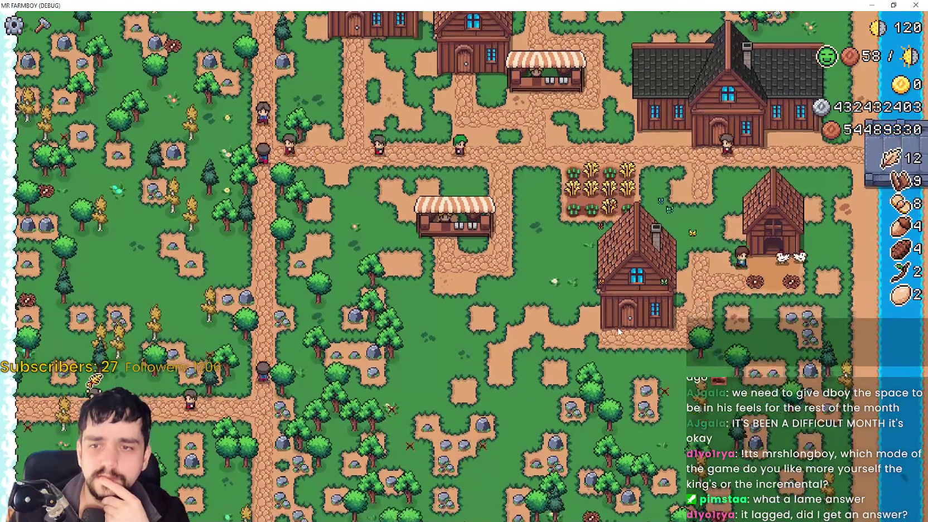
{"action": "key", "text": "d"}
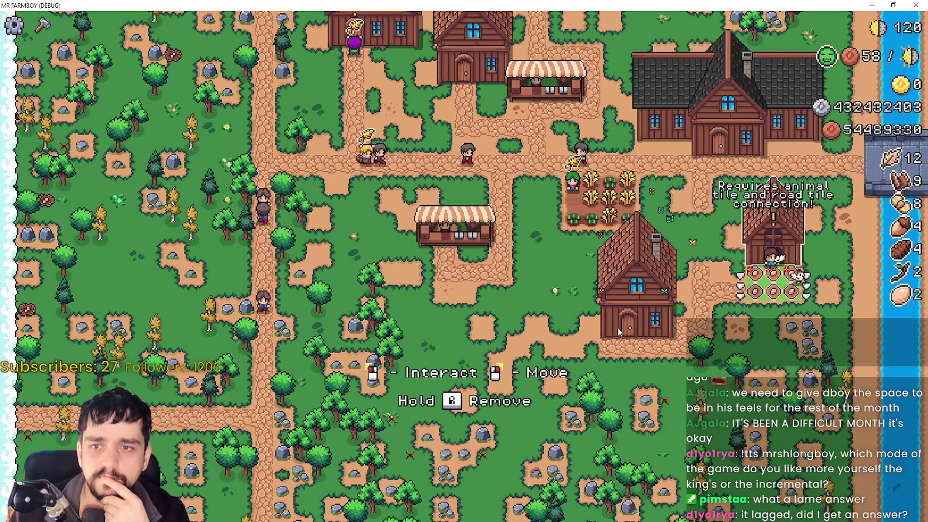
{"action": "key", "text": "a"}
{"action": "key", "text": "w"}
{"action": "left_click", "coordinate": [42, 25]}
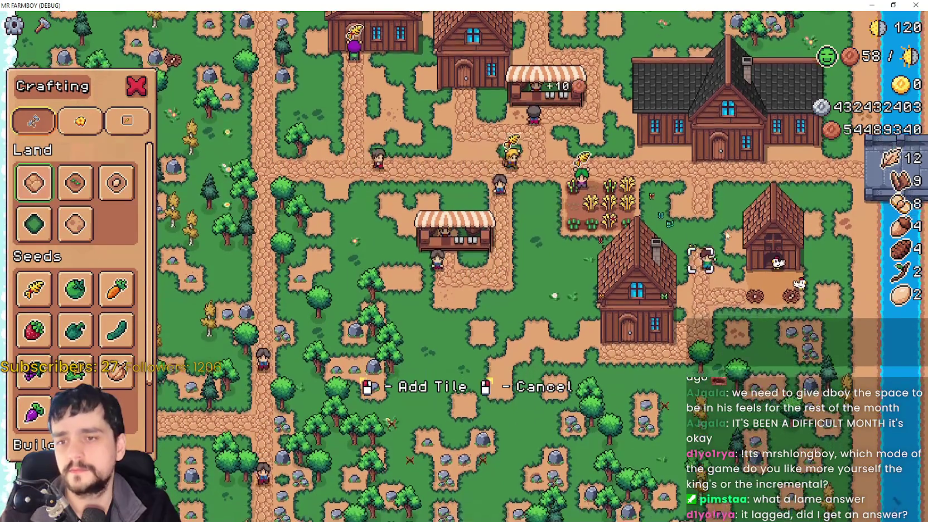
{"action": "right_click", "coordinate": [721, 230]}
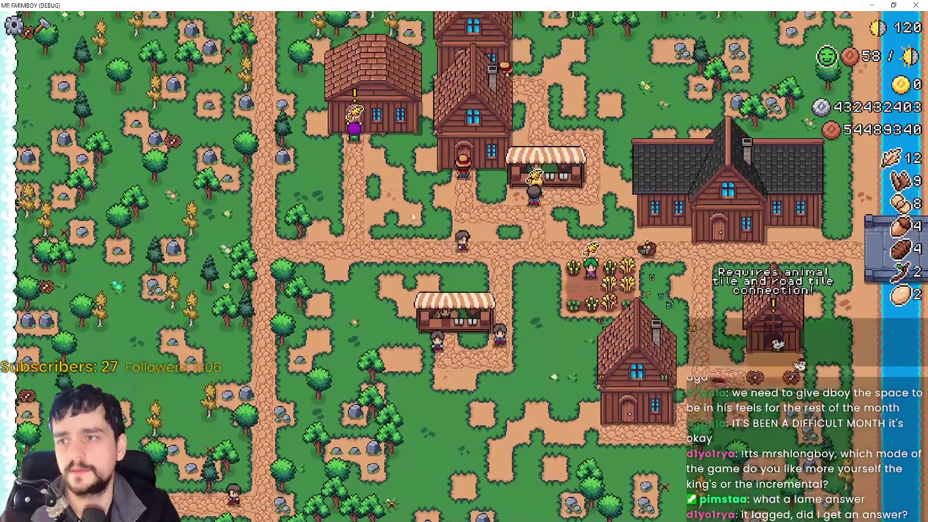
{"action": "scroll", "scroll_direction": "up", "scroll_amount": 3}
{"action": "scroll", "scroll_direction": "down", "scroll_amount": 3}
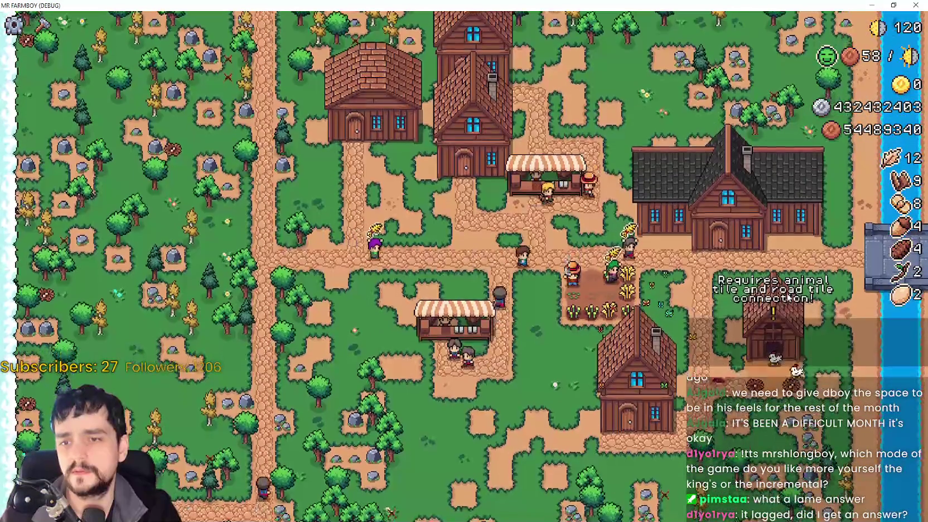
{"action": "key", "text": "s"}
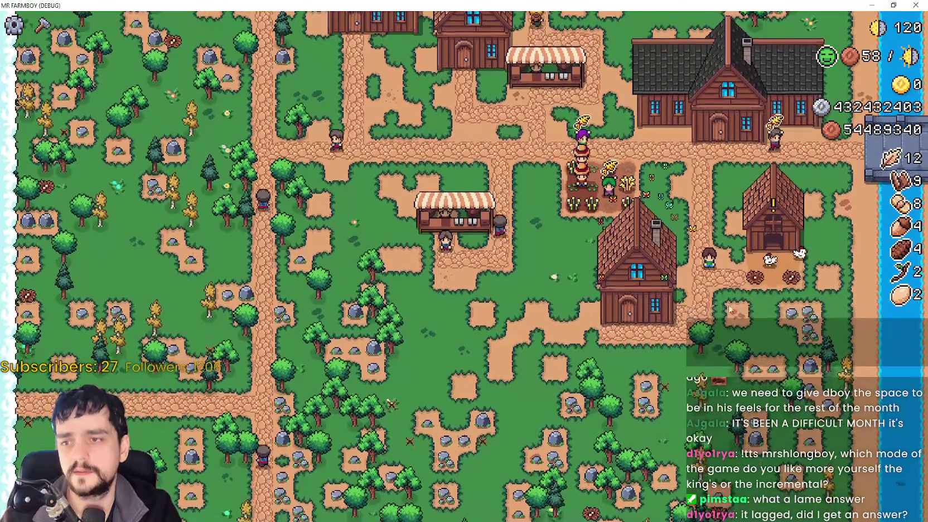
{"action": "key", "text": "s"}
{"action": "key", "text": "w"}
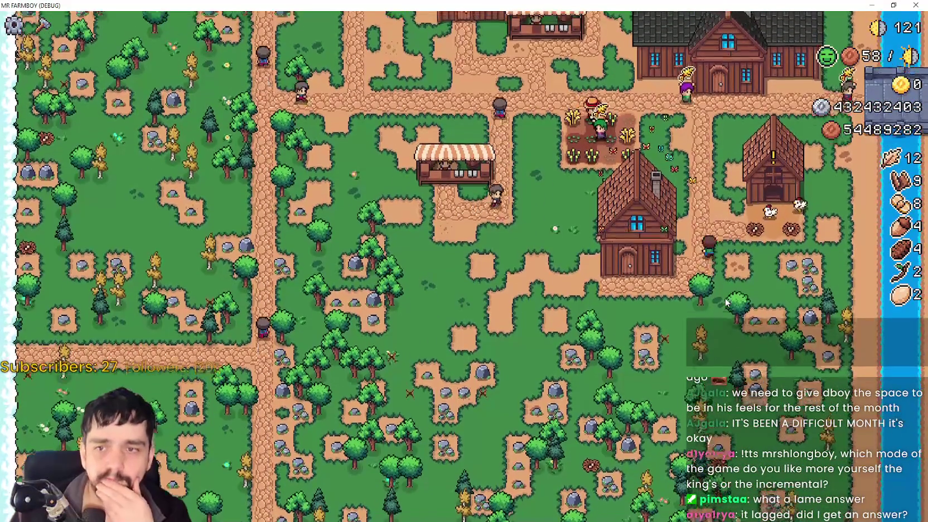
{"action": "key", "text": "s"}
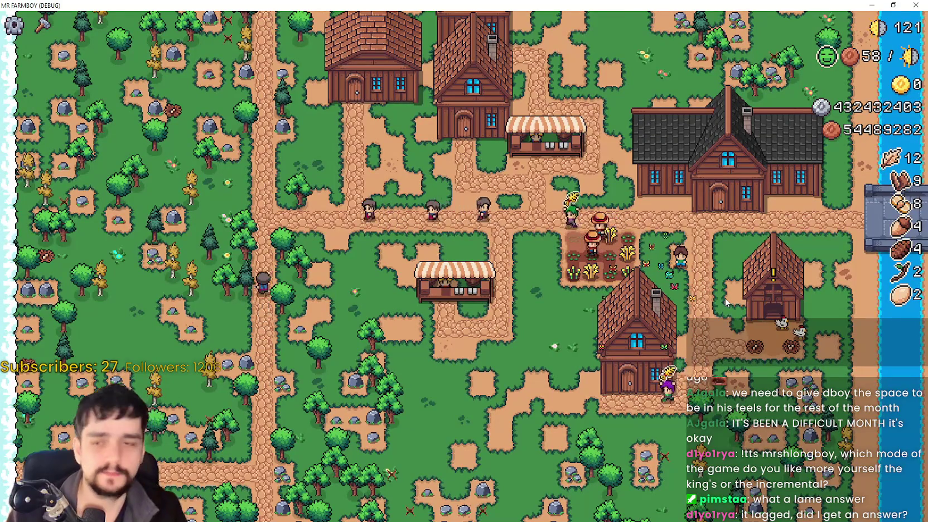
{"action": "key", "text": "s"}
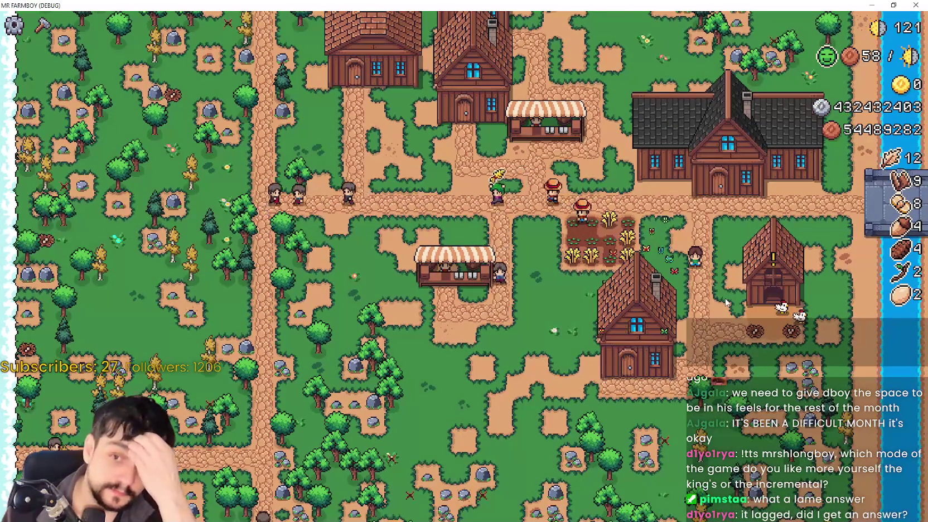
{"action": "key", "text": "s"}
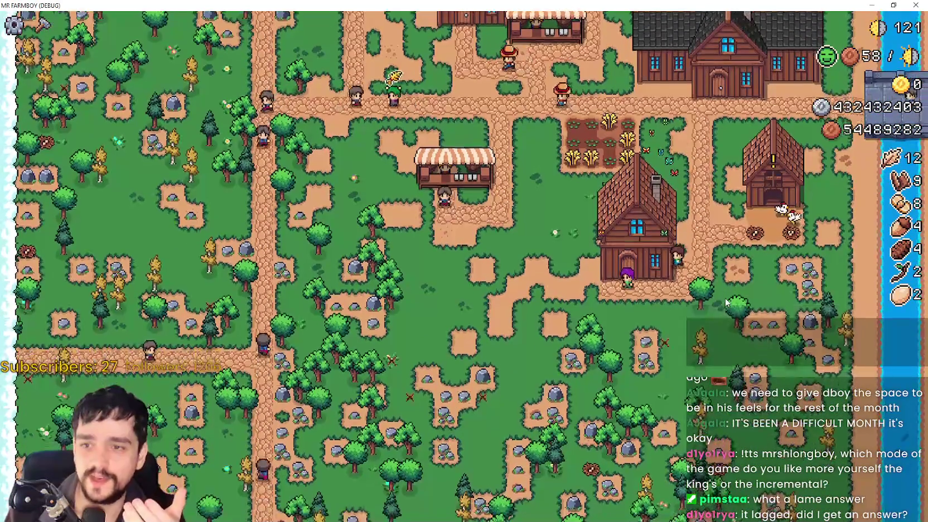
{"action": "key", "text": "w"}
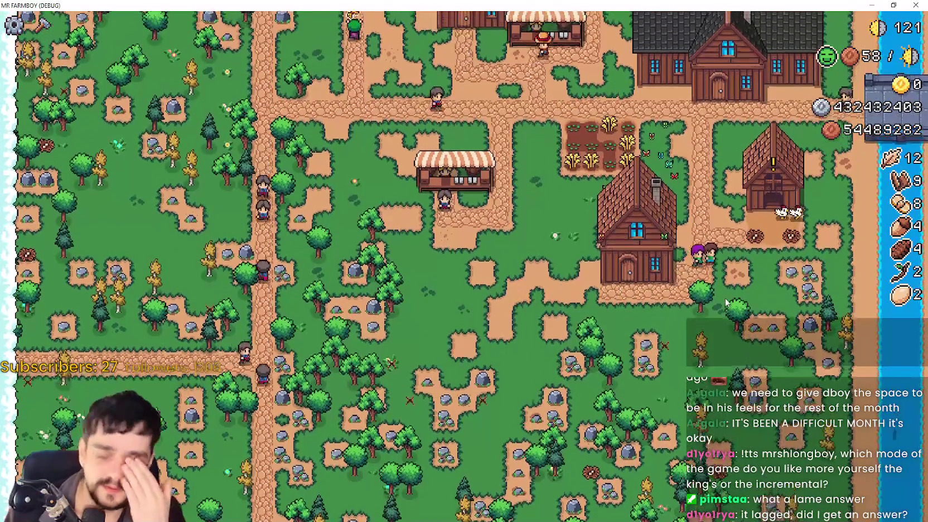
{"action": "key", "text": "w"}
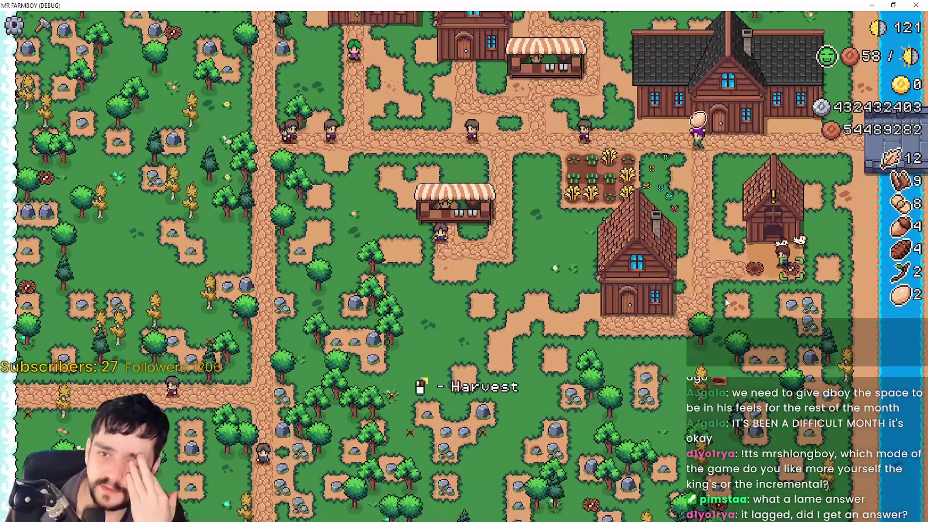
{"action": "key", "text": "w"}
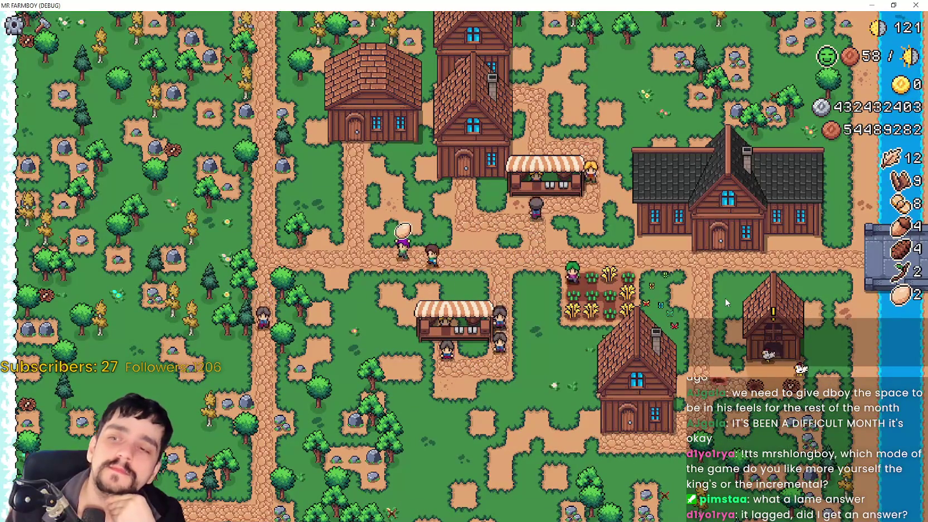
{"action": "key", "text": "w"}
{"action": "left_click", "coordinate": [735, 301]}
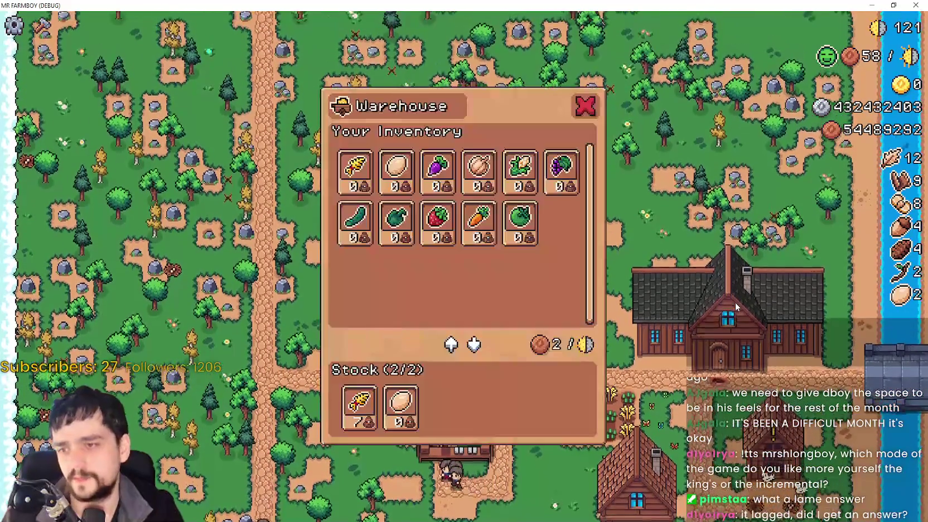
{"action": "left_click", "coordinate": [736, 302]}
{"action": "left_click", "coordinate": [738, 300]}
{"action": "left_click", "coordinate": [738, 299]}
{"action": "left_click", "coordinate": [738, 299]}
{"action": "left_click", "coordinate": [738, 299]}
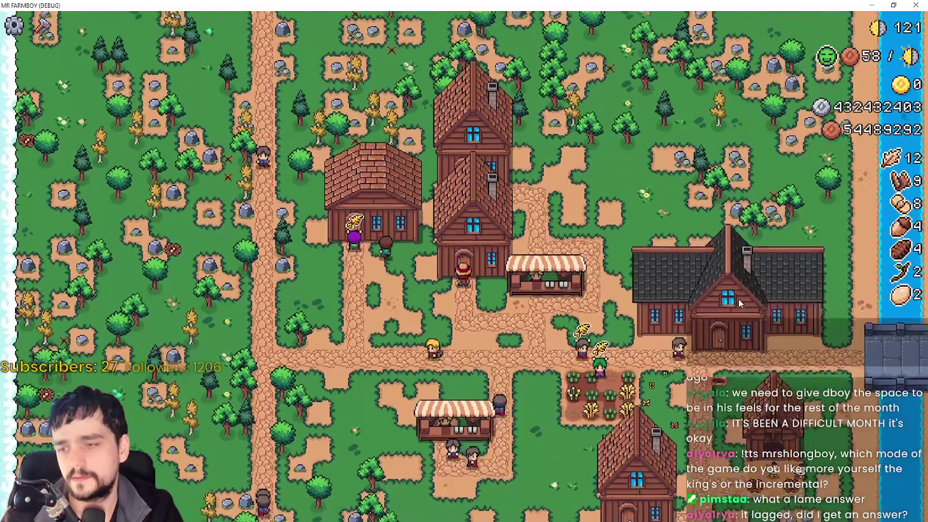
{"action": "left_click", "coordinate": [739, 299]}
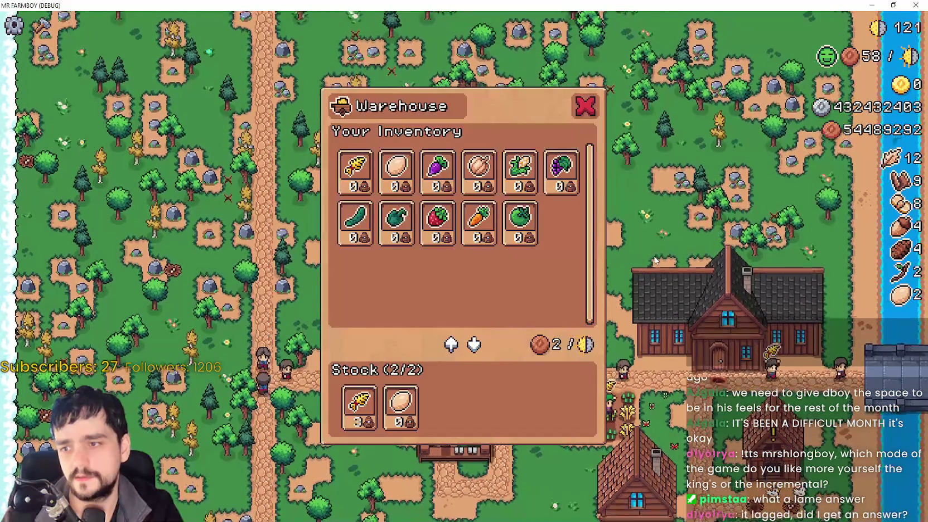
{"action": "left_click", "coordinate": [656, 256]}
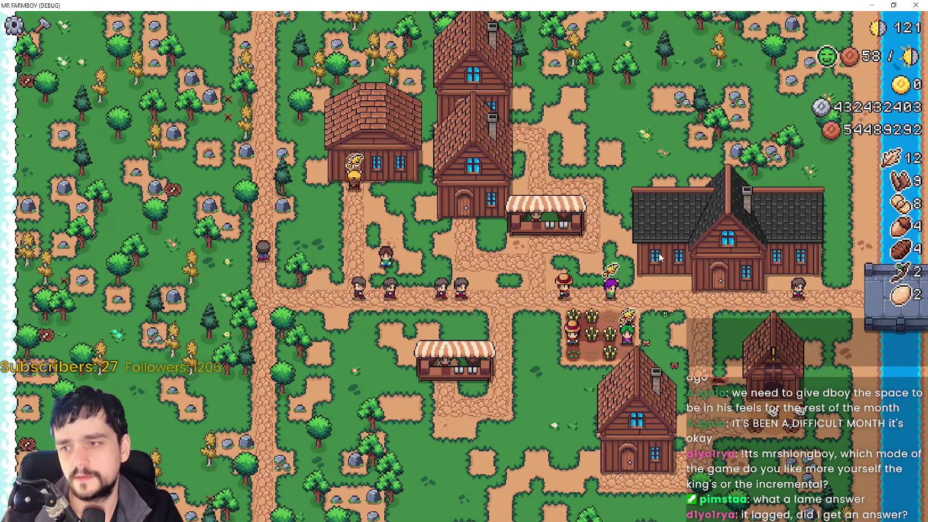
{"action": "left_click", "coordinate": [660, 257]}
{"action": "left_click", "coordinate": [660, 256]}
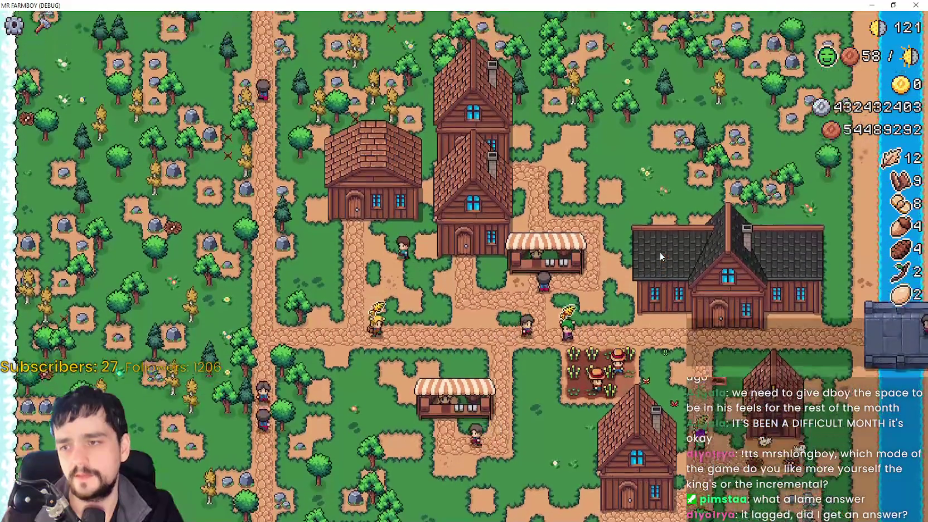
{"action": "left_click", "coordinate": [661, 256]}
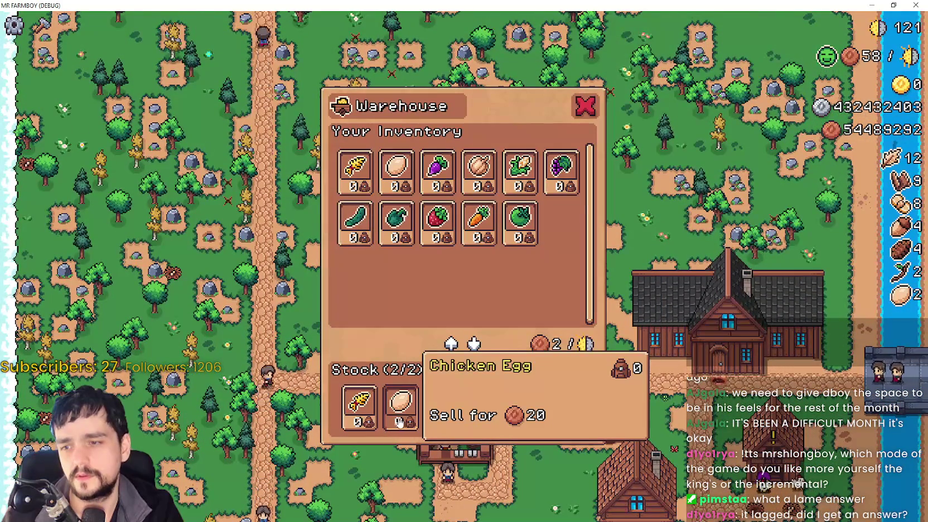
{"action": "left_click", "coordinate": [657, 314]}
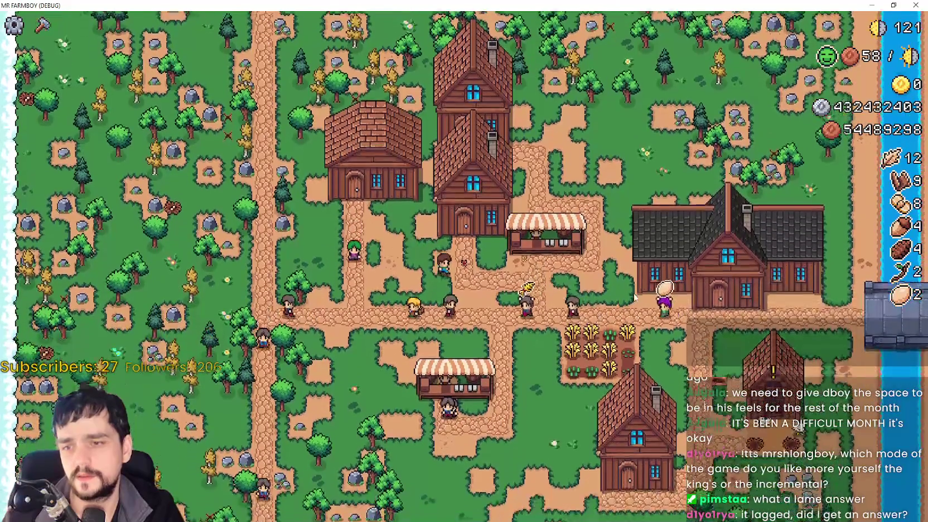
{"action": "left_click", "coordinate": [692, 295]}
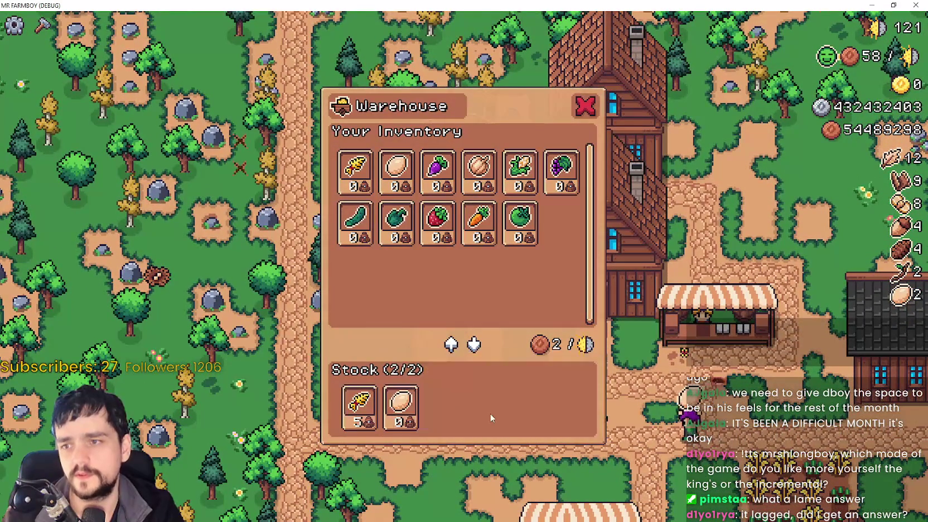
{"action": "scroll", "scroll_direction": "down", "scroll_amount": 3}
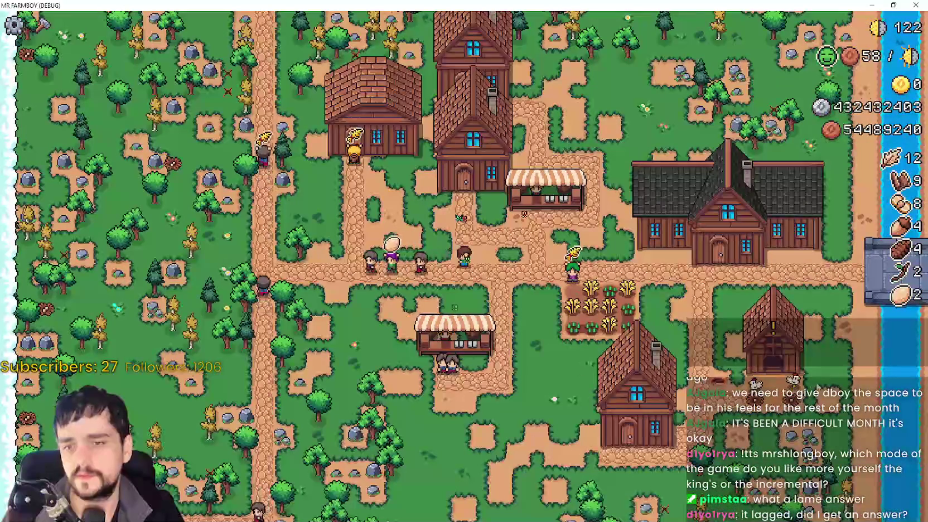
{"action": "left_click_drag", "start_coordinate": [643, 227], "coordinate": [643, 321]}
Open the warehouse, then the Market window, scrolling its inventory to the two filled sell slots.
{"action": "left_click", "coordinate": [643, 322]}
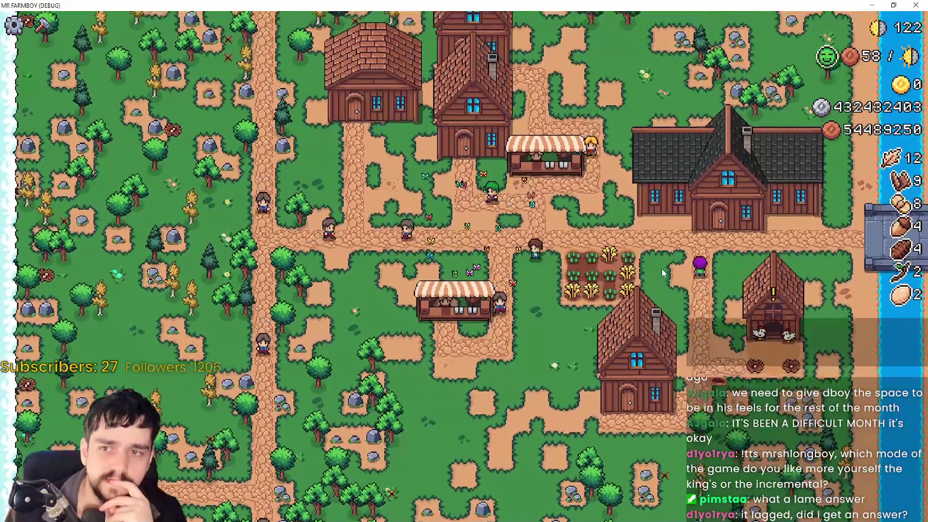
{"action": "key", "text": "m"}
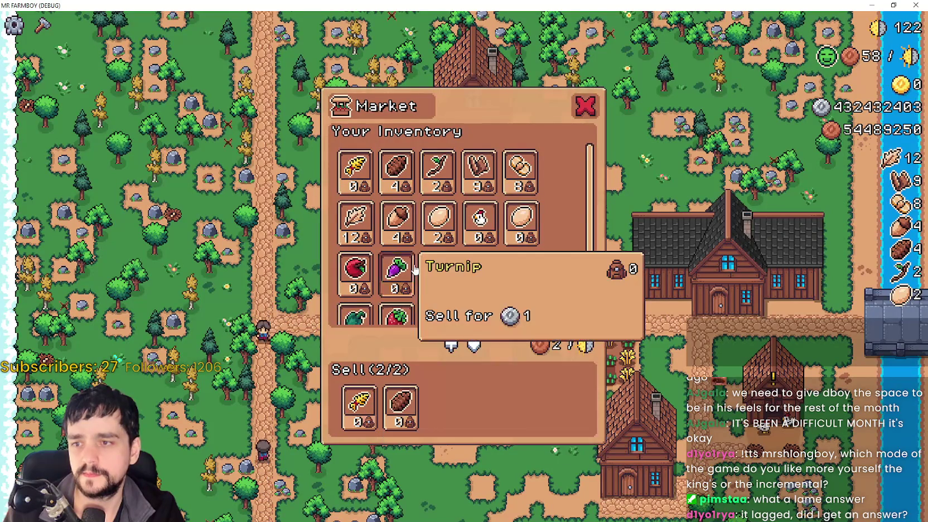
{"action": "scroll", "scroll_direction": "down", "scroll_amount": 3}
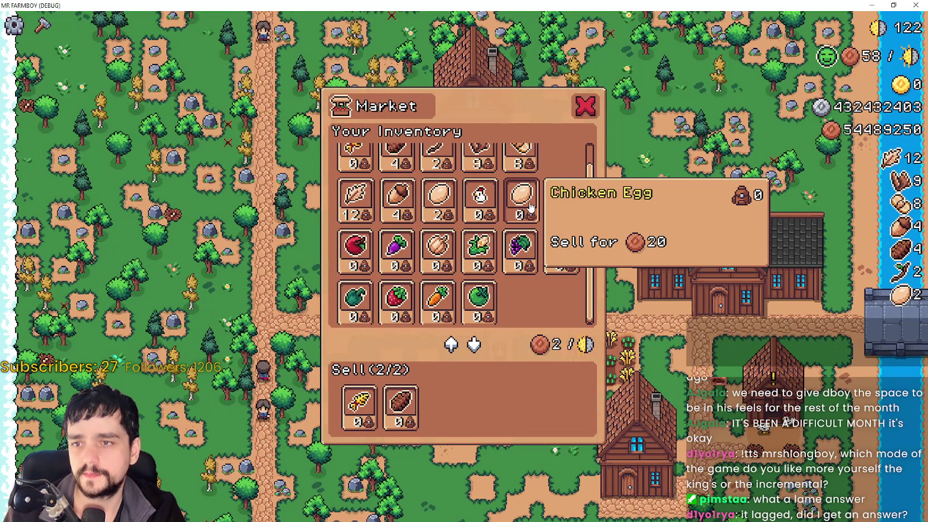
Add Chicken Egg to the Market's sell slots, remove Pinecone, and close the Market.
{"action": "left_click", "coordinate": [522, 198]}
{"action": "left_click", "coordinate": [359, 402]}
{"action": "left_click", "coordinate": [622, 340]}
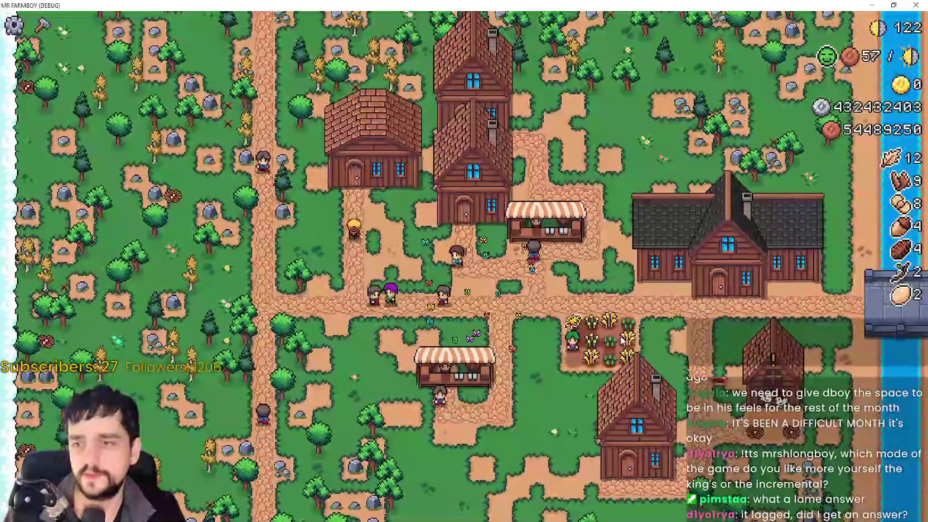
{"action": "left_click", "coordinate": [620, 340]}
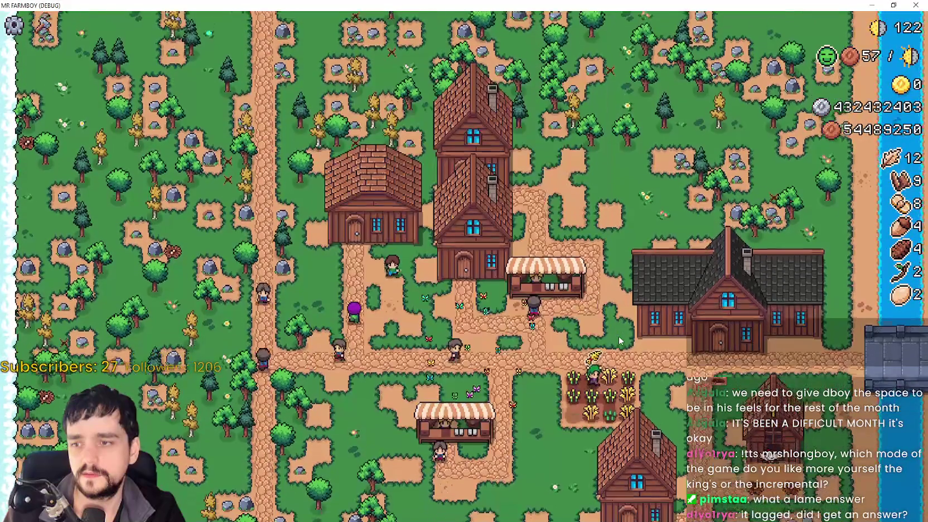
{"action": "scroll", "scroll_direction": "up", "scroll_amount": 3}
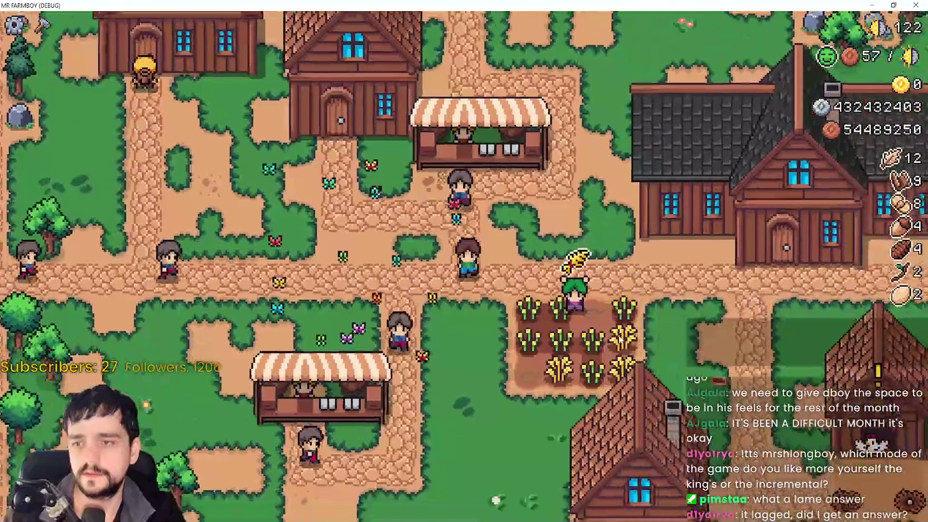
{"action": "scroll", "scroll_direction": "down", "scroll_amount": 3}
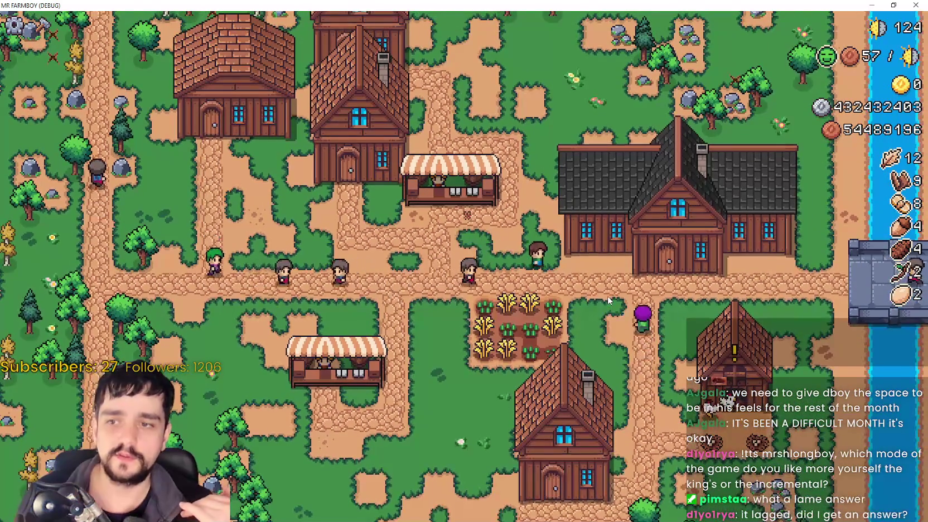
{"action": "left_click", "coordinate": [607, 300]}
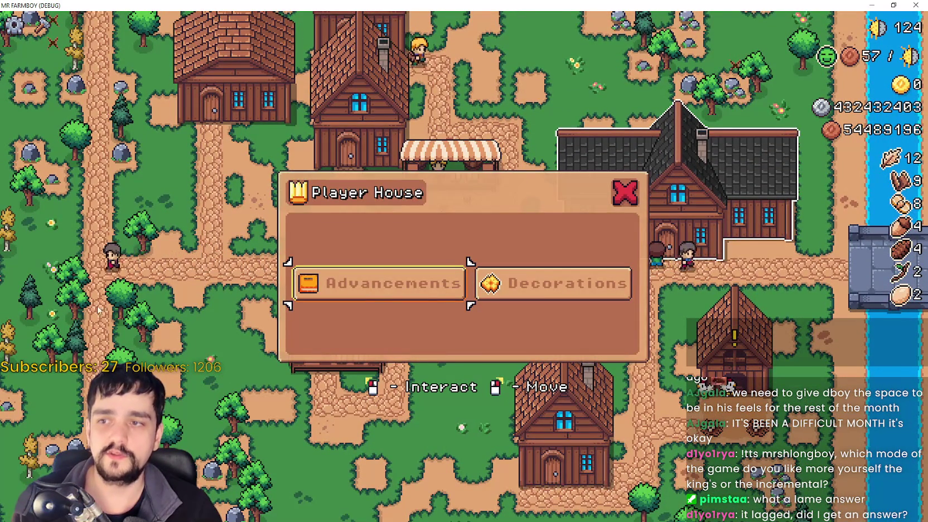
Open the Player House advancements tree and close it again.
{"action": "left_click", "coordinate": [367, 281]}
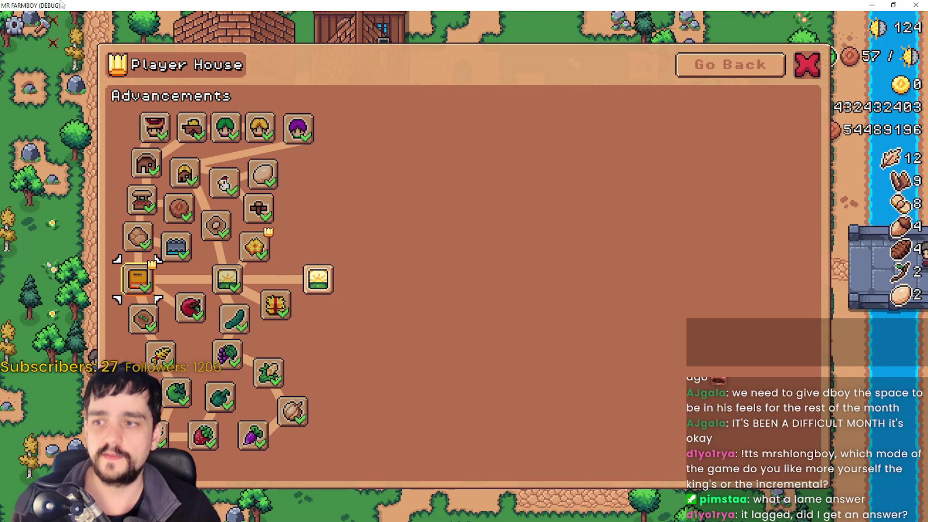
{"action": "mouse_move", "coordinate": [324, 296]}
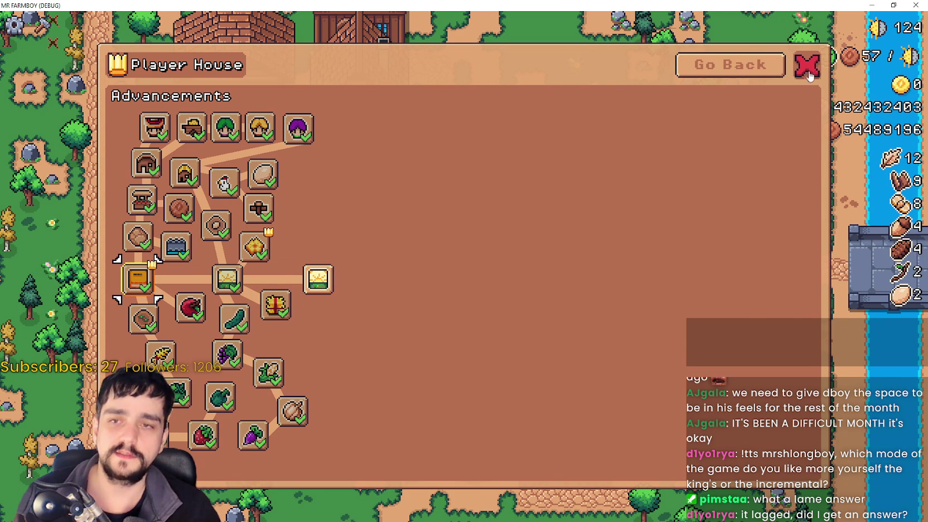
{"action": "left_click", "coordinate": [808, 75]}
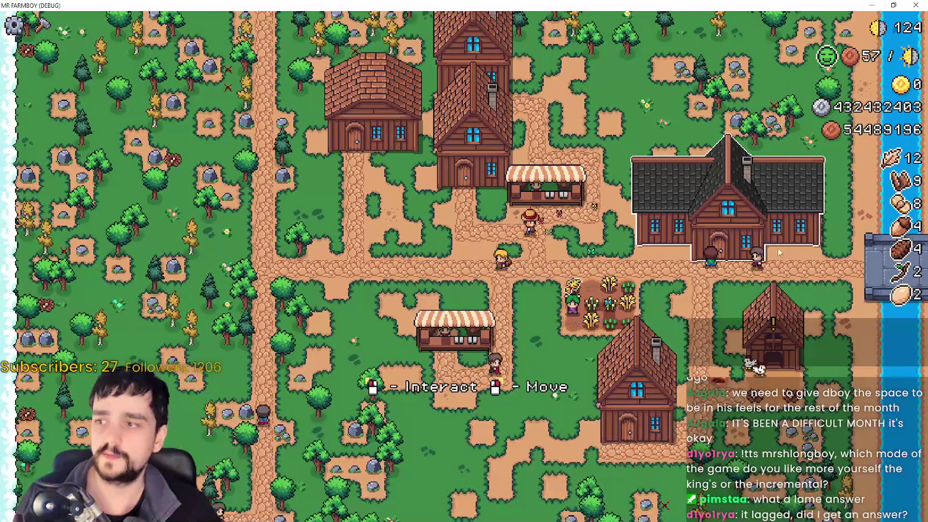
Unlock the Island Expansion II, Horse Stable and Rye advancements.
{"action": "left_click", "coordinate": [661, 240]}
{"action": "left_click", "coordinate": [329, 276]}
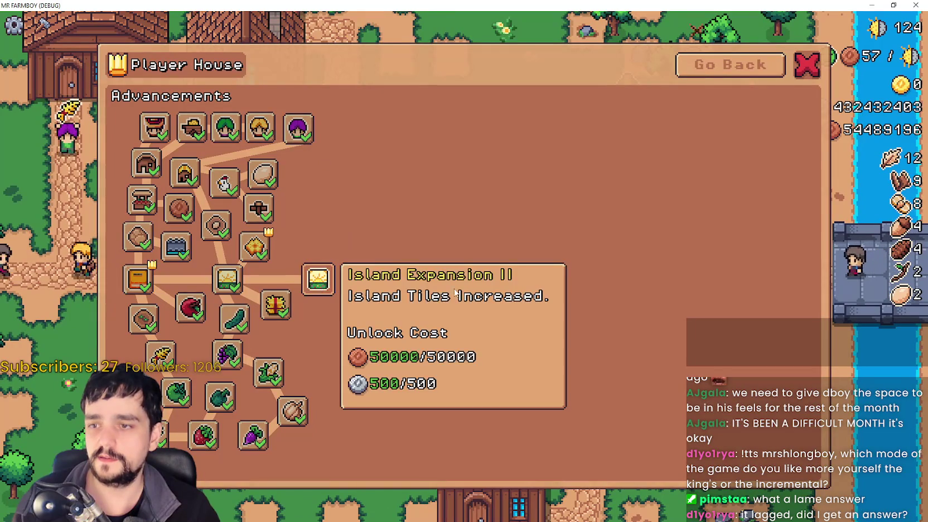
{"action": "left_click", "coordinate": [319, 282]}
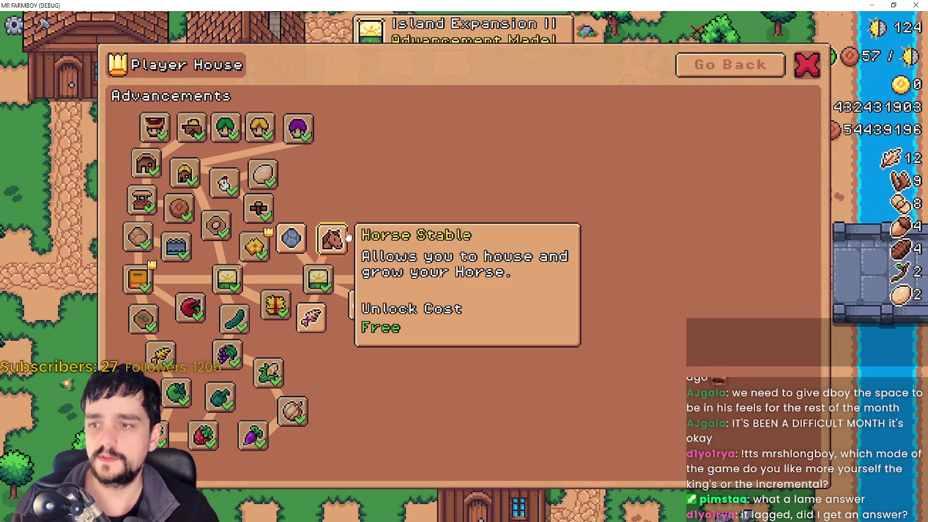
{"action": "left_click", "coordinate": [348, 239]}
{"action": "mouse_move", "coordinate": [296, 239]}
{"action": "left_click", "coordinate": [310, 319]}
{"action": "mouse_move", "coordinate": [366, 314]}
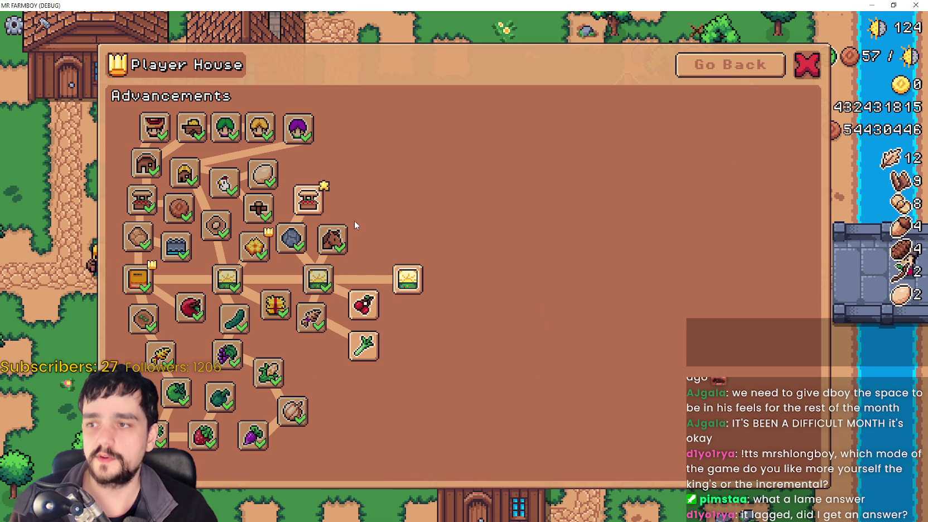
{"action": "left_click", "coordinate": [805, 70]}
{"action": "scroll", "scroll_direction": "down", "scroll_amount": 3}
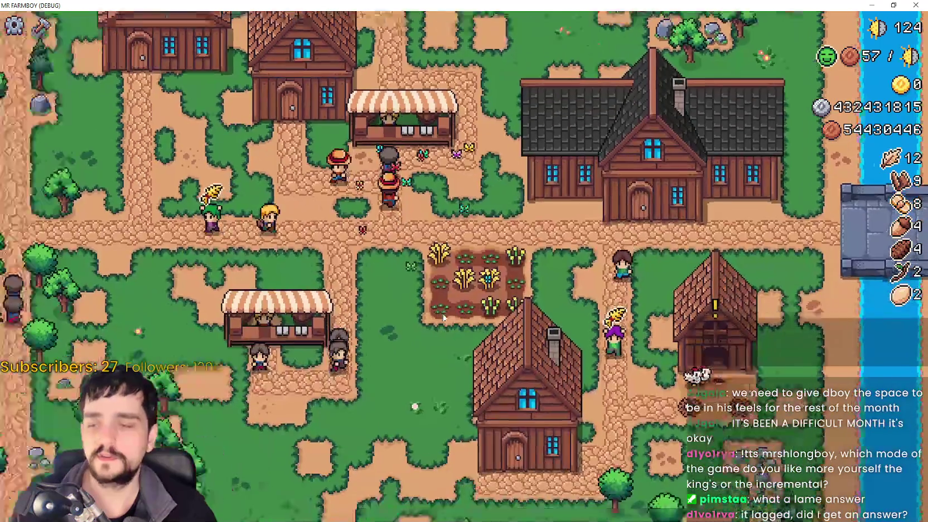
Zoom the map, then view the crafting list scrolled to Seeds and Buildings.
{"action": "scroll", "scroll_direction": "up", "scroll_amount": 3}
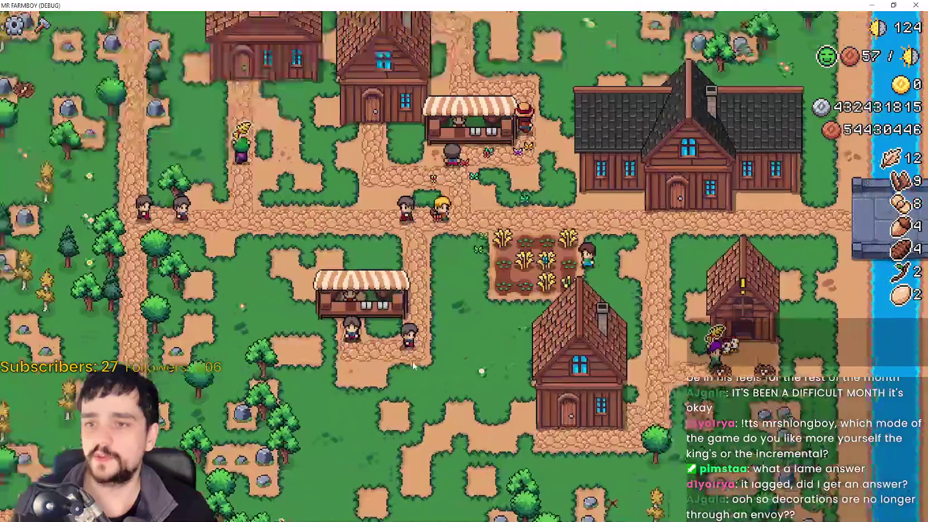
{"action": "scroll", "scroll_direction": "down", "scroll_amount": 3}
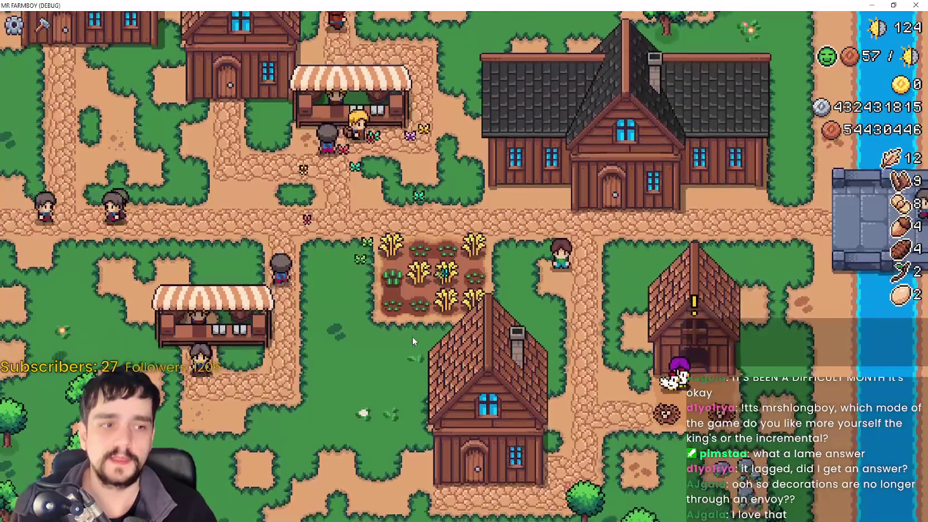
{"action": "scroll", "scroll_direction": "up", "scroll_amount": 3}
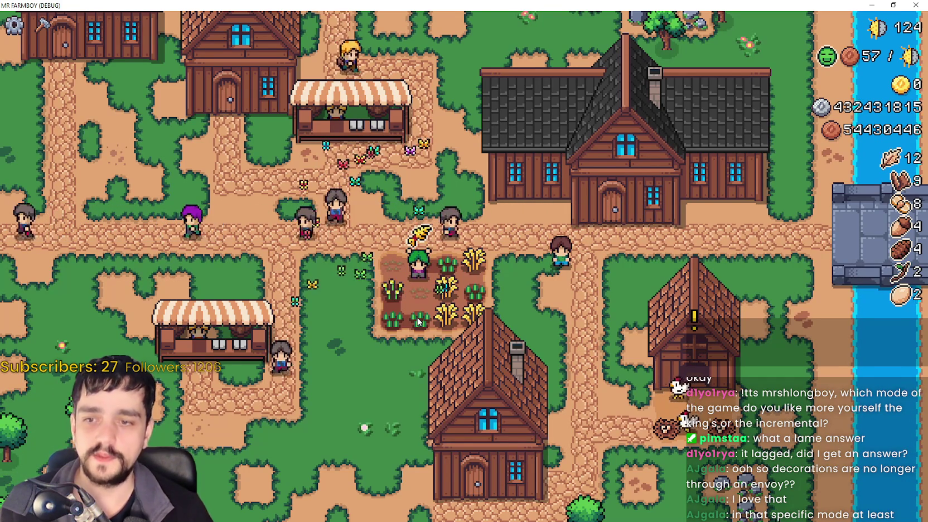
{"action": "key", "text": "c"}
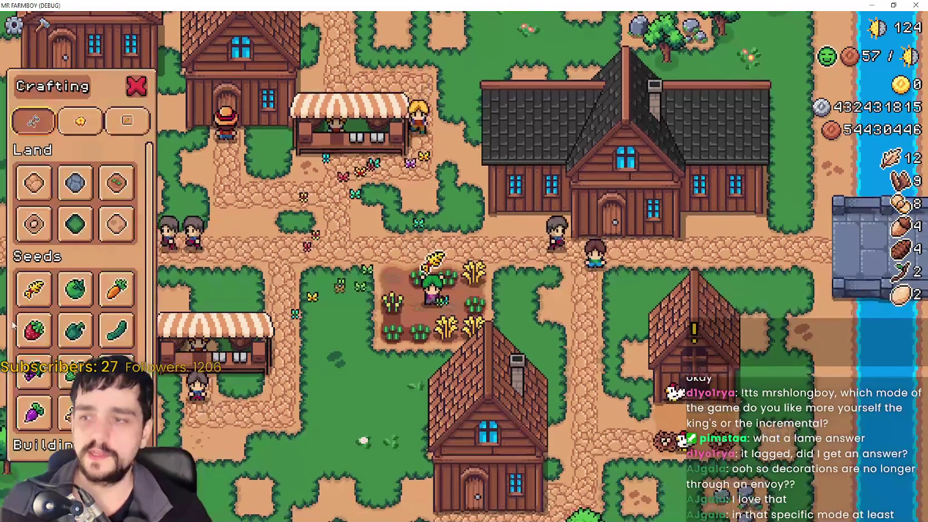
{"action": "scroll", "scroll_direction": "down", "scroll_amount": 3}
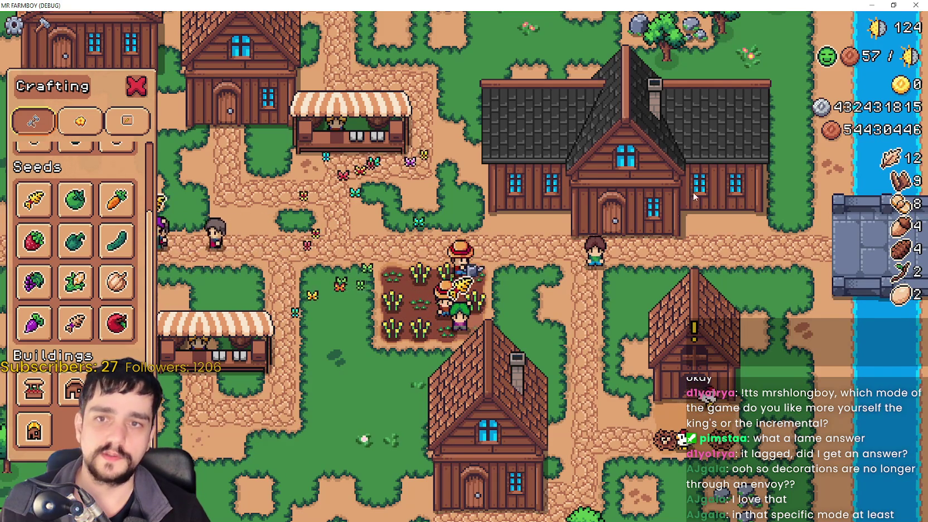
{"action": "key", "text": "Escape"}
Glance at the crafting list again, then open the Player House Decorations panel.
{"action": "scroll", "scroll_direction": "down", "scroll_amount": 3}
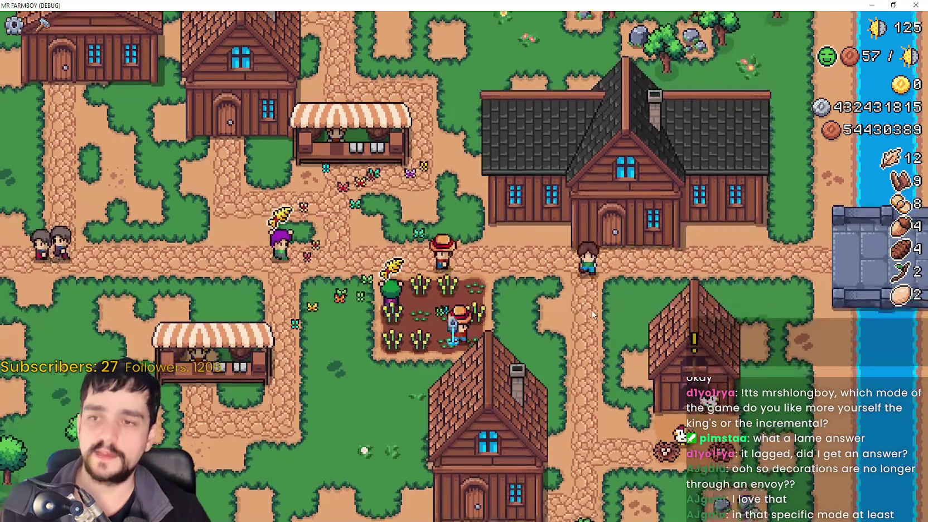
{"action": "scroll", "scroll_direction": "down", "scroll_amount": 3}
{"action": "key", "text": "c"}
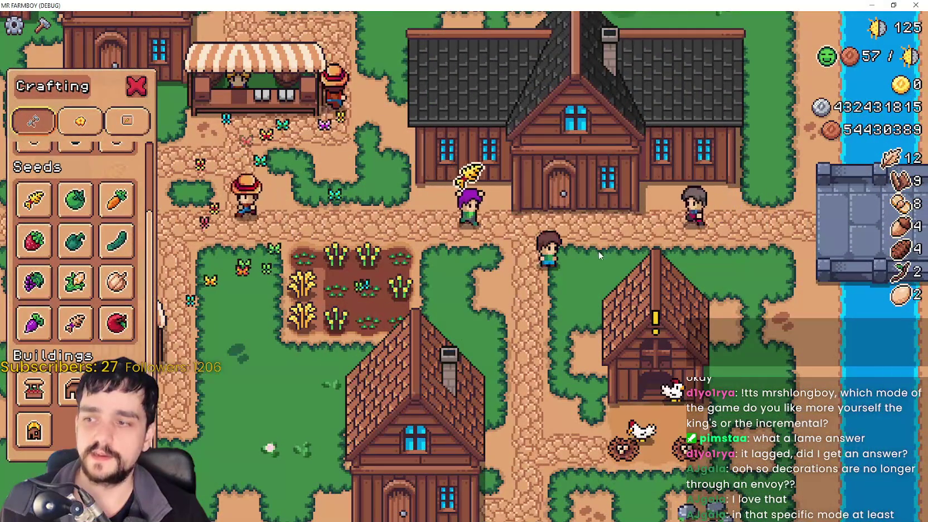
{"action": "key", "text": "Escape"}
{"action": "key", "text": "e"}
{"action": "left_click", "coordinate": [555, 283]}
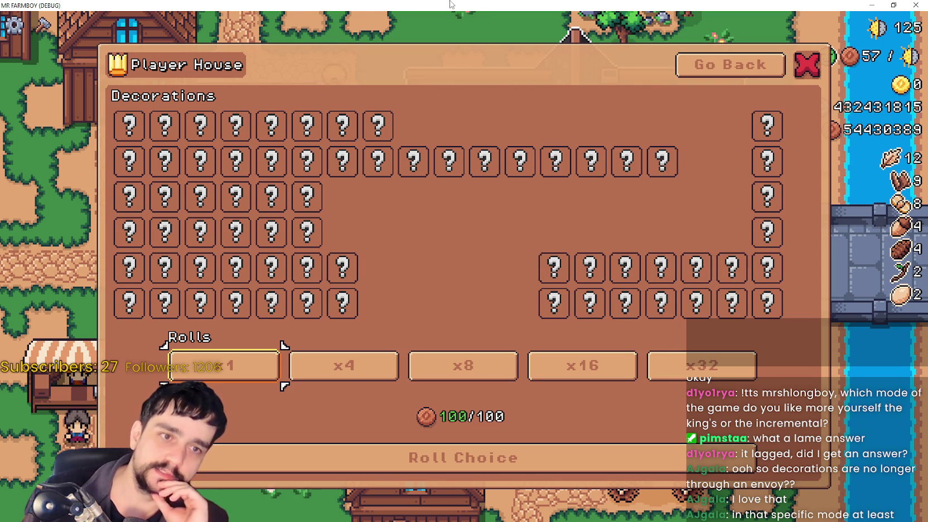
Compare the 4, 8, 16 and 32 decoration roll options.
{"action": "left_click", "coordinate": [165, 155]}
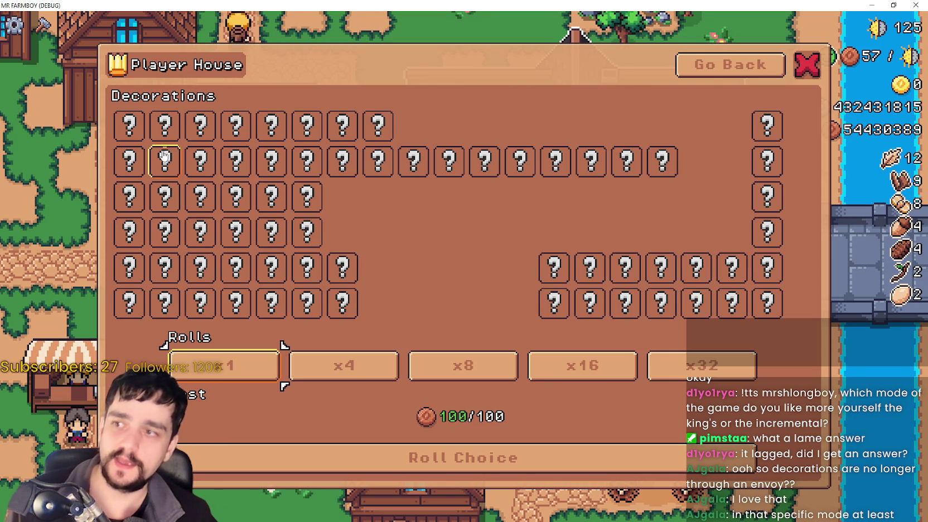
{"action": "left_click", "coordinate": [317, 367]}
{"action": "left_click", "coordinate": [452, 362]}
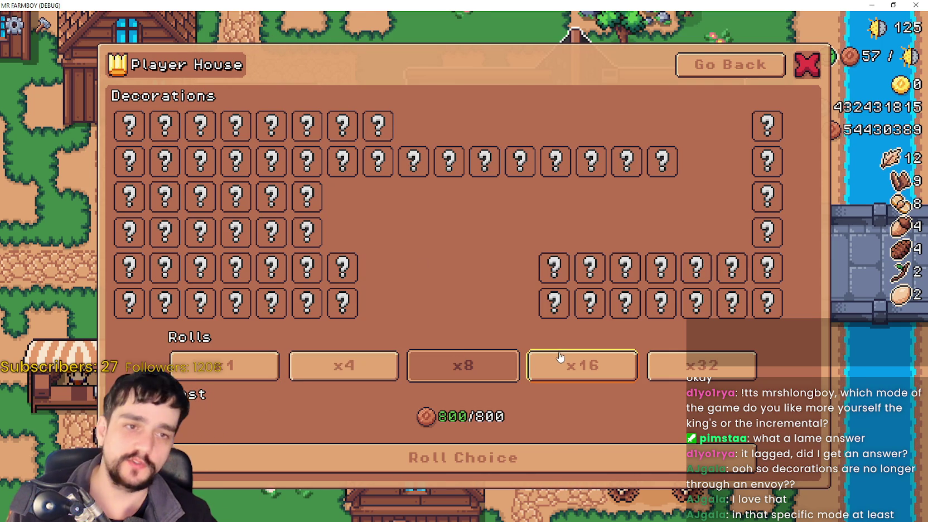
{"action": "left_click", "coordinate": [554, 364]}
{"action": "left_click", "coordinate": [697, 365]}
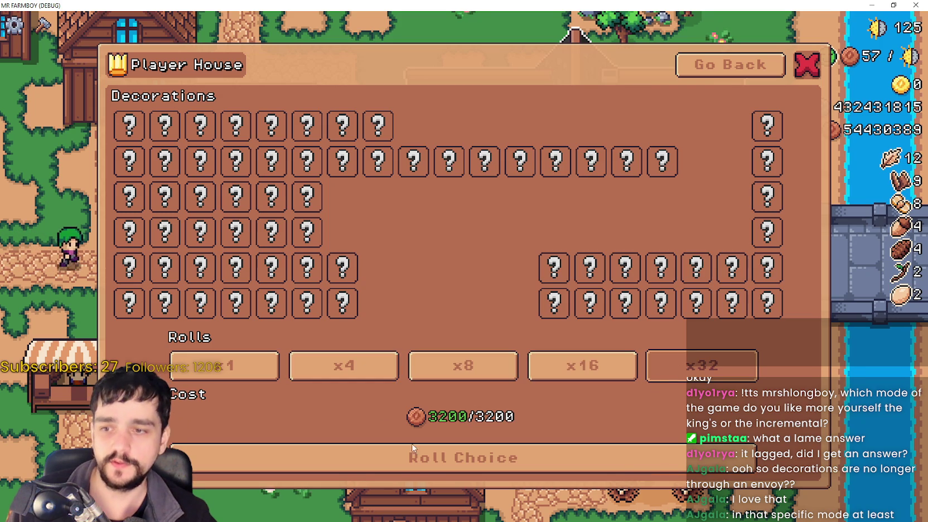
{"action": "left_click", "coordinate": [583, 366]}
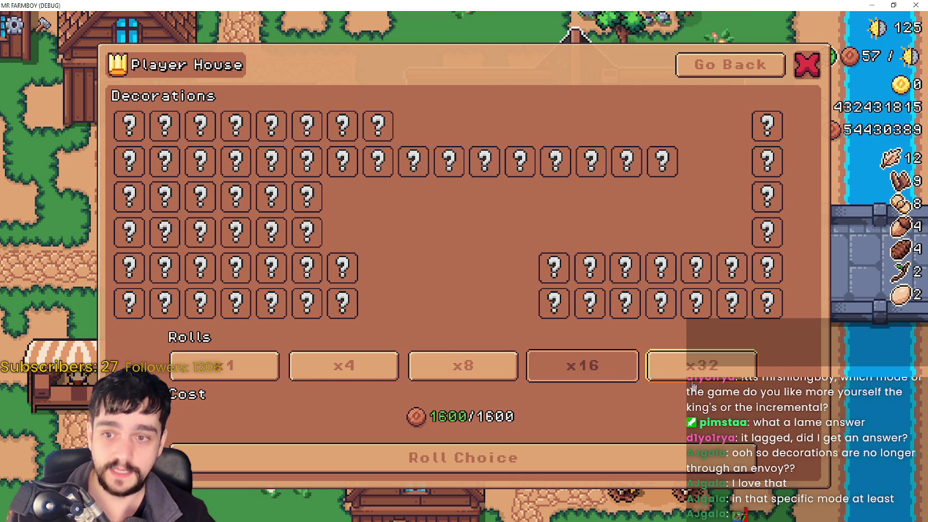
{"action": "left_click", "coordinate": [514, 366]}
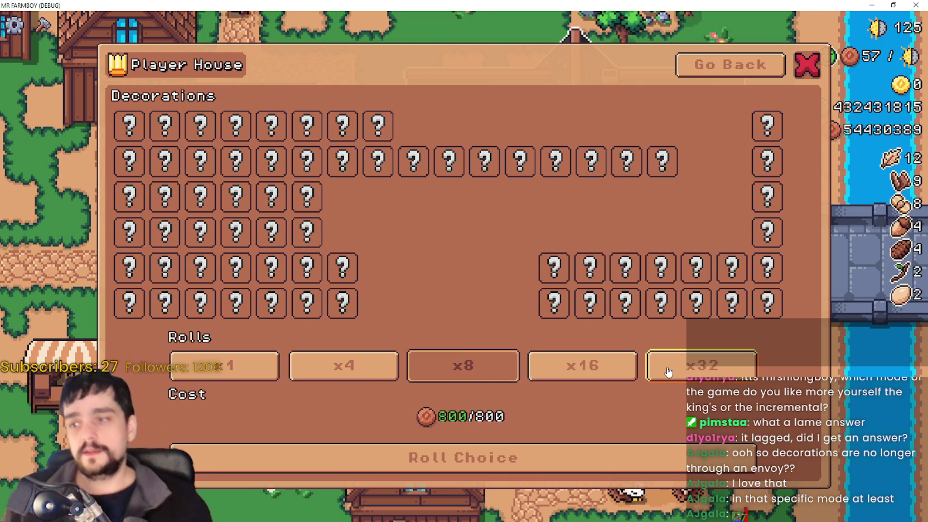
{"action": "left_click", "coordinate": [648, 375]}
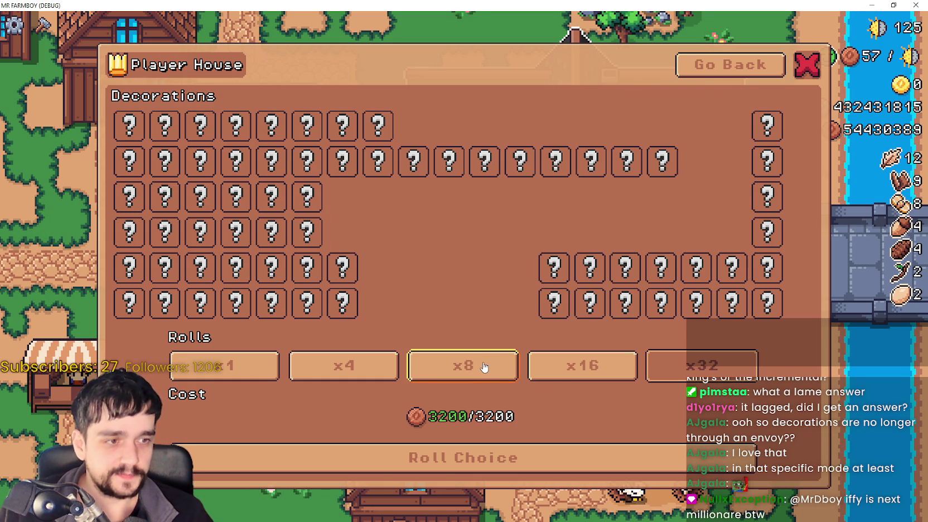
Toggle between 16 and 32 rolls, finally settling on 32 rolls costing 3200.
{"action": "left_click", "coordinate": [546, 366]}
{"action": "left_click", "coordinate": [460, 369]}
{"action": "left_click", "coordinate": [344, 366]}
{"action": "left_click", "coordinate": [223, 365]}
{"action": "left_click", "coordinate": [586, 367]}
{"action": "left_click", "coordinate": [679, 367]}
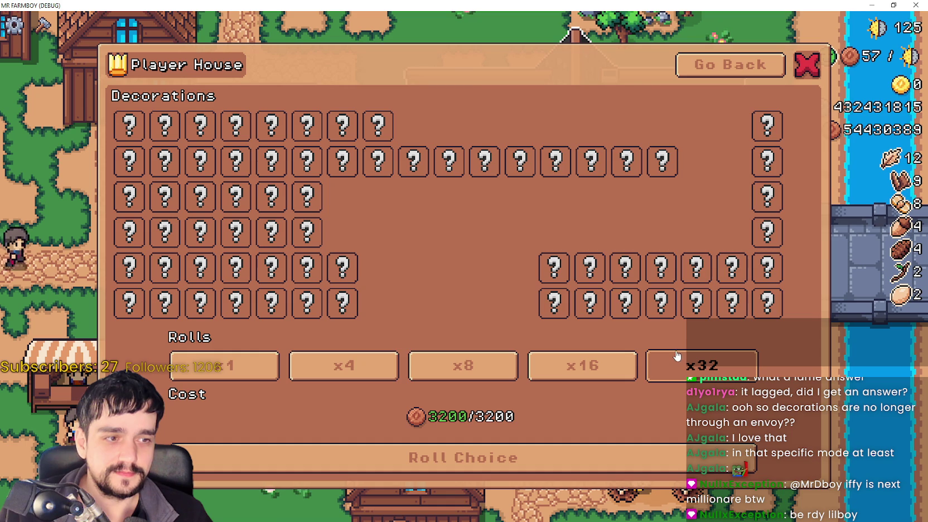
{"action": "left_click", "coordinate": [573, 364]}
{"action": "left_click", "coordinate": [667, 371]}
{"action": "left_click", "coordinate": [580, 366]}
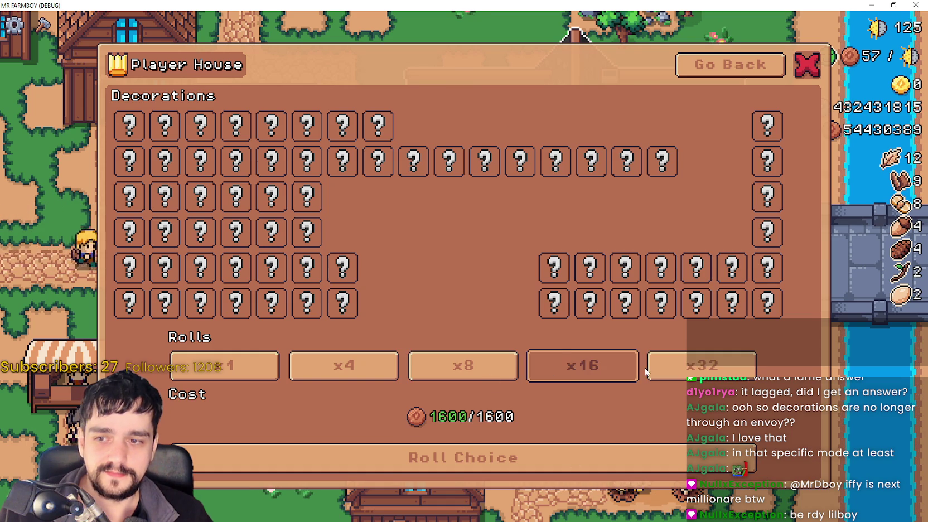
{"action": "left_click", "coordinate": [650, 369]}
{"action": "left_click", "coordinate": [636, 369]}
{"action": "left_click", "coordinate": [650, 371]}
{"action": "left_click", "coordinate": [637, 372]}
{"action": "left_click", "coordinate": [649, 372]}
{"action": "left_click", "coordinate": [636, 369]}
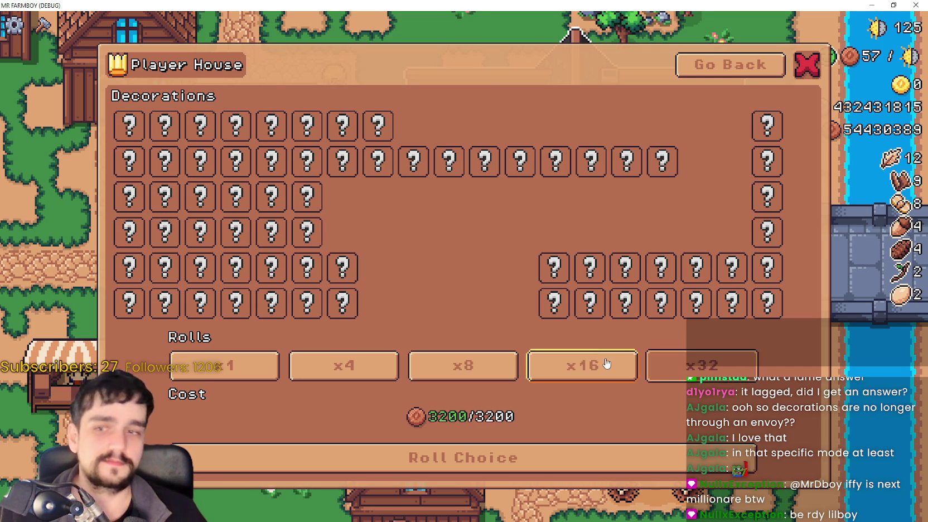
{"action": "left_click", "coordinate": [649, 371]}
{"action": "left_click", "coordinate": [636, 375]}
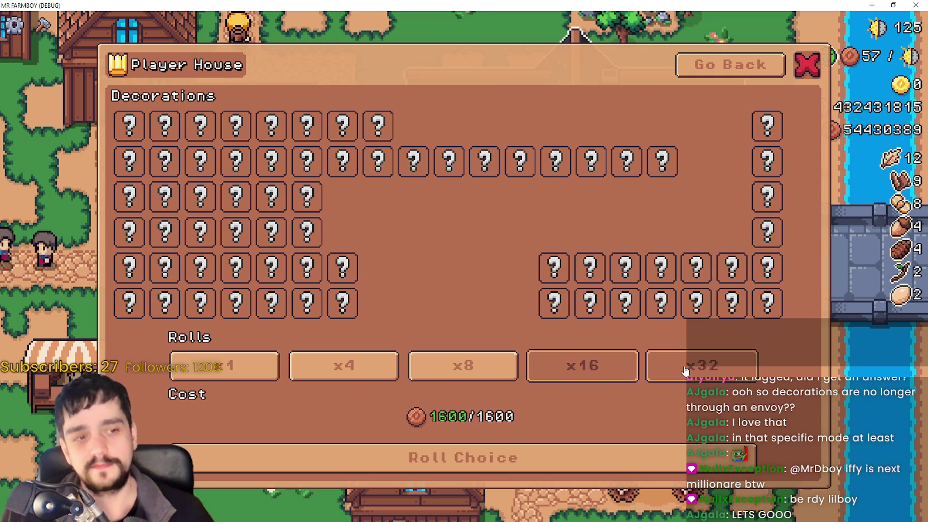
{"action": "left_click", "coordinate": [649, 371]}
{"action": "left_click", "coordinate": [621, 379]}
{"action": "left_click", "coordinate": [677, 378]}
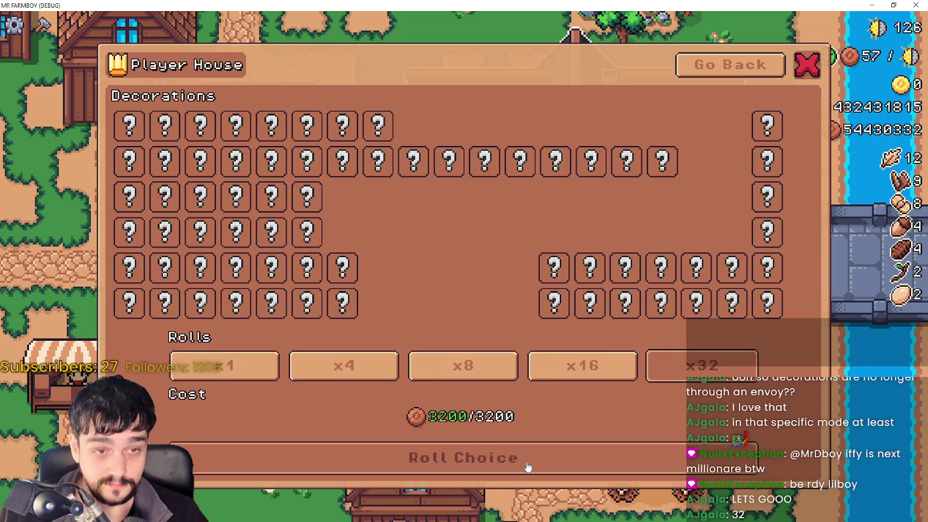
Roll and claim two x32 decoration batches, revealing Wood Stock IV, then return to the Player House menu.
{"action": "left_click", "coordinate": [525, 469]}
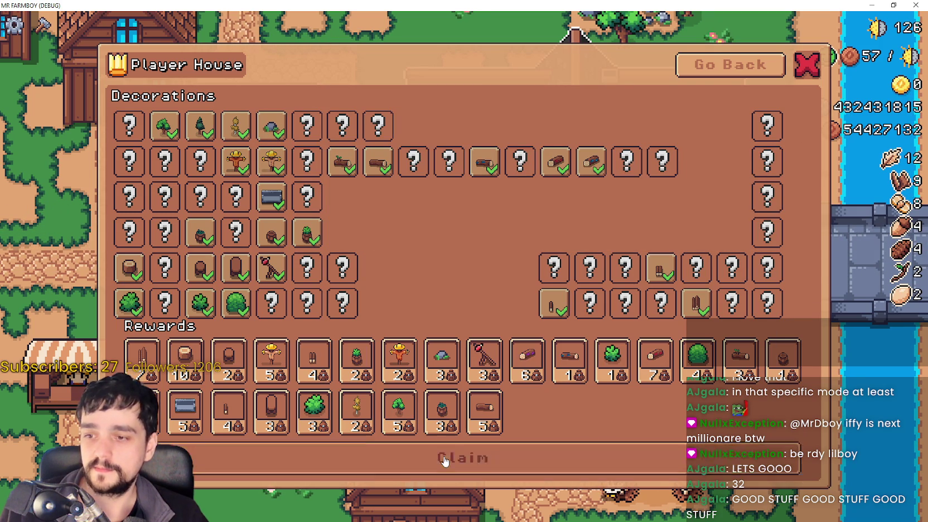
{"action": "left_click", "coordinate": [445, 461]}
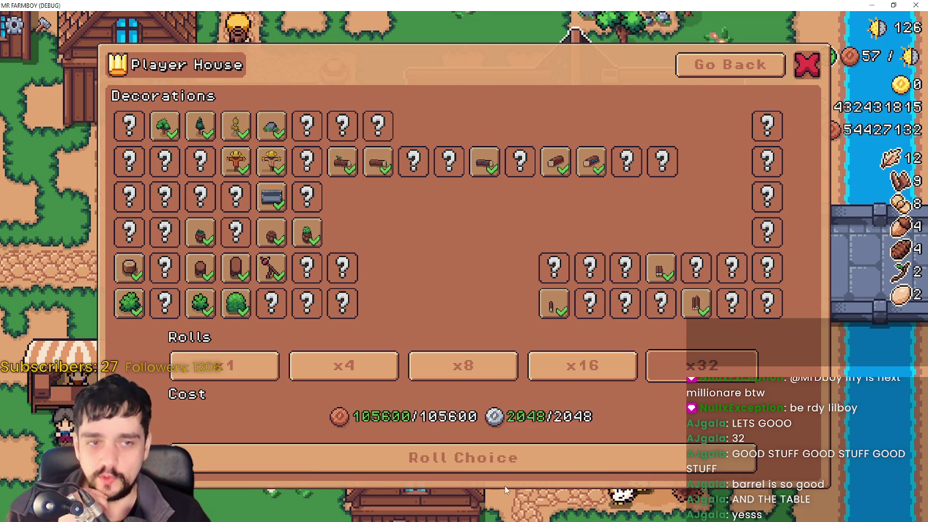
{"action": "left_click", "coordinate": [558, 462]}
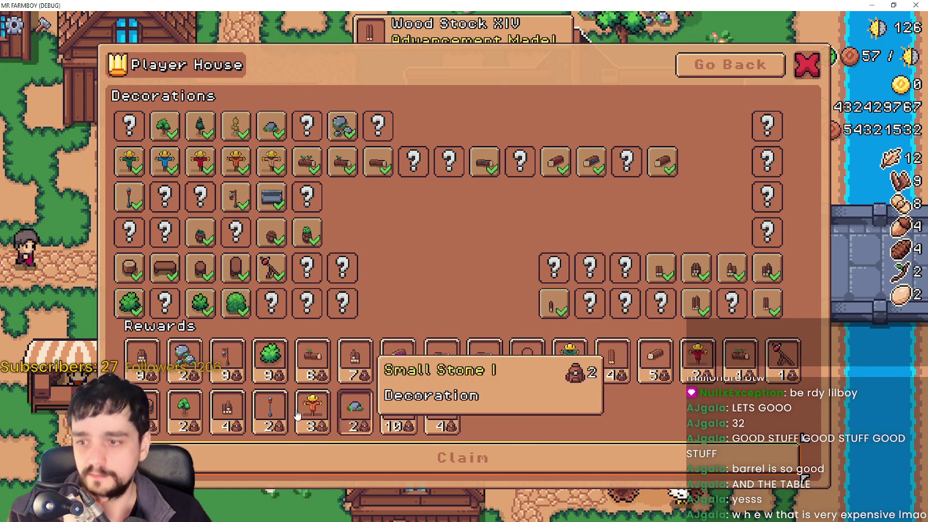
{"action": "left_click", "coordinate": [418, 461]}
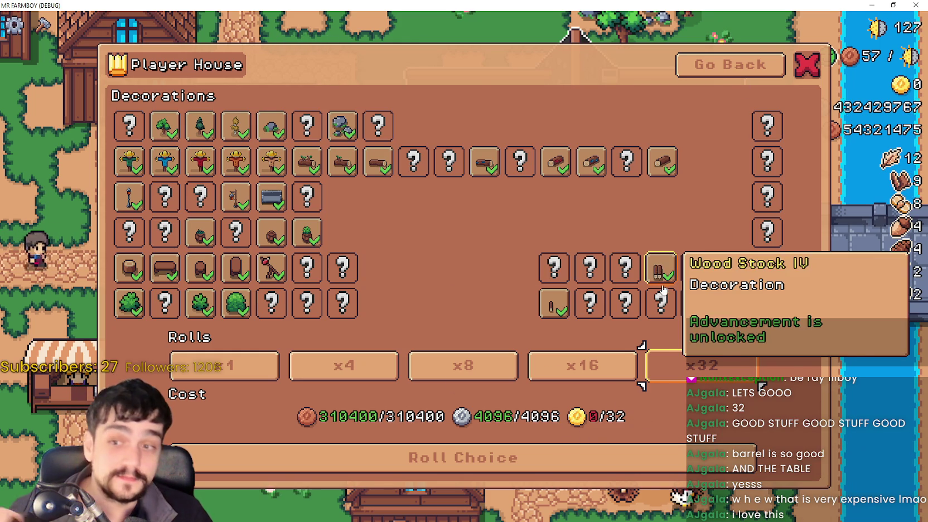
{"action": "left_click", "coordinate": [729, 66]}
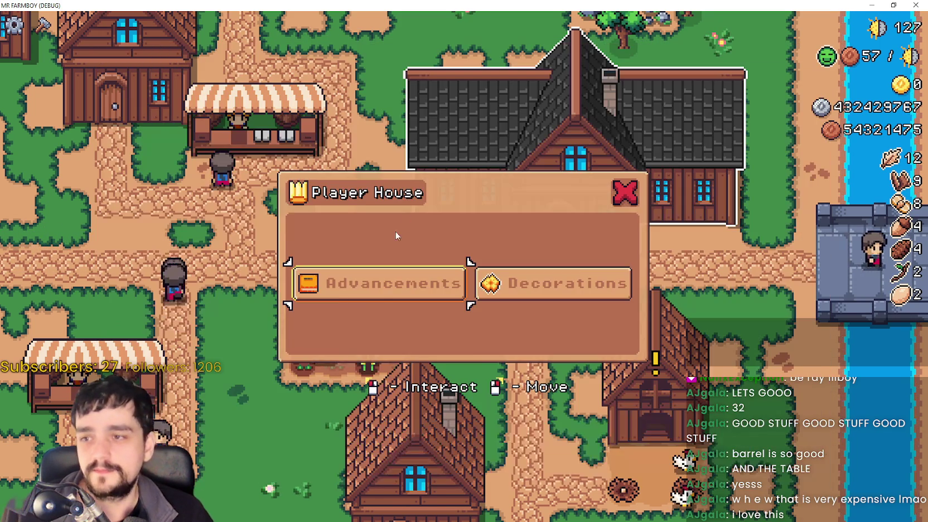
Unlock Cherry, Orange Pepper and the Market, House, Warehouse, Farmer, Shop, Harvester and Rancher Upgrade 1 advancements.
{"action": "left_click", "coordinate": [371, 282]}
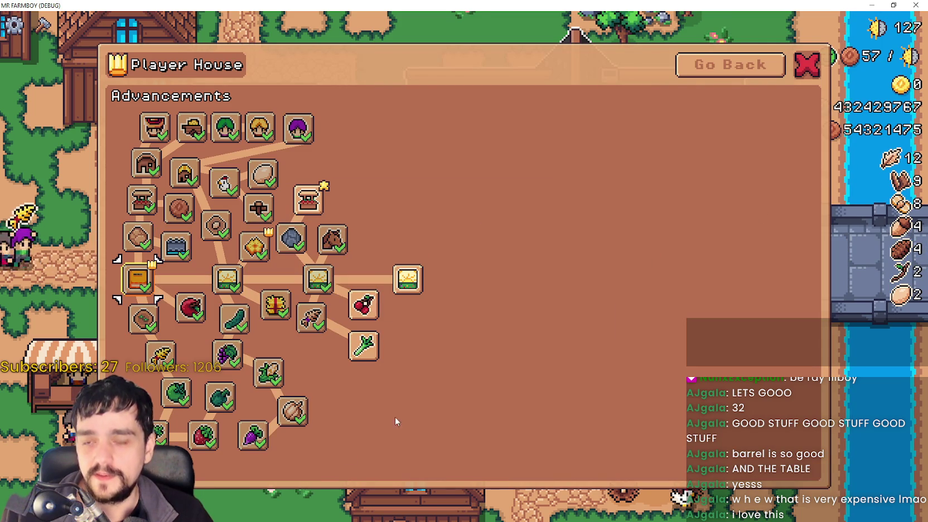
{"action": "left_click", "coordinate": [368, 313]}
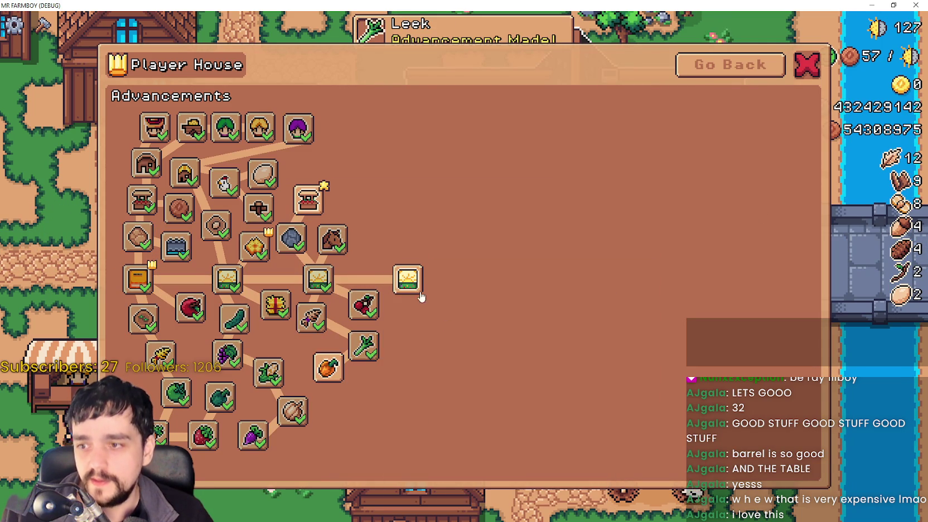
{"action": "left_click", "coordinate": [329, 367]}
{"action": "left_click", "coordinate": [308, 201]}
{"action": "left_click", "coordinate": [329, 167]}
{"action": "left_click", "coordinate": [352, 205]}
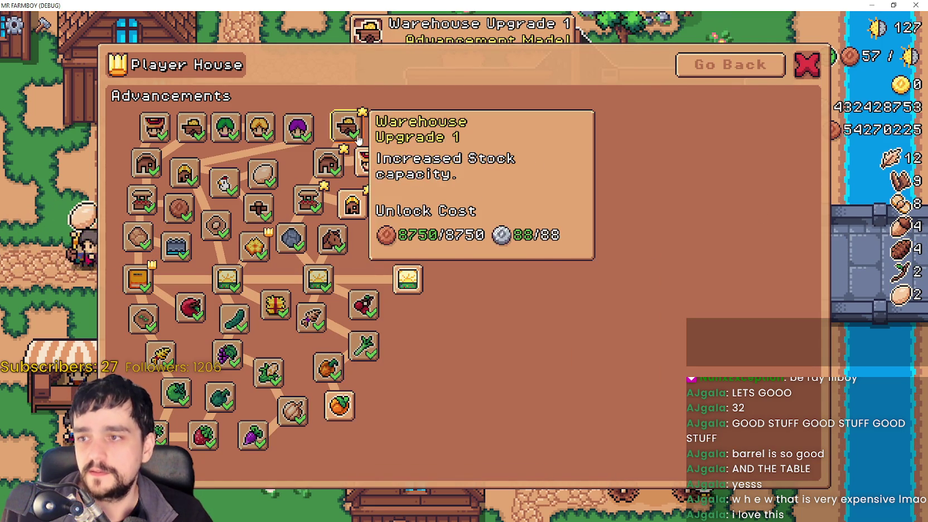
{"action": "left_click", "coordinate": [345, 127]}
{"action": "left_click", "coordinate": [369, 163]}
{"action": "left_click", "coordinate": [396, 122]}
{"action": "left_click", "coordinate": [415, 163]}
Unlock Baby Chickens, Duck, Duck Egg, Baby Duck, Island Expansion III, Pinto Beans, Water Trough, Parsnip, nut, Red Corn, Green Radish and Pumpkin.
{"action": "left_click", "coordinate": [399, 202]}
{"action": "left_click", "coordinate": [438, 198]}
{"action": "left_click", "coordinate": [457, 166]}
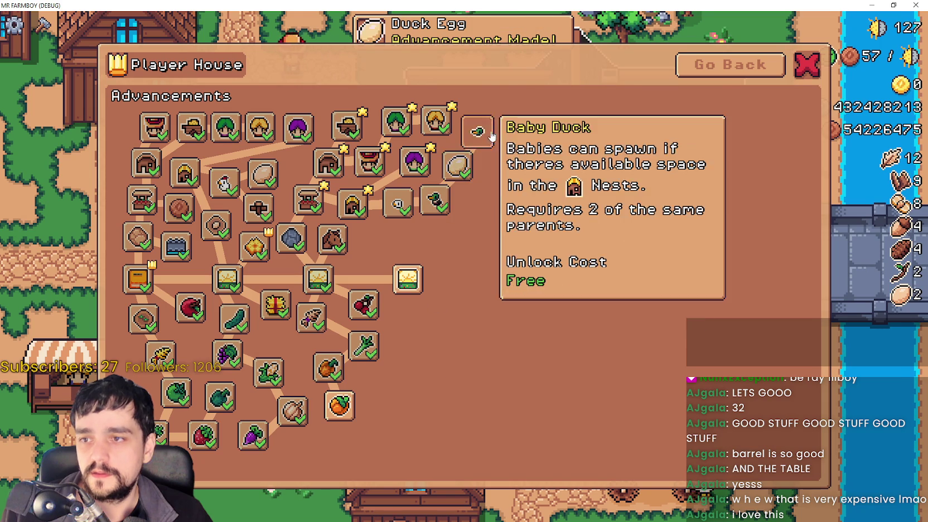
{"action": "left_click", "coordinate": [477, 132]}
{"action": "left_click", "coordinate": [408, 279]}
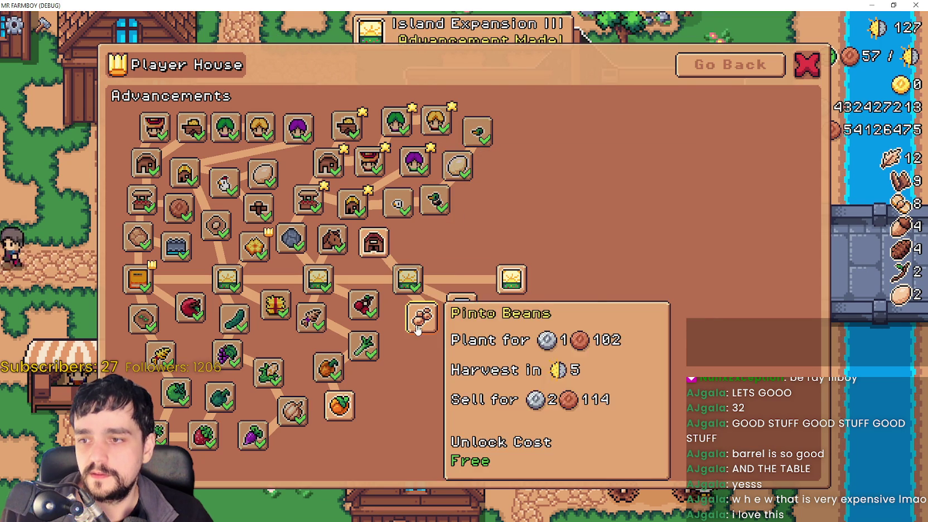
{"action": "left_click", "coordinate": [418, 314]}
{"action": "left_click", "coordinate": [459, 308]}
{"action": "left_click", "coordinate": [410, 355]}
{"action": "left_click", "coordinate": [423, 396]}
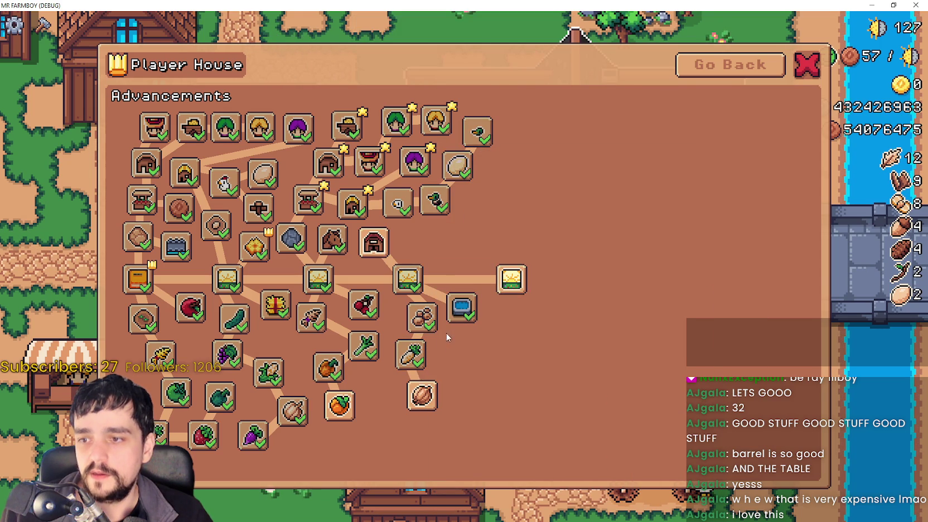
{"action": "left_click", "coordinate": [441, 449]}
{"action": "left_click", "coordinate": [406, 442]}
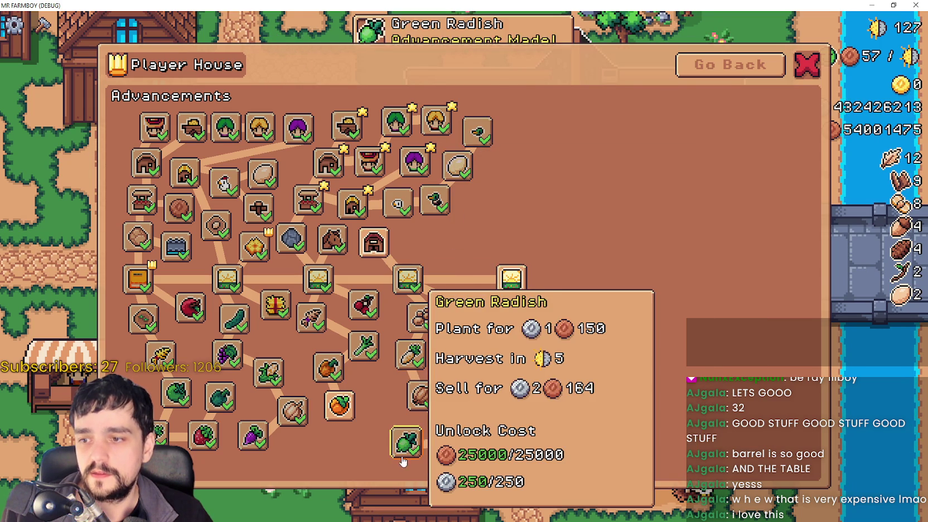
{"action": "left_click", "coordinate": [348, 445]}
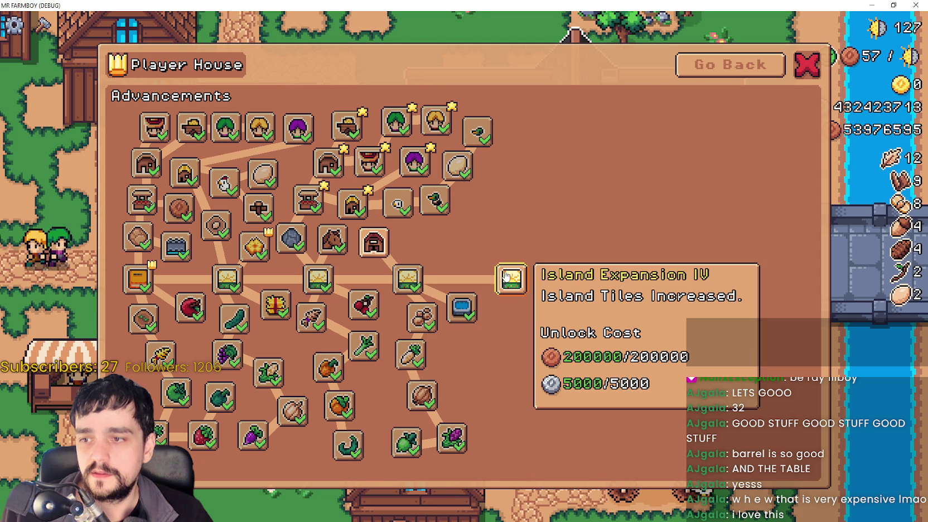
Unlock Island Expansion IV and Exchange, then open the Silver Coin exchange panel.
{"action": "left_click", "coordinate": [512, 279]}
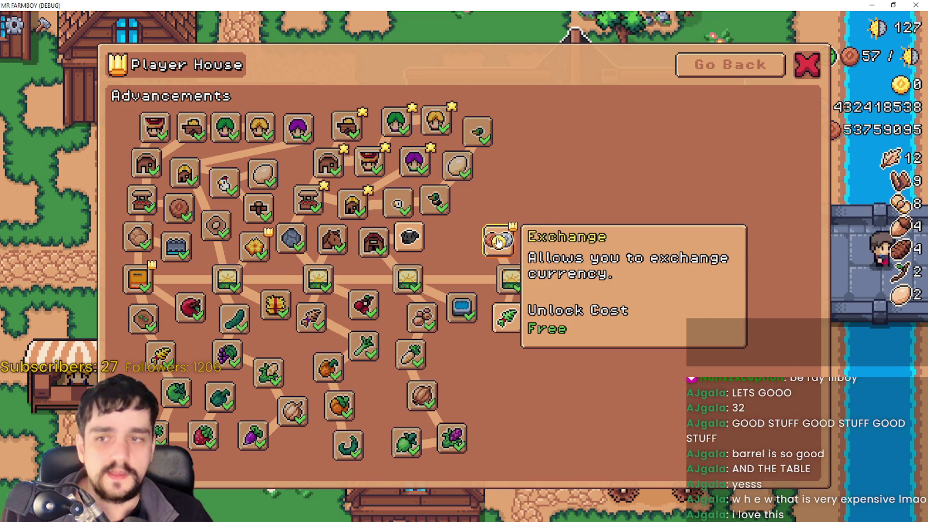
{"action": "left_click", "coordinate": [498, 241]}
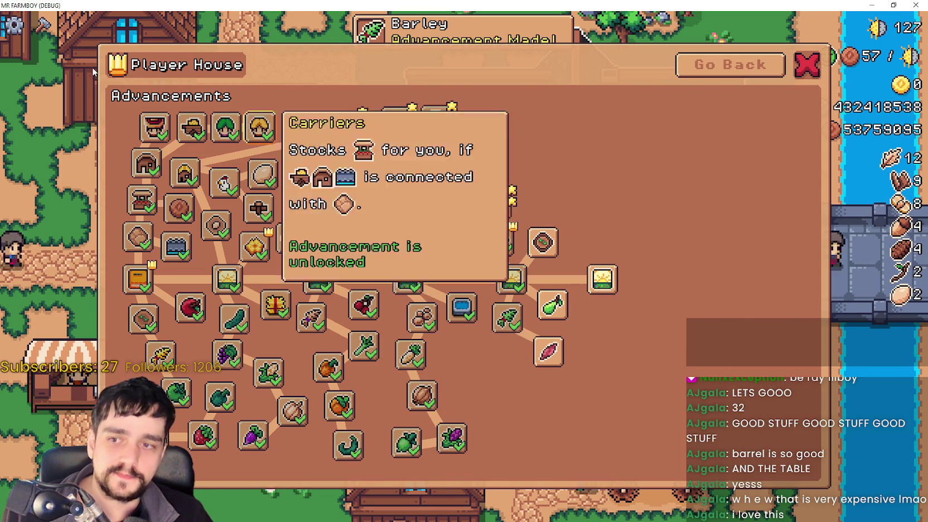
{"action": "key", "text": "Escape"}
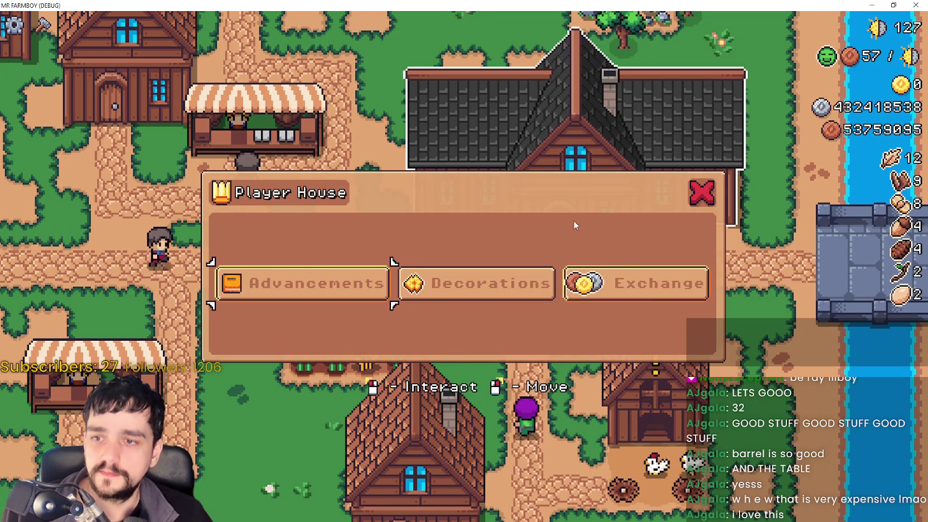
{"action": "left_click", "coordinate": [645, 285]}
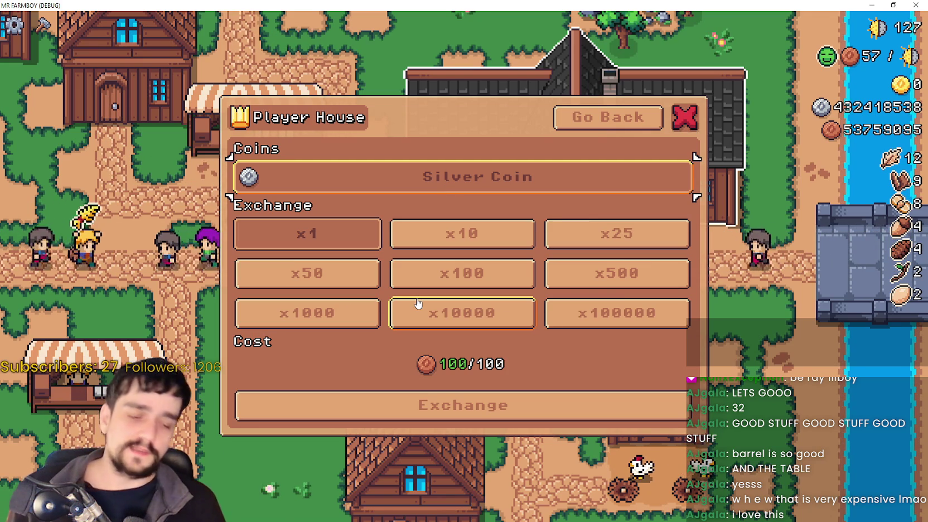
Try Silver Coin exchange amounts x10, x25, x500, x100, x50, x10000, x100000, x1 and others.
{"action": "left_click", "coordinate": [524, 240]}
{"action": "left_click", "coordinate": [549, 245]}
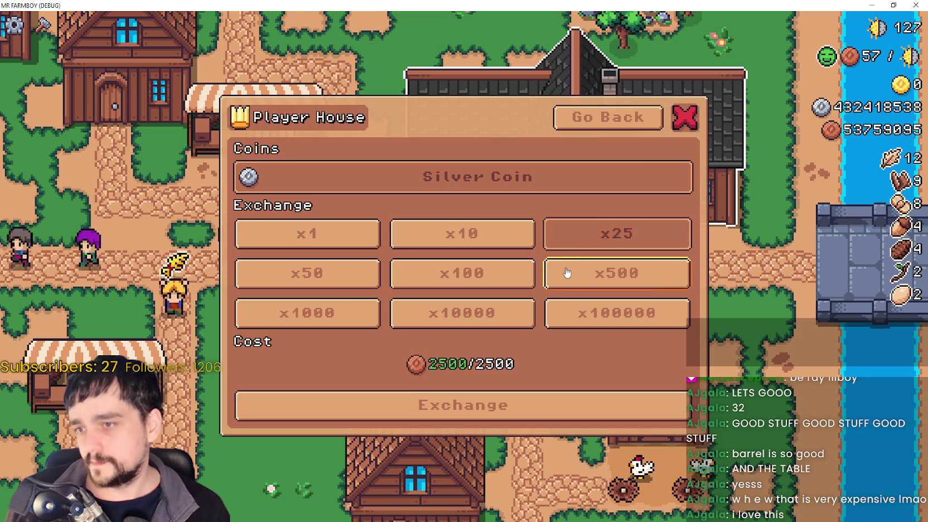
{"action": "left_click", "coordinate": [556, 272]}
{"action": "left_click", "coordinate": [477, 272]}
{"action": "left_click", "coordinate": [327, 279]}
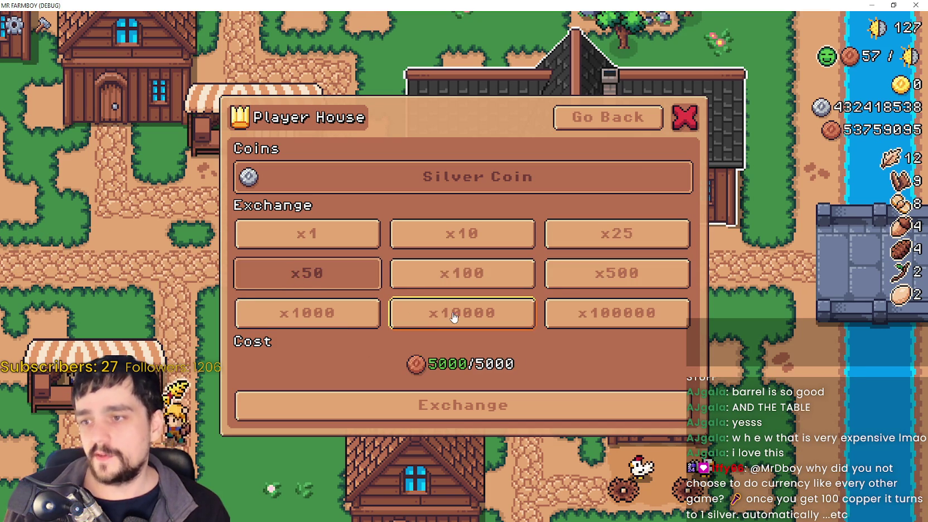
{"action": "left_click", "coordinate": [455, 314]}
{"action": "left_click", "coordinate": [614, 312]}
{"action": "left_click", "coordinate": [307, 234]}
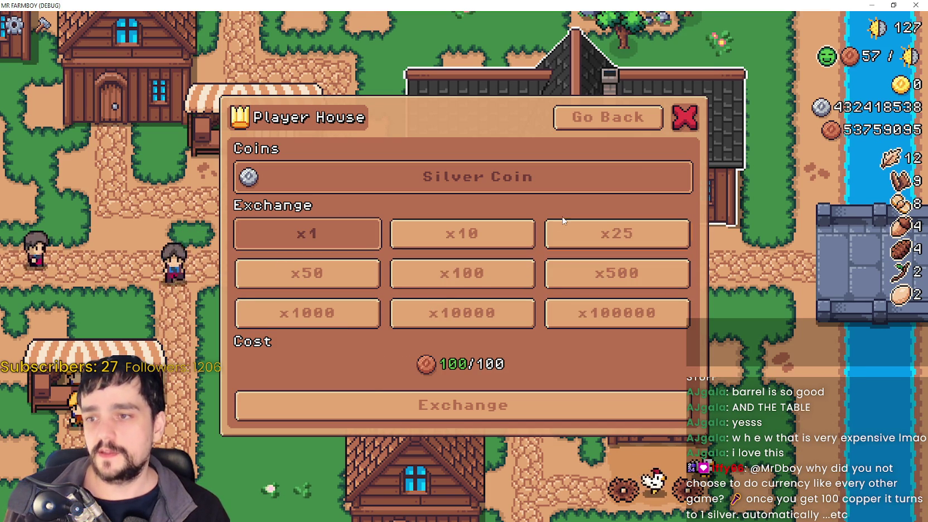
{"action": "left_click", "coordinate": [558, 234]}
{"action": "left_click", "coordinate": [481, 233]}
{"action": "left_click", "coordinate": [529, 276]}
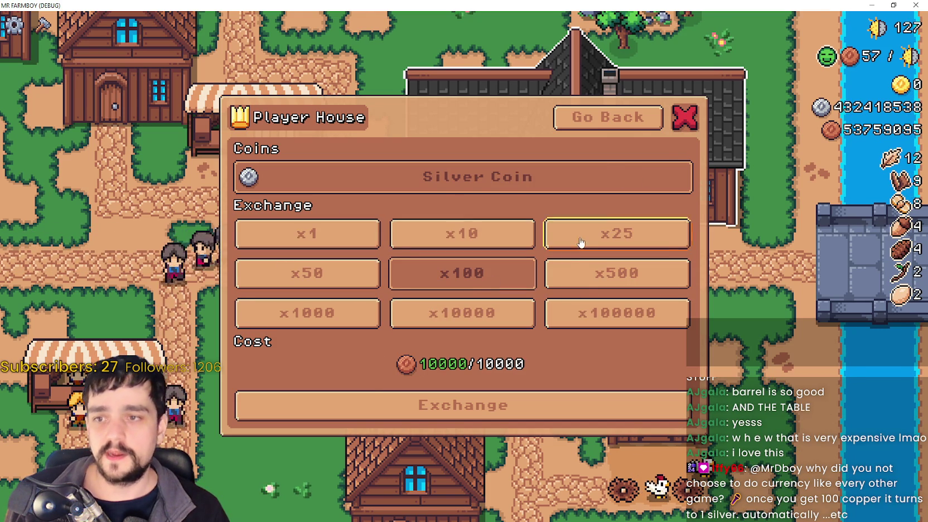
Step through x25, x500, x100000, x10000 and x1000, settle on x100, and reopen Advancements.
{"action": "left_click", "coordinate": [580, 241]}
{"action": "left_click", "coordinate": [592, 274]}
{"action": "left_click", "coordinate": [552, 312]}
{"action": "left_click", "coordinate": [453, 305]}
{"action": "left_click", "coordinate": [320, 316]}
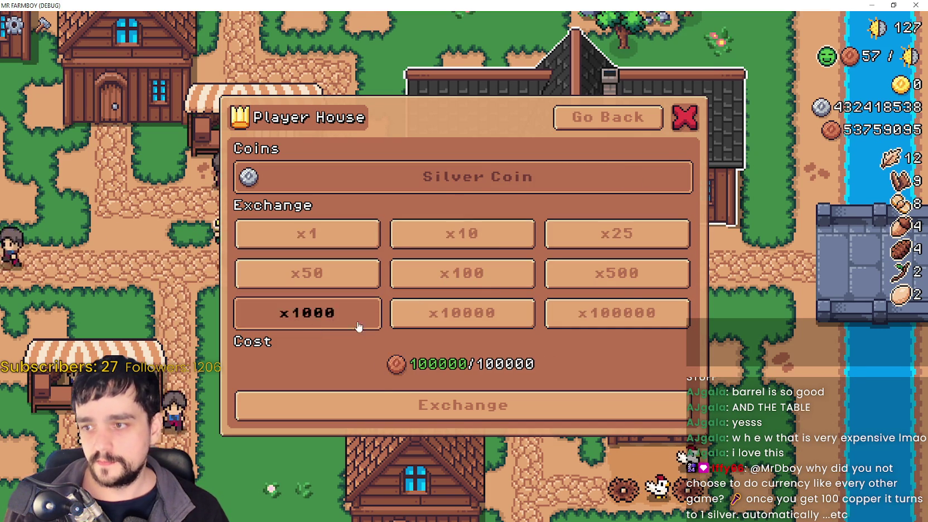
{"action": "left_click", "coordinate": [513, 282]}
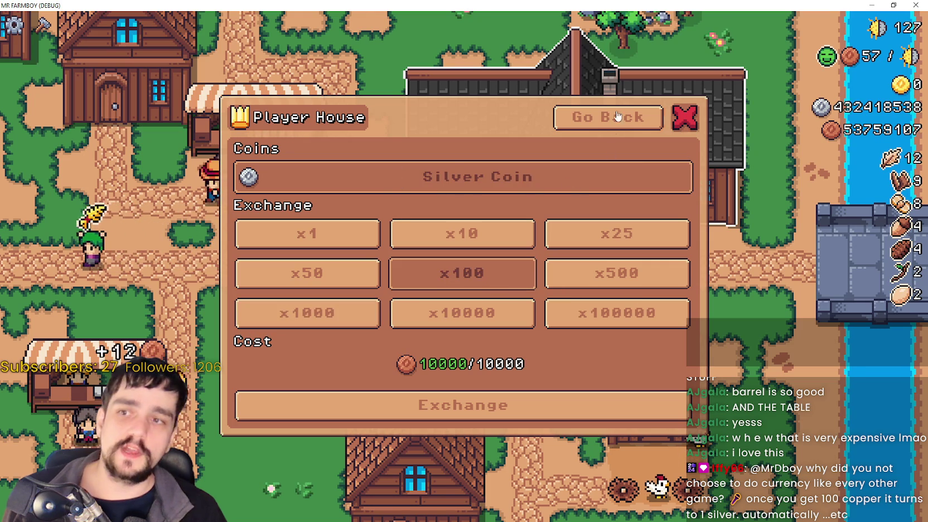
{"action": "left_click", "coordinate": [609, 120]}
{"action": "left_click", "coordinate": [347, 304]}
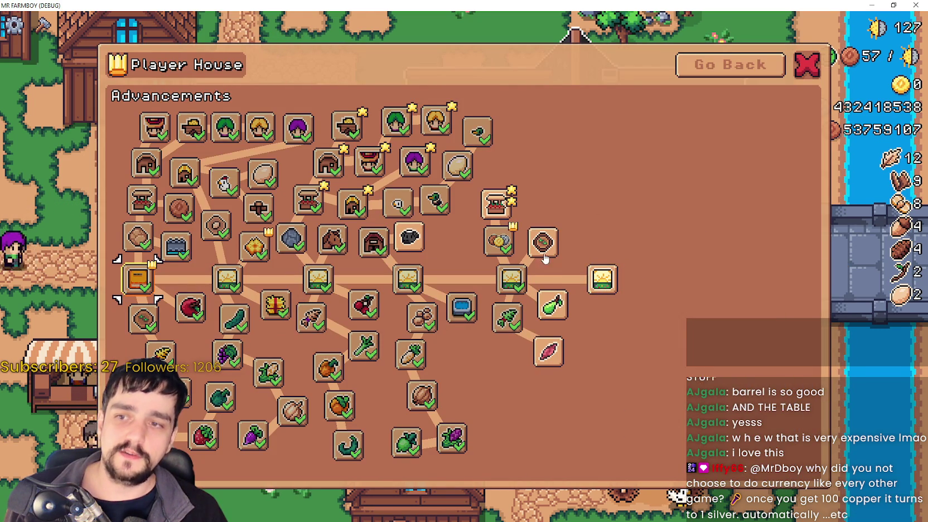
Unlock the Enchanted Farm Tile, Pigs, Manure and Pear advancements.
{"action": "left_click", "coordinate": [540, 246]}
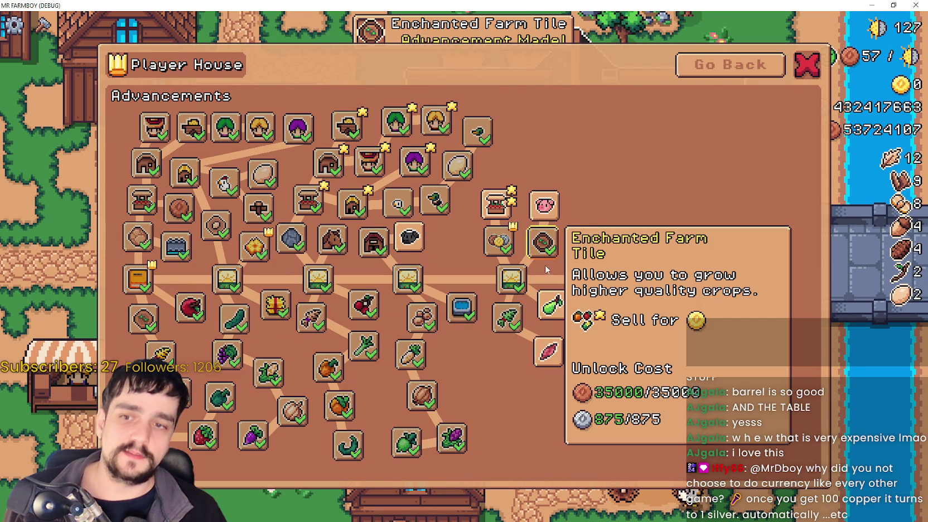
{"action": "left_click", "coordinate": [543, 206]}
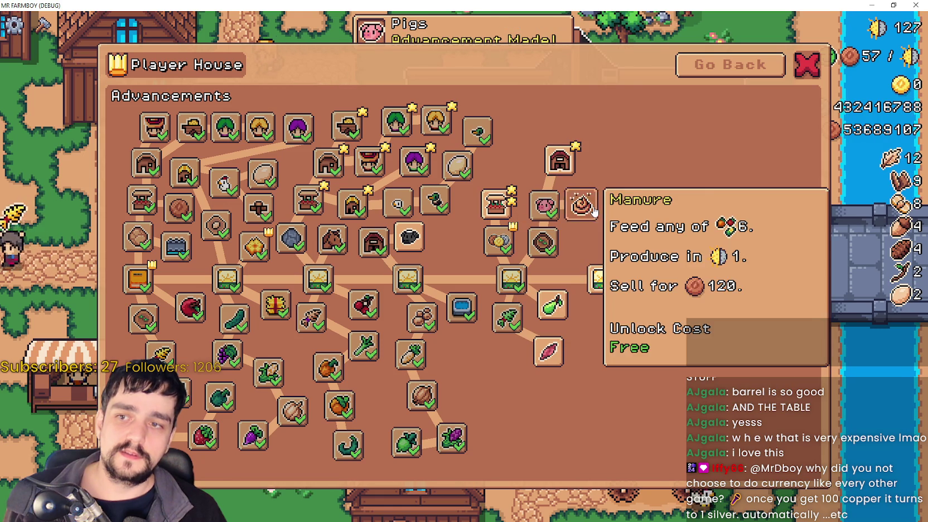
{"action": "left_click", "coordinate": [582, 205]}
{"action": "left_click", "coordinate": [551, 307]}
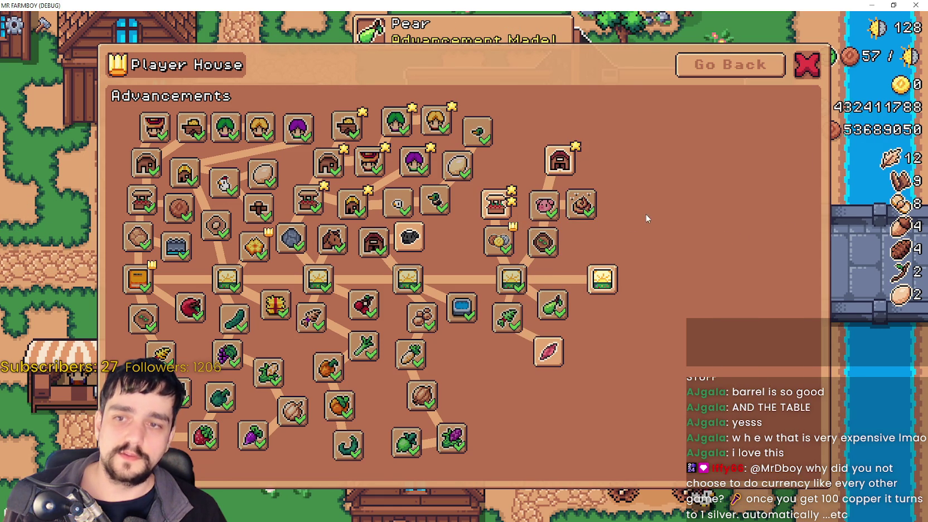
Return to the Player House menu, view the Exchange, and close the dialog to the village map.
{"action": "left_click", "coordinate": [762, 66]}
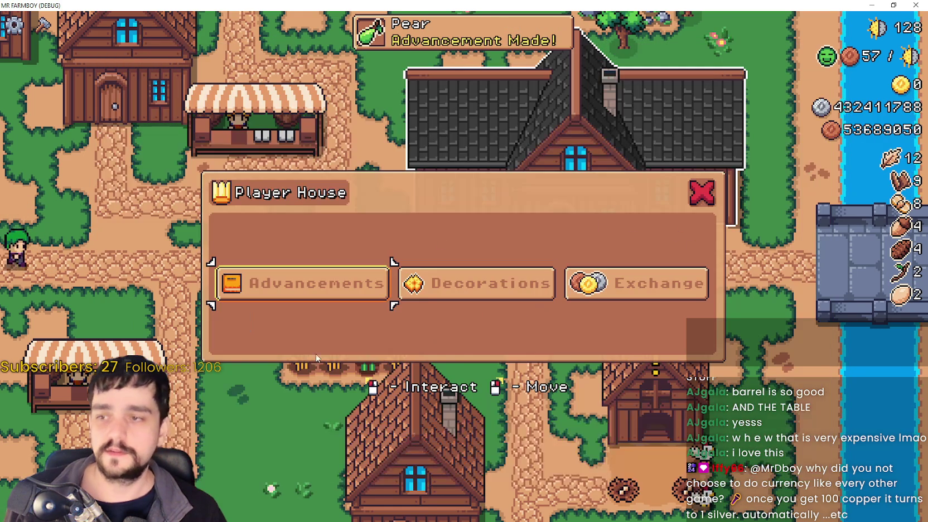
{"action": "left_click", "coordinate": [636, 283]}
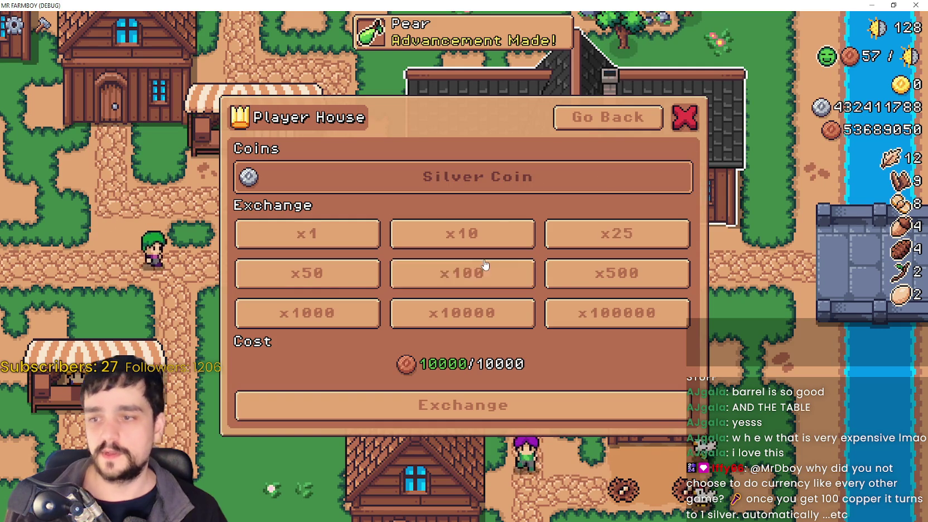
{"action": "key", "text": "Escape"}
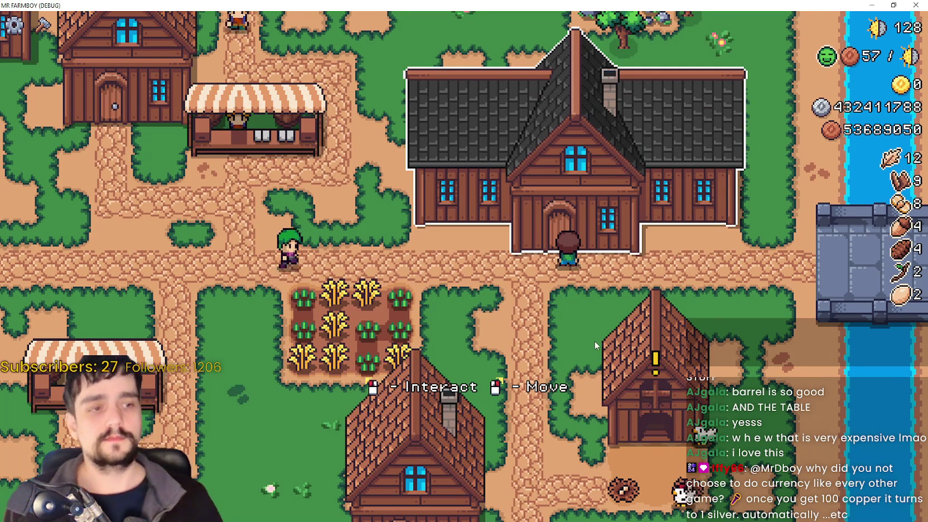
Walk the character around the village, then return to rancher_npc.gd in Godot at line 360.
{"action": "key", "text": "a+s"}
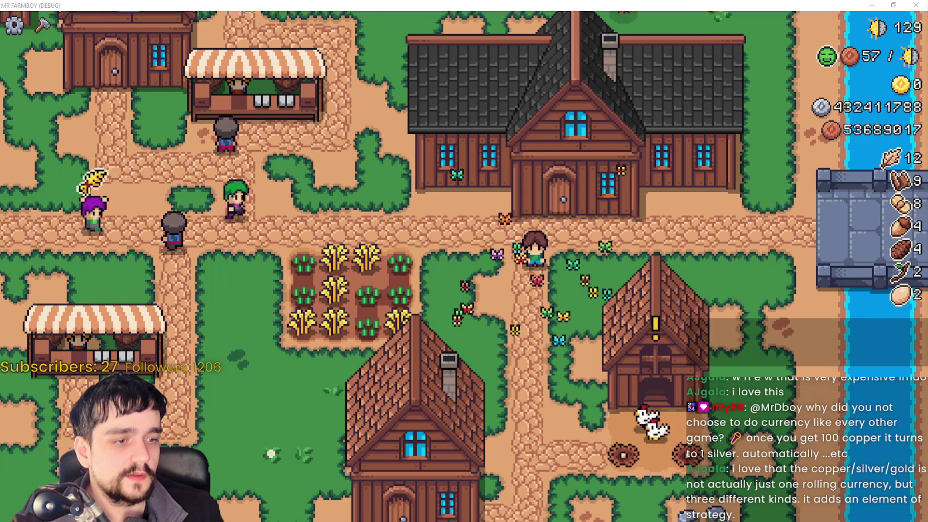
{"action": "key", "text": "alt+Tab"}
{"action": "left_click", "coordinate": [660, 231]}
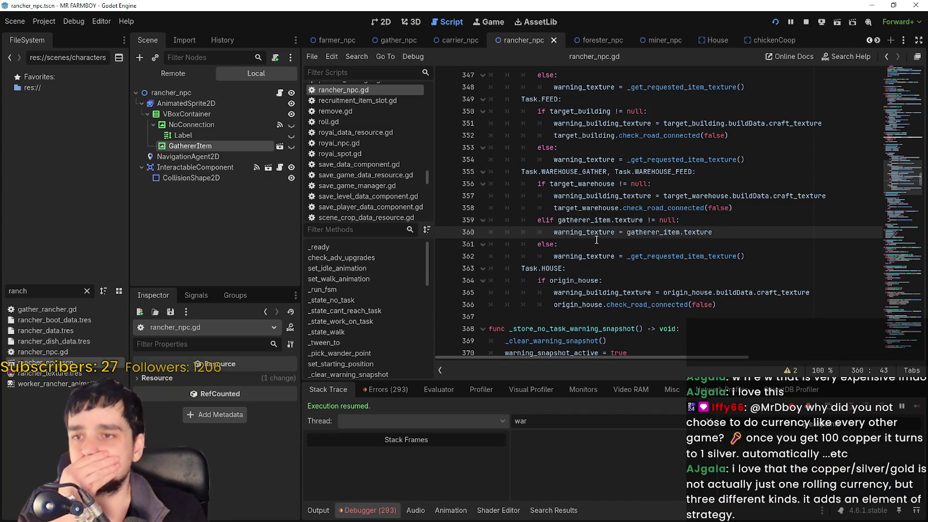
Inspect the warehouse branch on lines 352–366, selecting target_building and origin_house.
{"action": "left_click", "coordinate": [574, 207]}
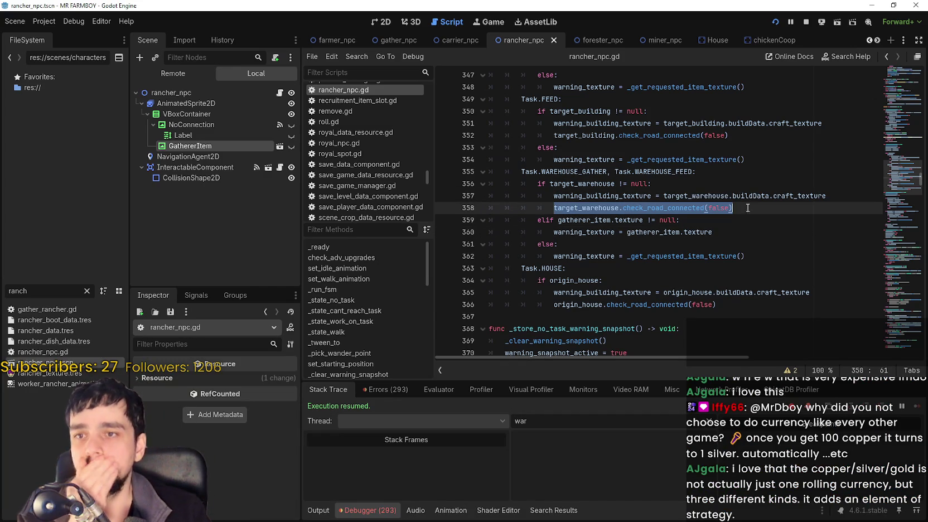
{"action": "scroll", "scroll_direction": "up", "scroll_amount": 3}
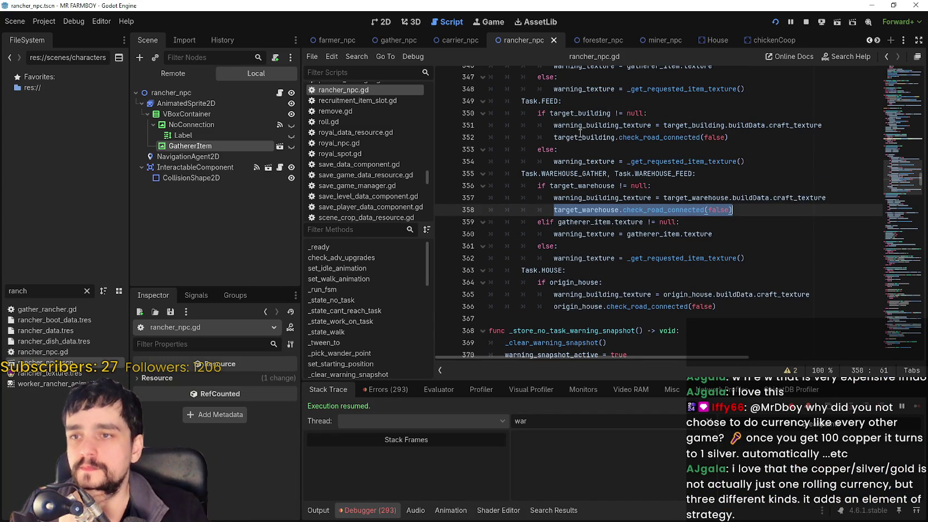
{"action": "double_click", "coordinate": [581, 137]}
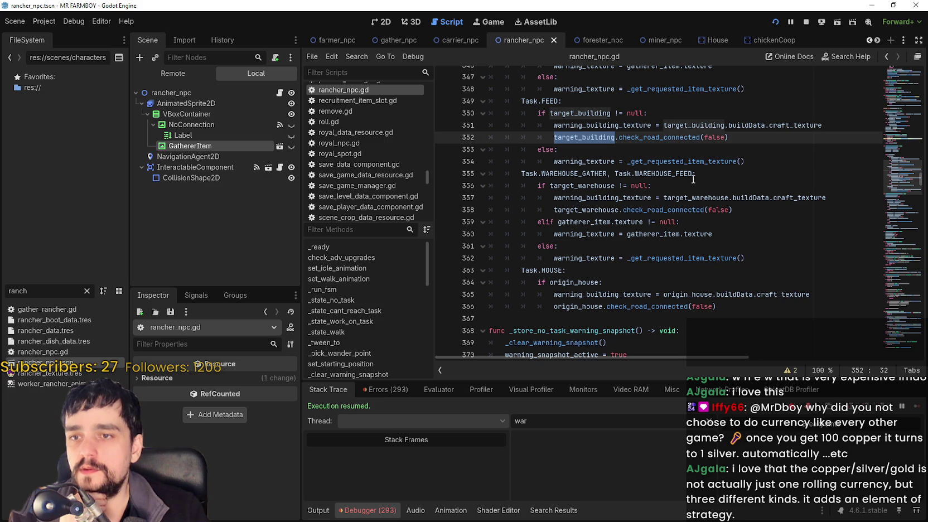
{"action": "left_click", "coordinate": [685, 194]}
{"action": "left_click", "coordinate": [599, 210]}
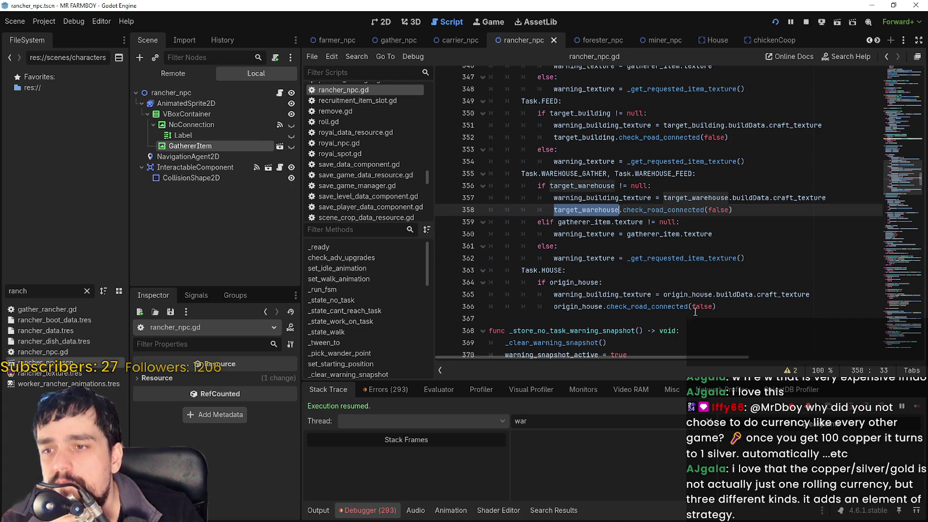
{"action": "double_click", "coordinate": [589, 308]}
Highlight every use of warning_texture and review the code around line 343.
{"action": "scroll", "scroll_direction": "up", "scroll_amount": 3}
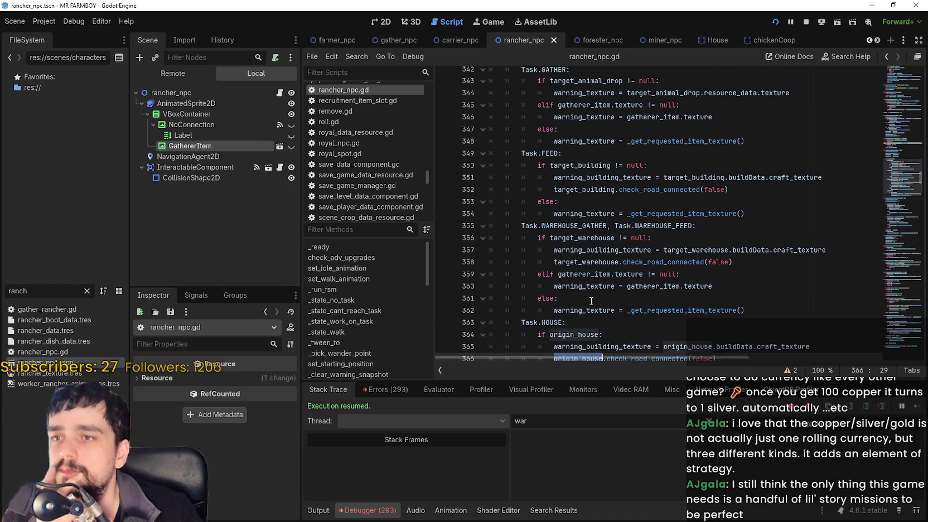
{"action": "scroll", "scroll_direction": "up", "scroll_amount": 3}
{"action": "double_click", "coordinate": [587, 165]}
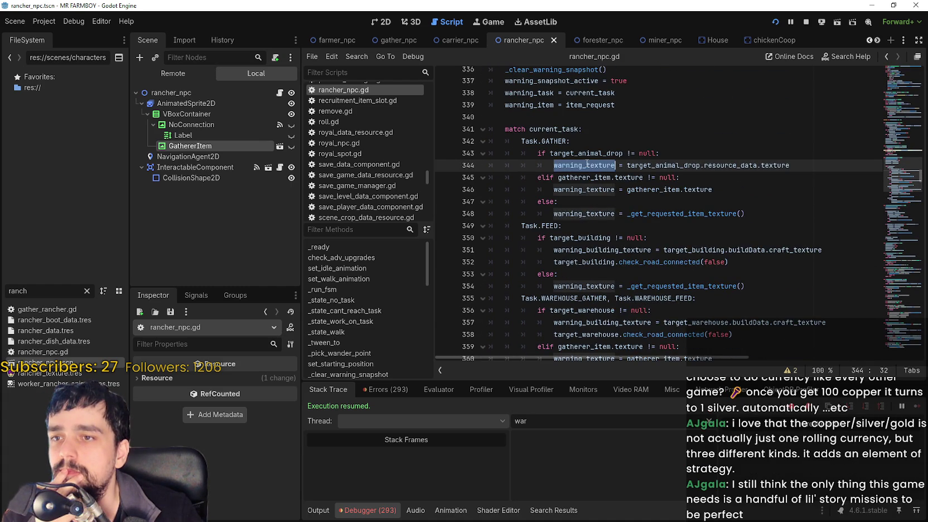
{"action": "left_click", "coordinate": [651, 156]}
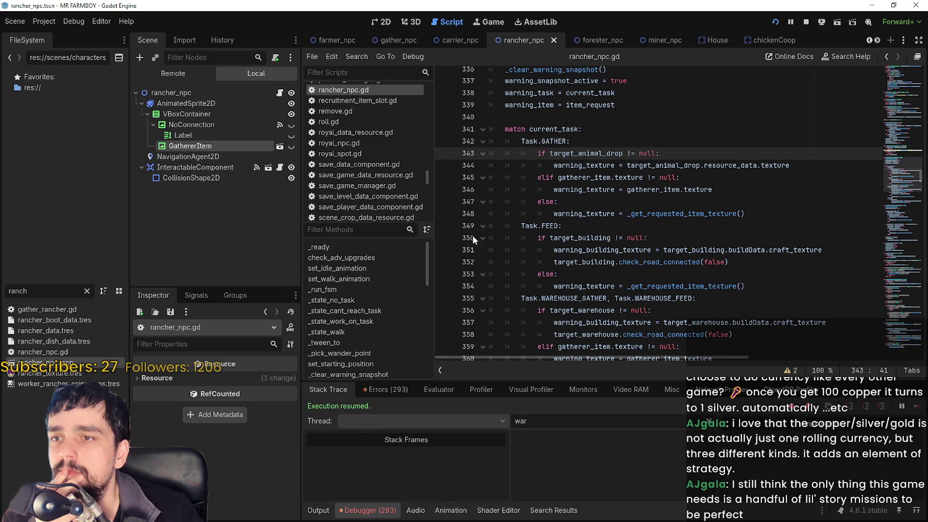
{"action": "scroll", "scroll_direction": "down", "scroll_amount": 3}
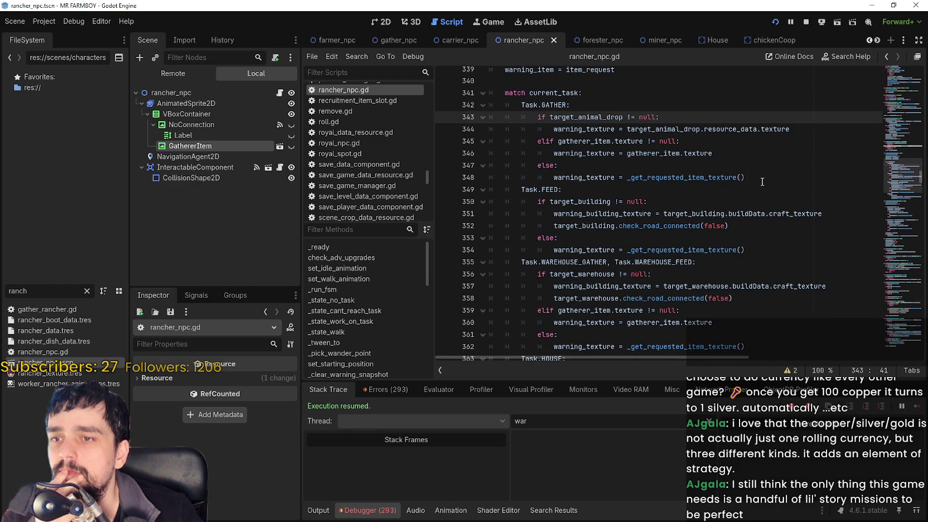
{"action": "scroll", "scroll_direction": "down", "scroll_amount": 3}
{"action": "left_click_drag", "start_coordinate": [550, 201], "coordinate": [651, 201]}
{"action": "scroll", "scroll_direction": "up", "scroll_amount": 3}
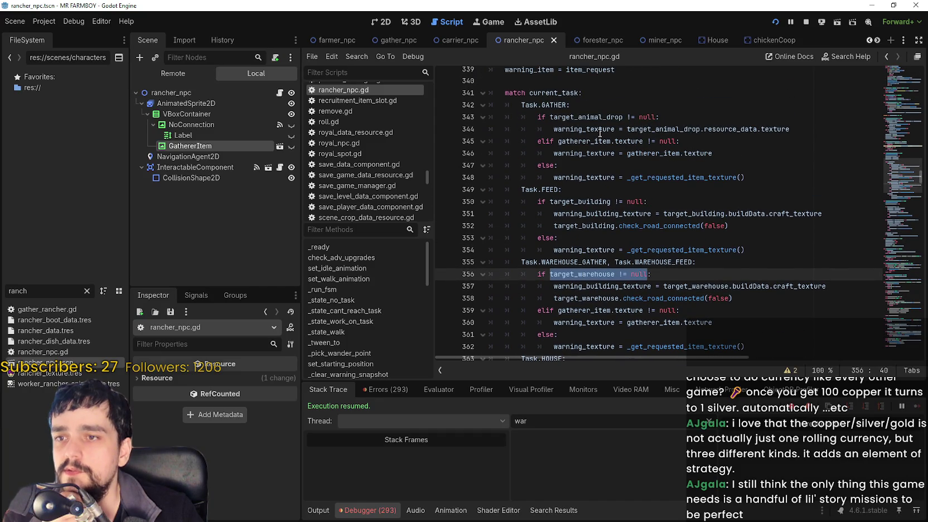
{"action": "scroll", "scroll_direction": "down", "scroll_amount": 3}
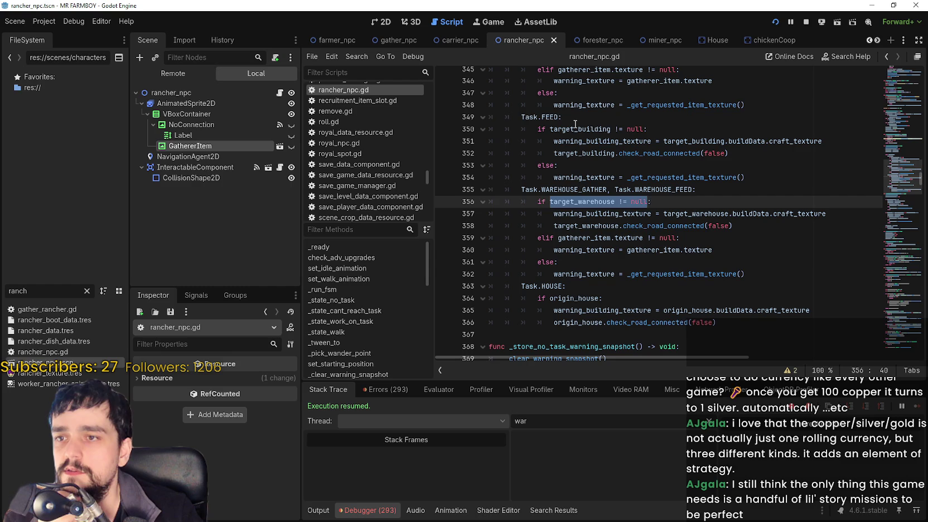
Copy target_building from the FEED branch on line 350.
{"action": "double_click", "coordinate": [543, 117]}
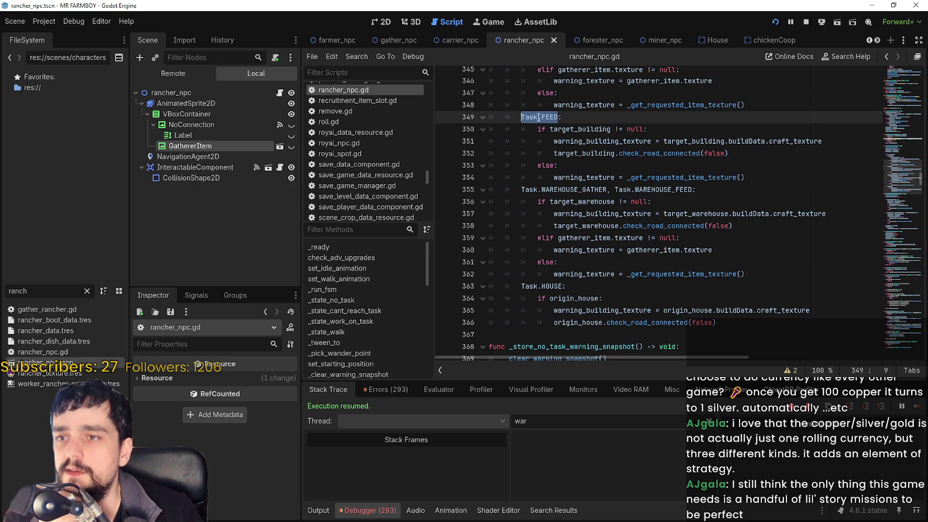
{"action": "left_click", "coordinate": [575, 129]}
{"action": "right_click", "coordinate": [578, 133]}
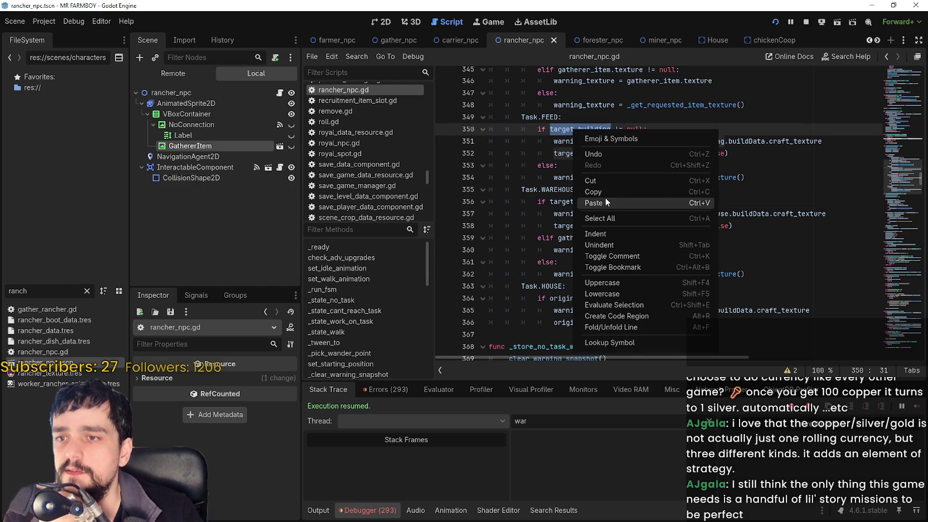
{"action": "left_click", "coordinate": [606, 193]}
Jump to the _clear_warning_snapshot definition with F12 from its call.
{"action": "scroll", "scroll_direction": "down", "scroll_amount": 3}
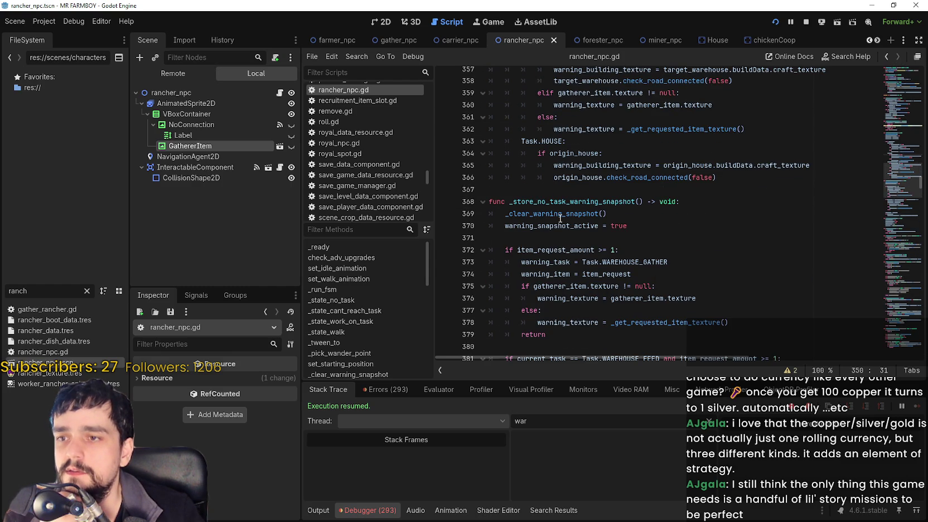
{"action": "left_click", "coordinate": [560, 215]}
{"action": "scroll", "scroll_direction": "down", "scroll_amount": 3}
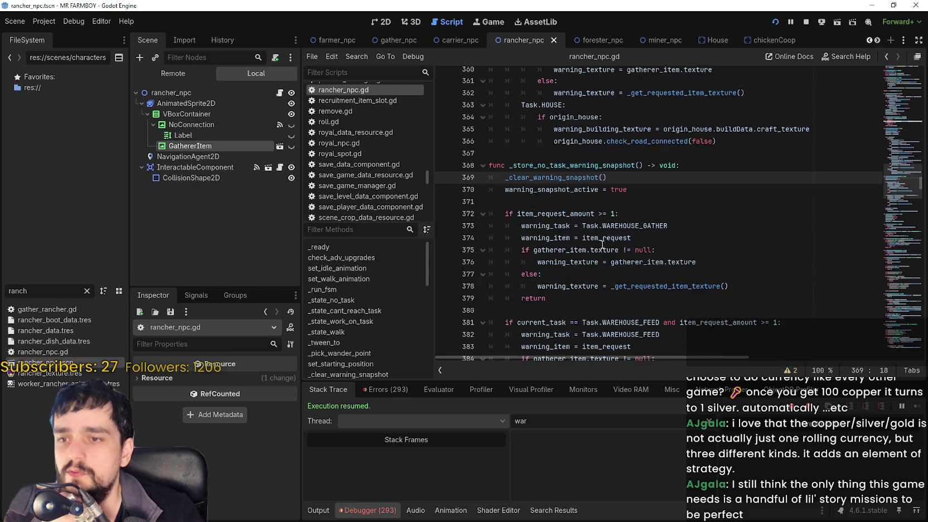
{"action": "scroll", "scroll_direction": "down", "scroll_amount": 3}
{"action": "scroll", "scroll_direction": "up", "scroll_amount": 3}
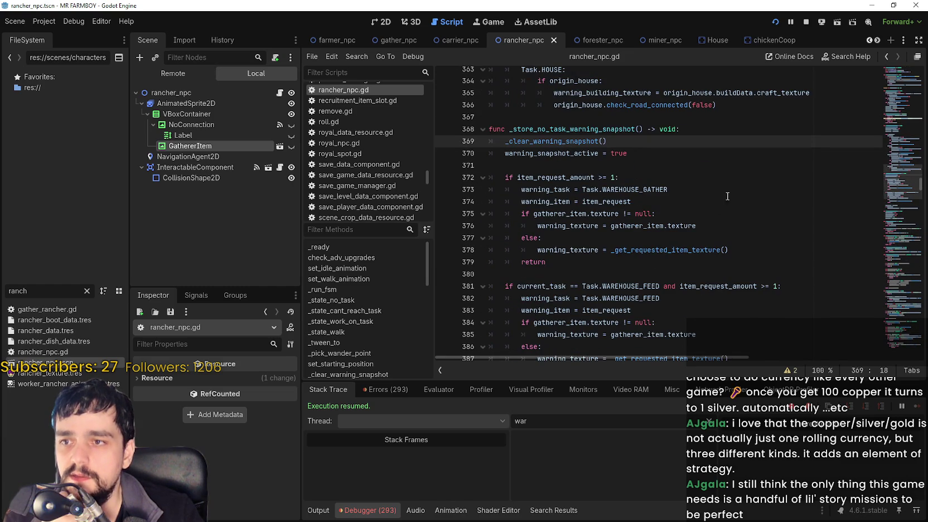
{"action": "scroll", "scroll_direction": "down", "scroll_amount": 3}
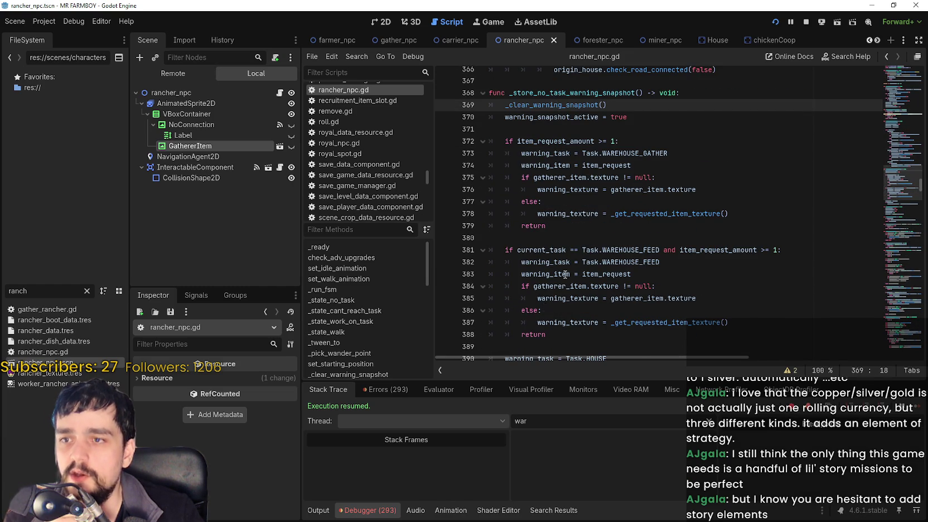
{"action": "scroll", "scroll_direction": "up", "scroll_amount": 3}
{"action": "right_click", "coordinate": [569, 201]}
{"action": "key", "text": "Escape"}
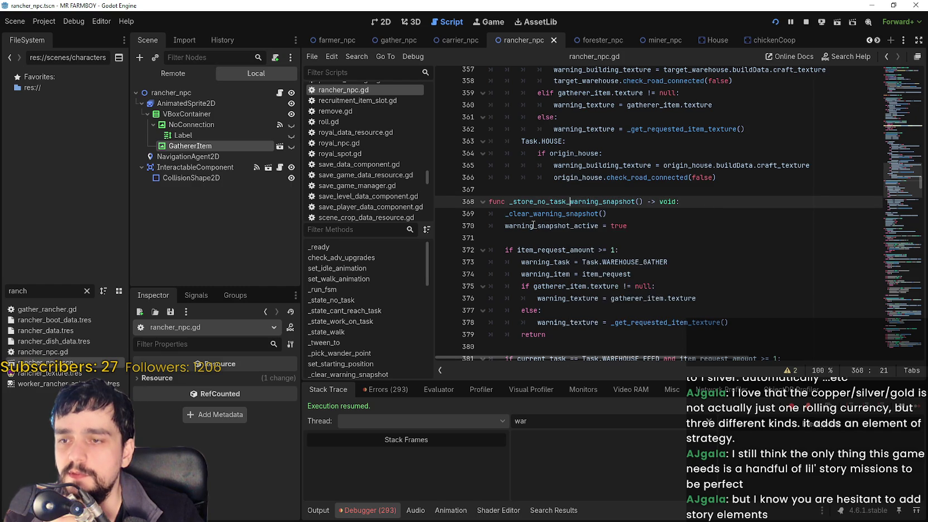
{"action": "right_click", "coordinate": [539, 214]}
{"action": "key", "text": "Escape"}
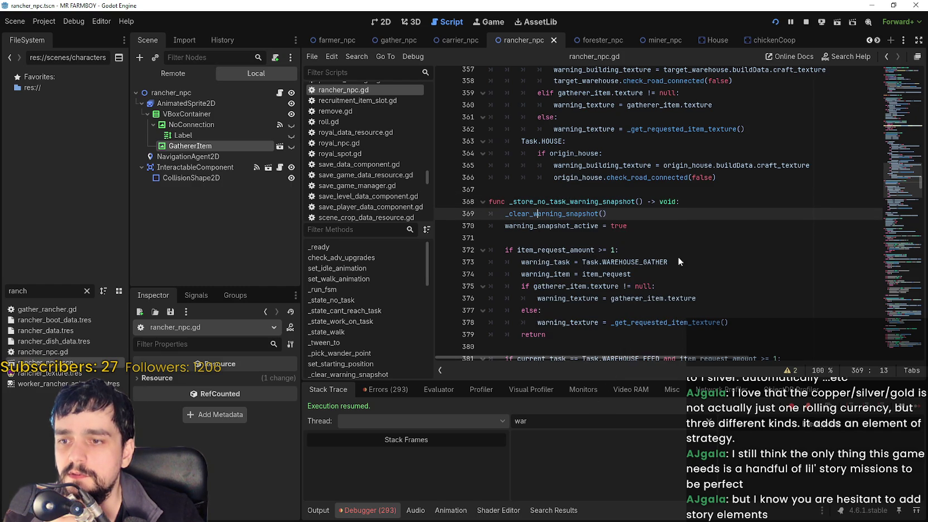
{"action": "key", "text": "F12"}
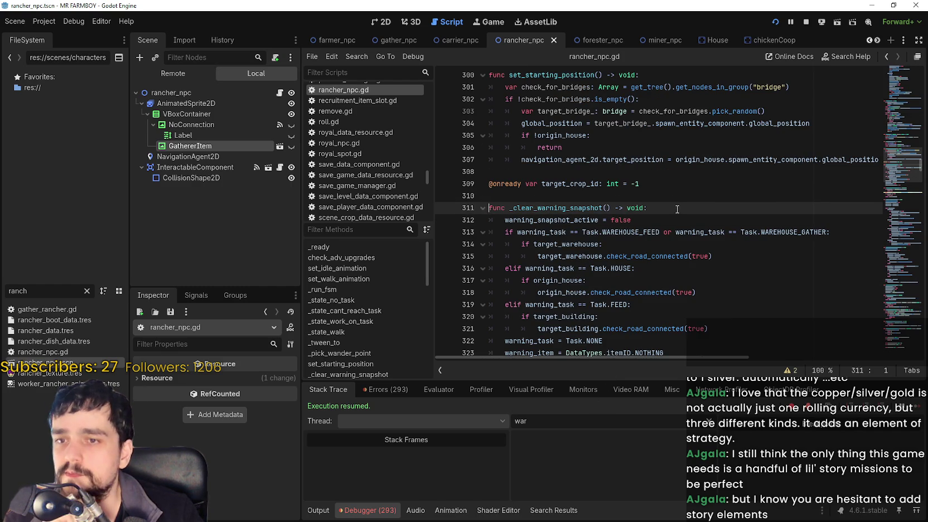
Review the warehouse, HOUSE and FEED branches on lines 313–321 of _clear_warning_snapshot.
{"action": "left_click", "coordinate": [666, 232]}
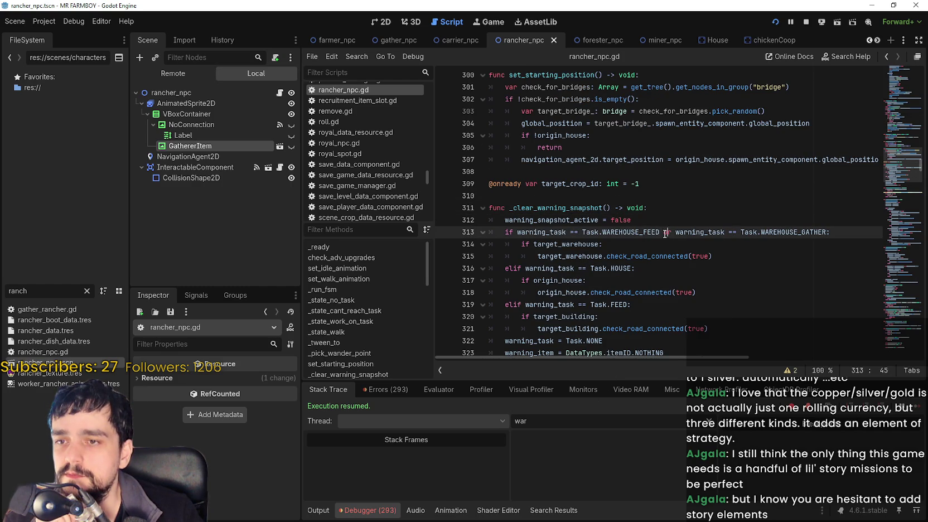
{"action": "scroll", "scroll_direction": "down", "scroll_amount": 3}
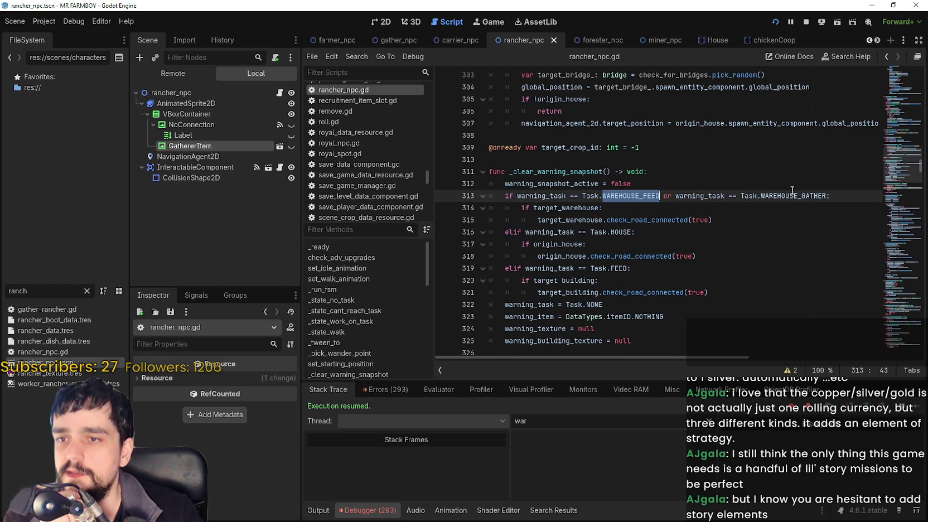
{"action": "left_click_drag", "start_coordinate": [713, 220], "coordinate": [506, 196]}
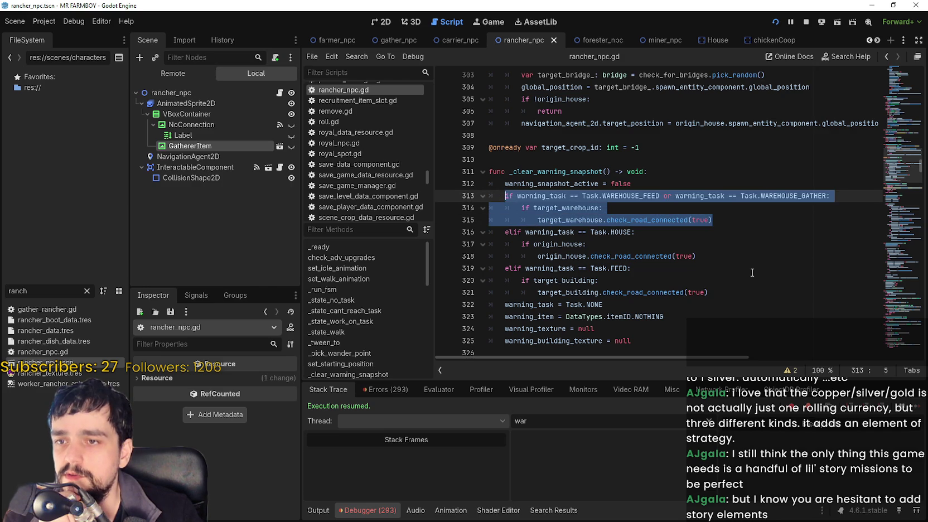
{"action": "left_click", "coordinate": [741, 260]}
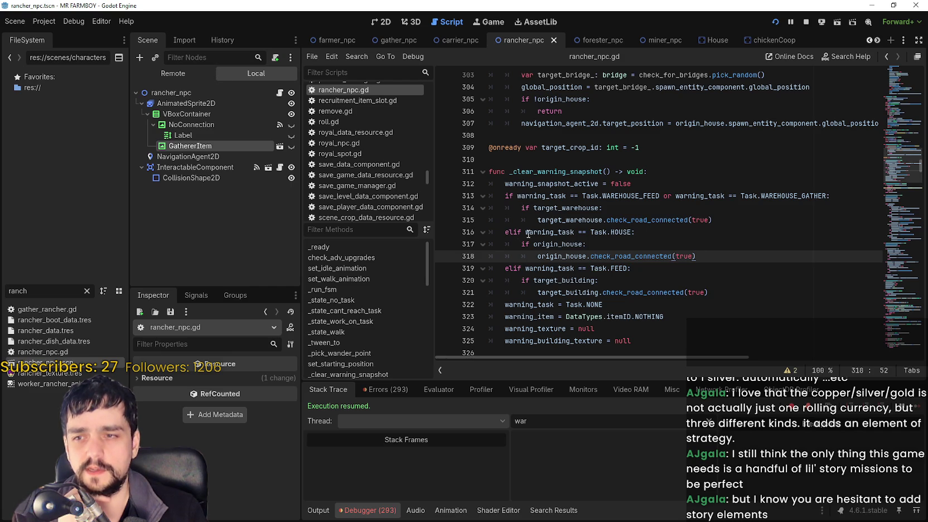
{"action": "scroll", "scroll_direction": "down", "scroll_amount": 3}
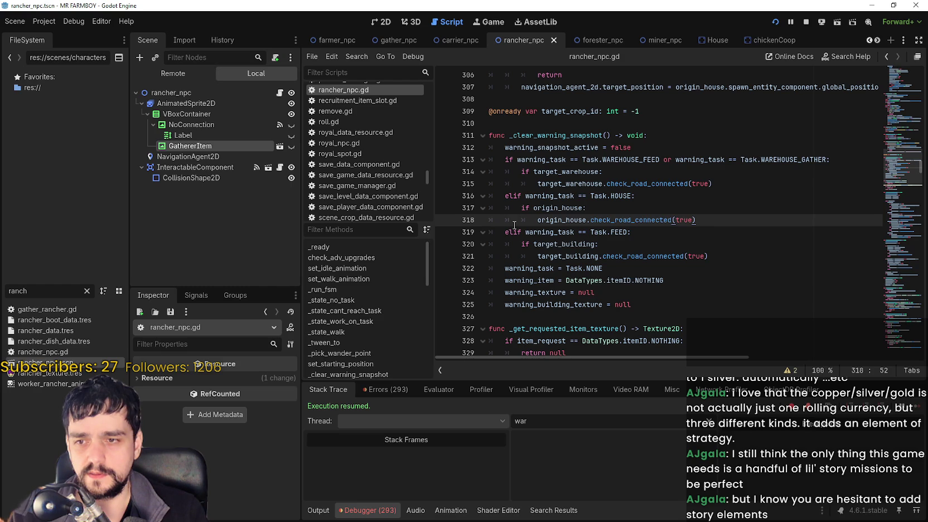
{"action": "left_click_drag", "start_coordinate": [505, 159], "coordinate": [763, 186]}
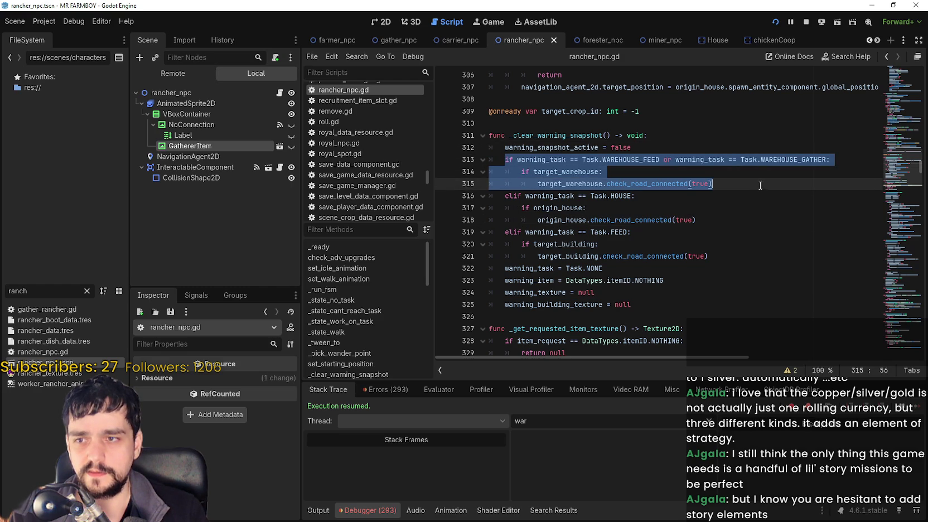
{"action": "left_click_drag", "start_coordinate": [505, 196], "coordinate": [700, 220]}
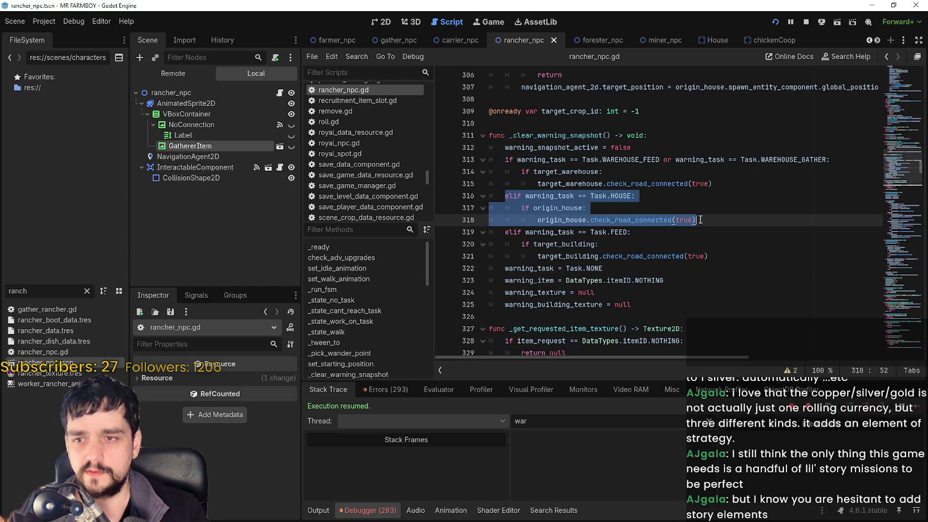
{"action": "left_click_drag", "start_coordinate": [506, 196], "coordinate": [728, 211]}
{"action": "left_click", "coordinate": [561, 244]}
{"action": "left_click_drag", "start_coordinate": [506, 232], "coordinate": [760, 255]}
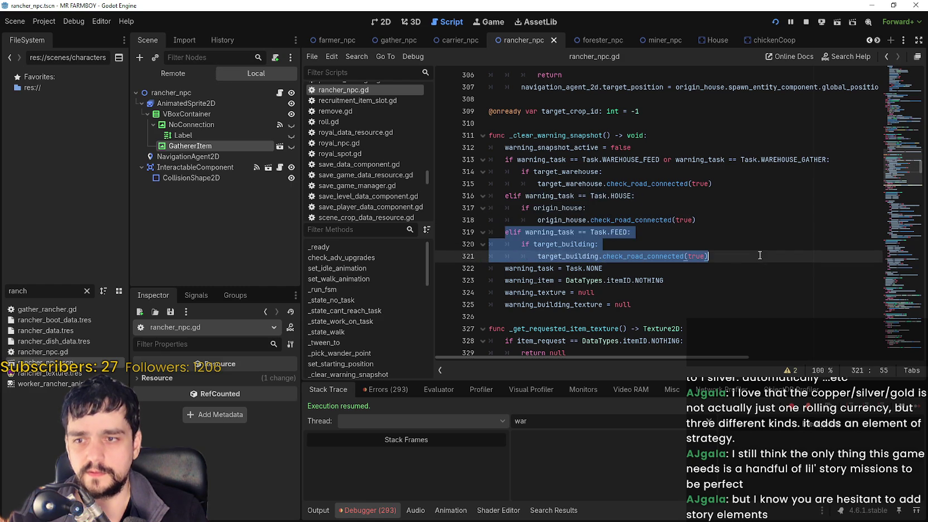
Change the HOUSE and FEED elif lines to separate if statements, save, and run the game.
{"action": "left_click", "coordinate": [508, 233]}
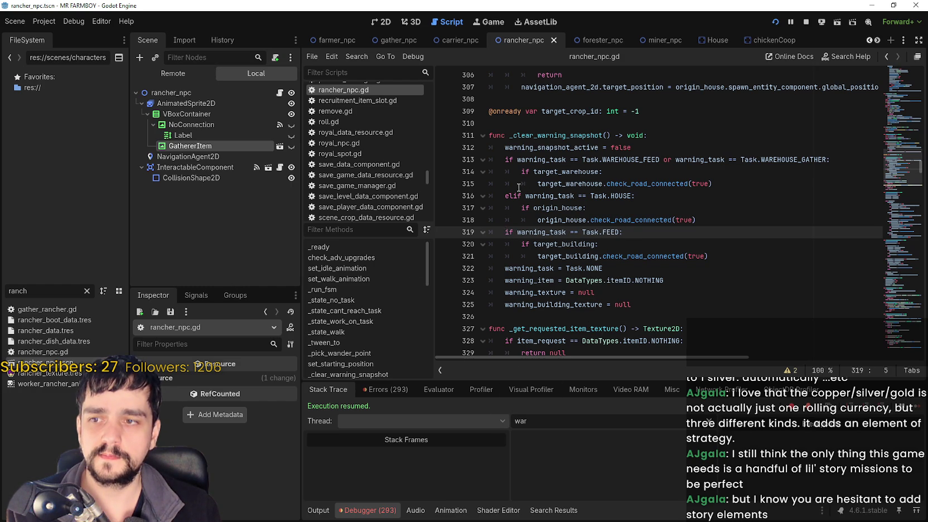
{"action": "left_click", "coordinate": [513, 196]}
{"action": "left_click", "coordinate": [538, 222]}
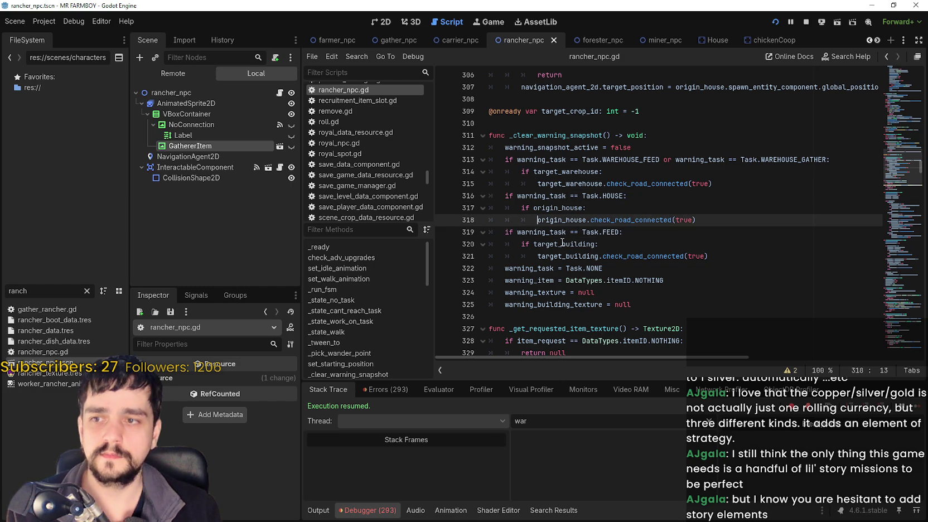
{"action": "key", "text": "ctrl+s"}
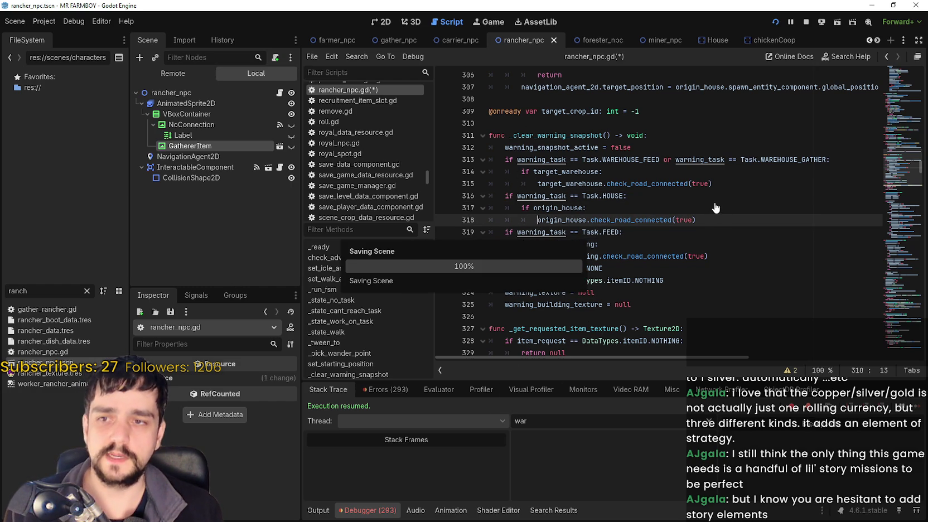
{"action": "left_click", "coordinate": [666, 257]}
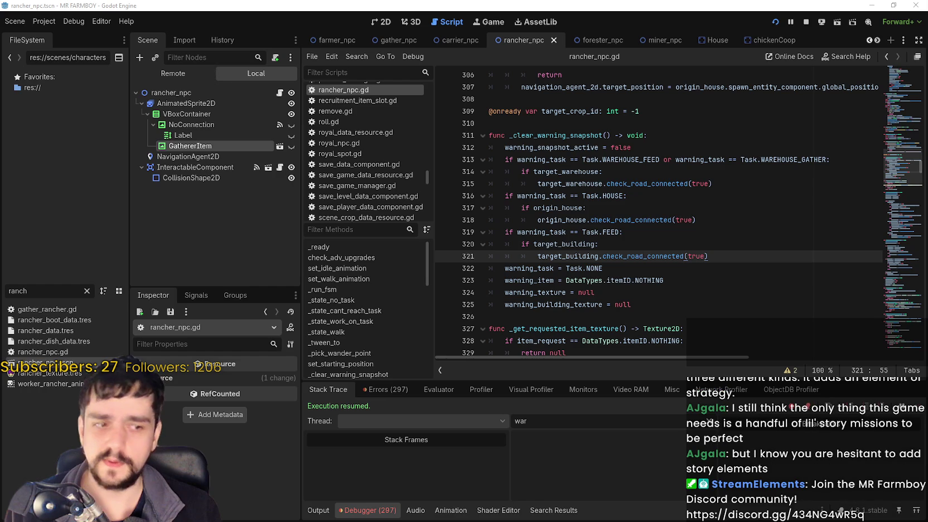
{"action": "key", "text": "alt+Tab"}
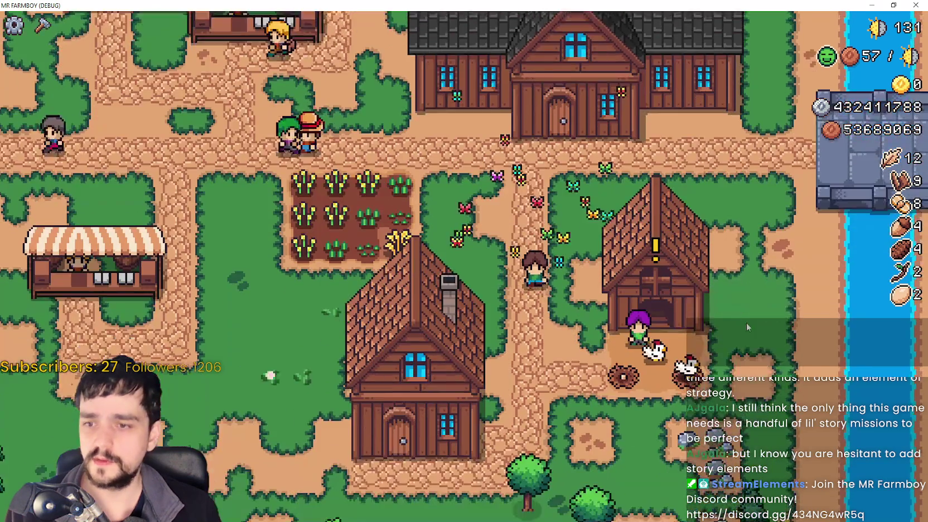
Open and close the house's details panel and the chicken coop's panel.
{"action": "left_click", "coordinate": [441, 234]}
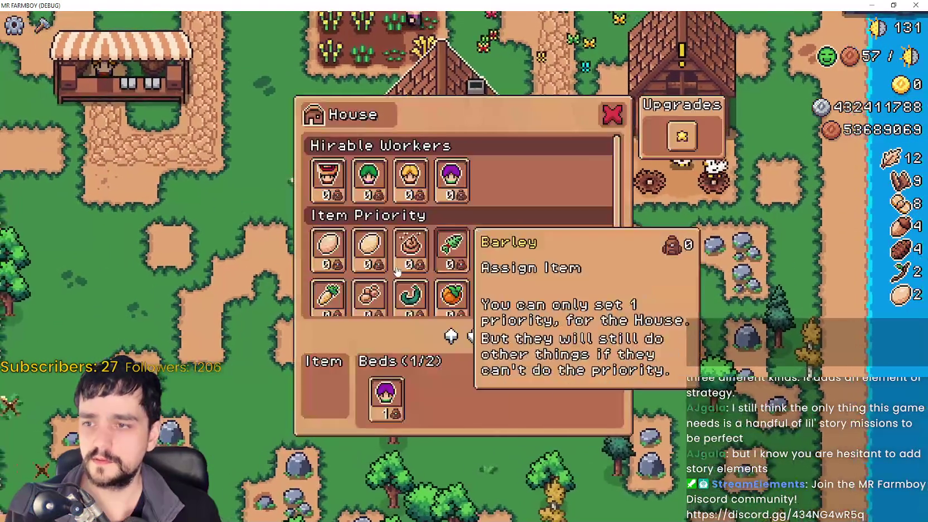
{"action": "left_click", "coordinate": [637, 326]}
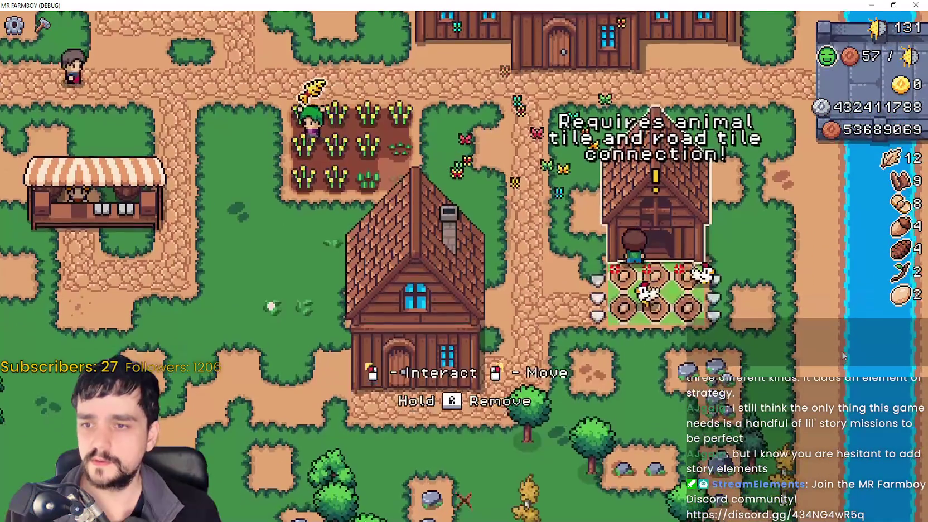
{"action": "left_click", "coordinate": [656, 223]}
{"action": "key", "text": "Escape"}
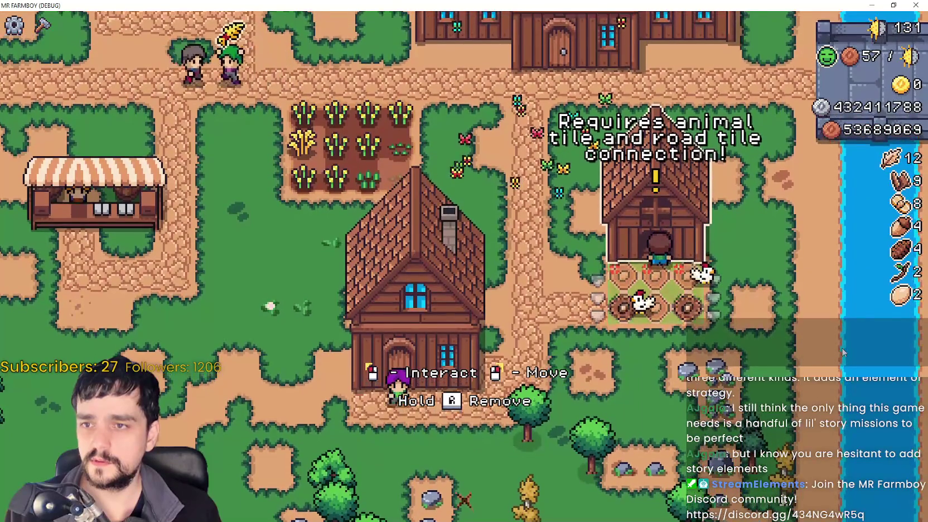
Pick a farm tile from Crafting, then cancel its placement.
{"action": "scroll", "scroll_direction": "down", "scroll_amount": 3}
{"action": "key", "text": "c"}
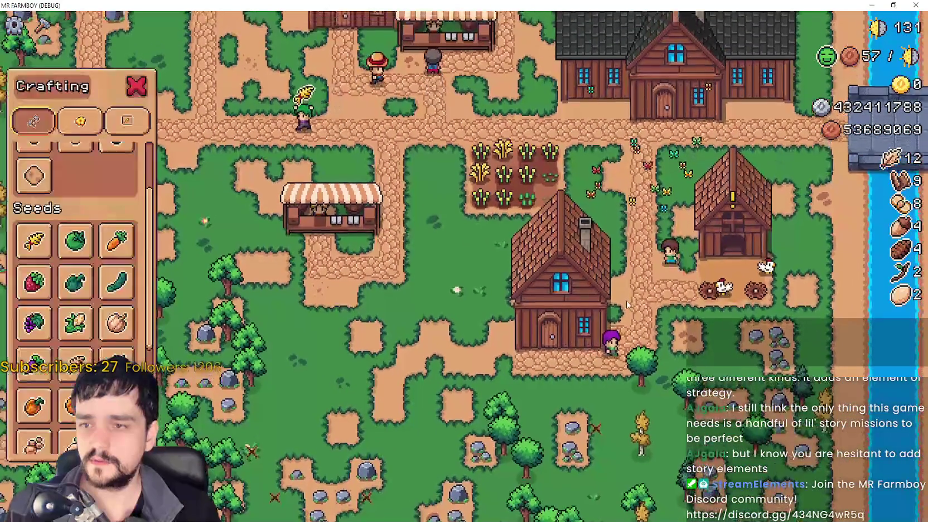
{"action": "scroll", "scroll_direction": "up", "scroll_amount": 3}
{"action": "left_click", "coordinate": [34, 254]}
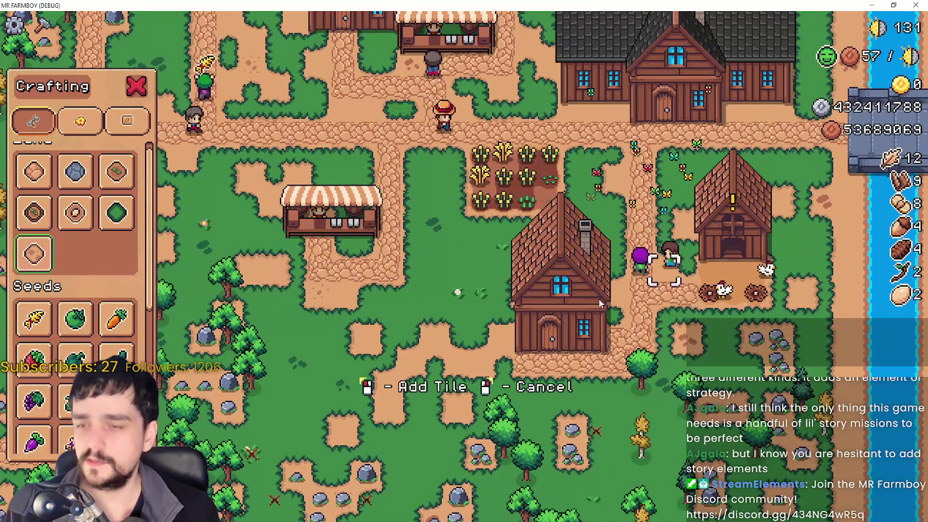
{"action": "key", "text": "w"}
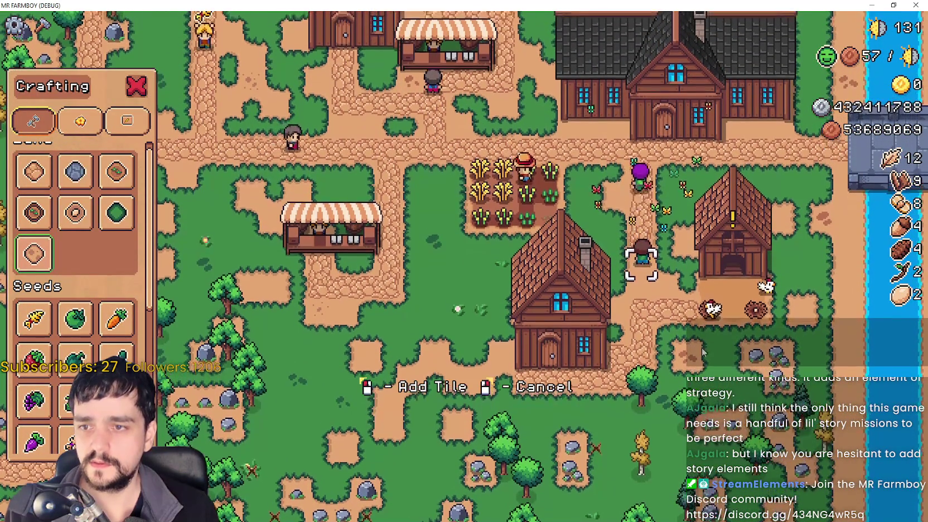
{"action": "key", "text": "Escape"}
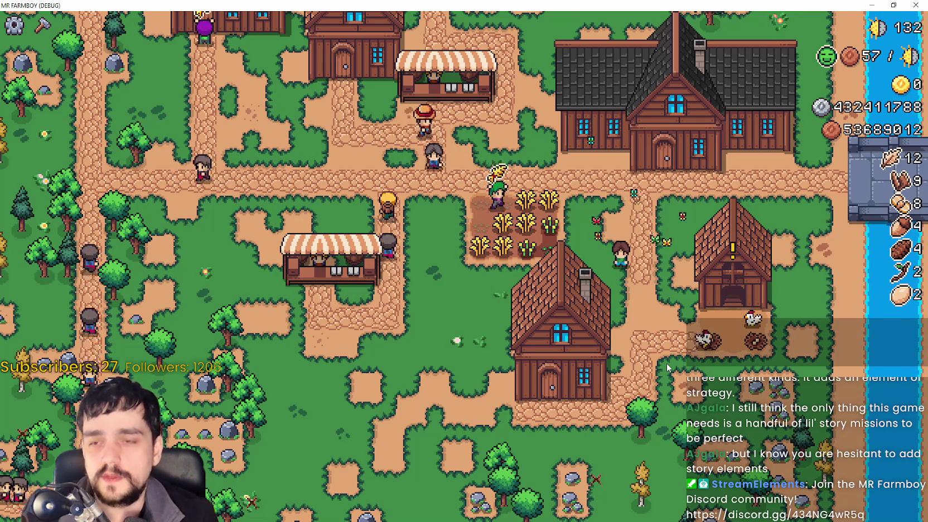
Move across the farm, pick the road tile, cancel placement, and return to Godot.
{"action": "key", "text": "w"}
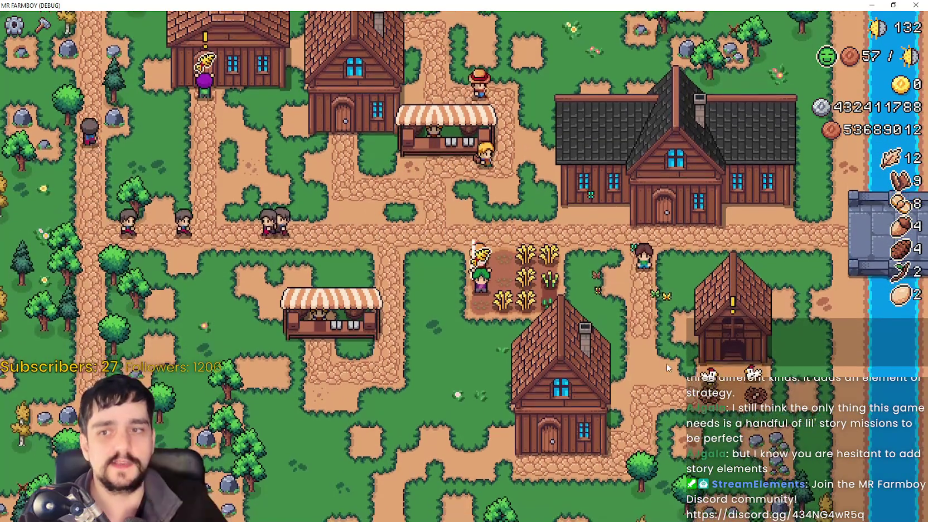
{"action": "key", "text": "c"}
{"action": "scroll", "scroll_direction": "up", "scroll_amount": 3}
{"action": "left_click", "coordinate": [33, 182]}
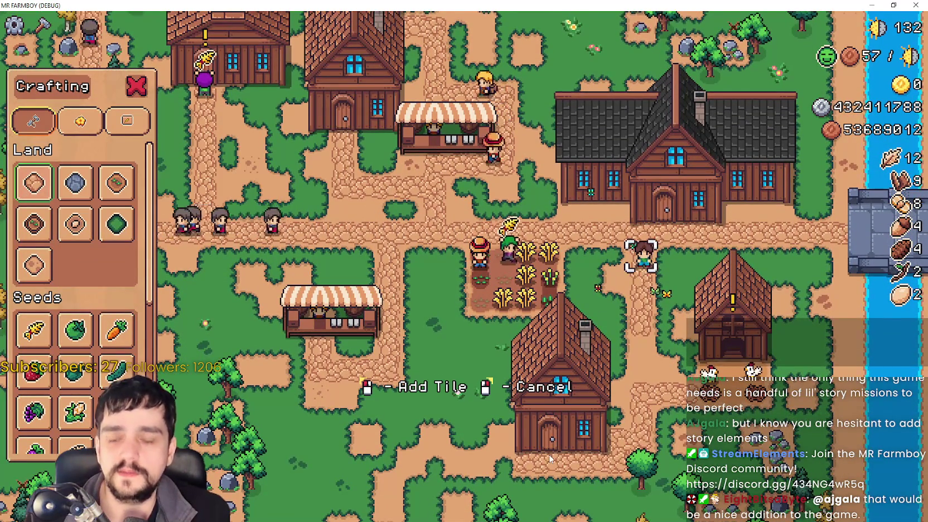
{"action": "key", "text": "s"}
{"action": "scroll", "scroll_direction": "down", "scroll_amount": 3}
{"action": "scroll", "scroll_direction": "up", "scroll_amount": 3}
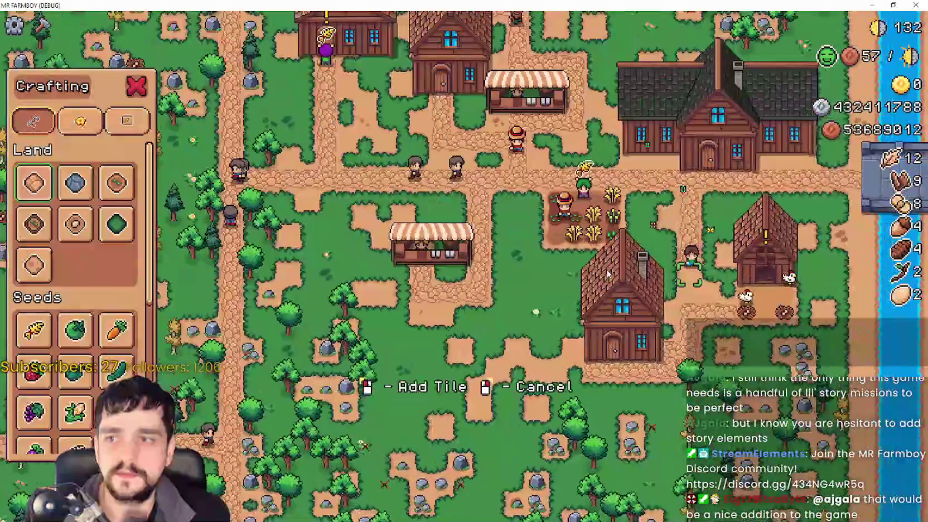
{"action": "key", "text": "w"}
{"action": "key", "text": "s"}
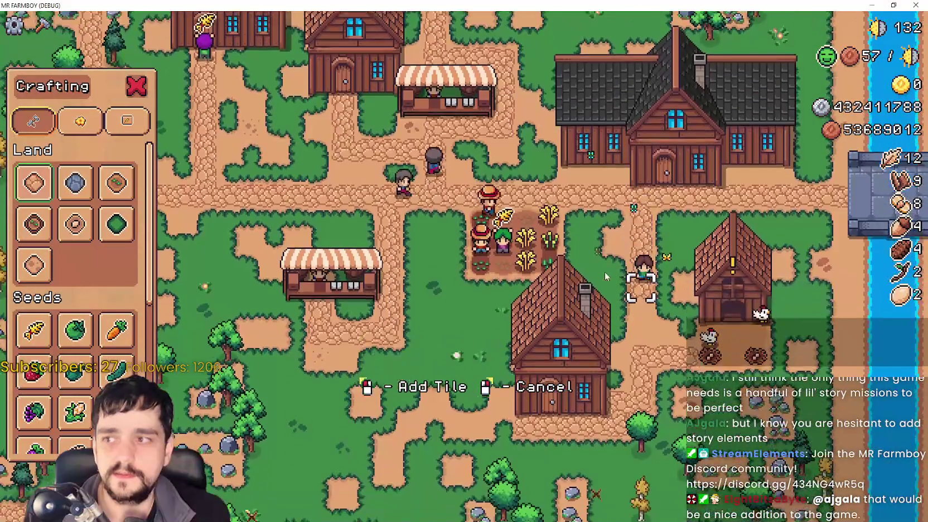
{"action": "key", "text": "s"}
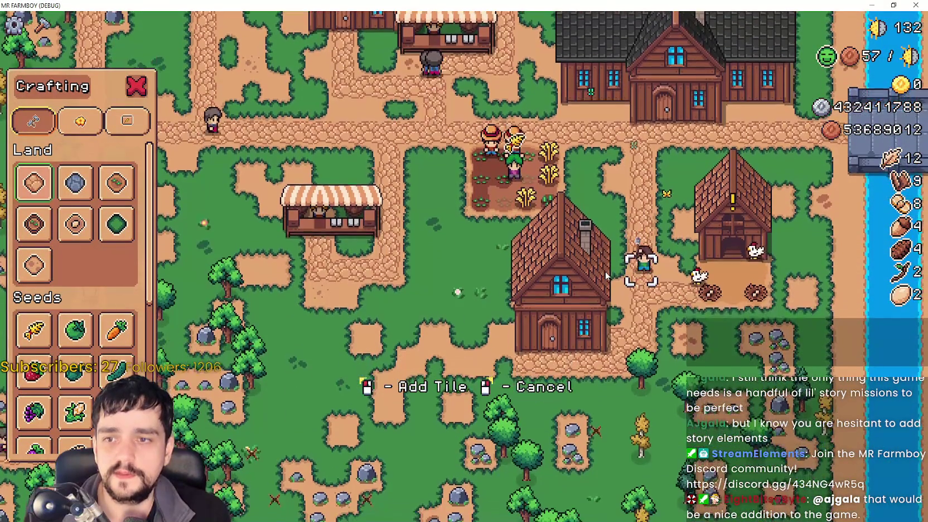
{"action": "right_click", "coordinate": [606, 272]}
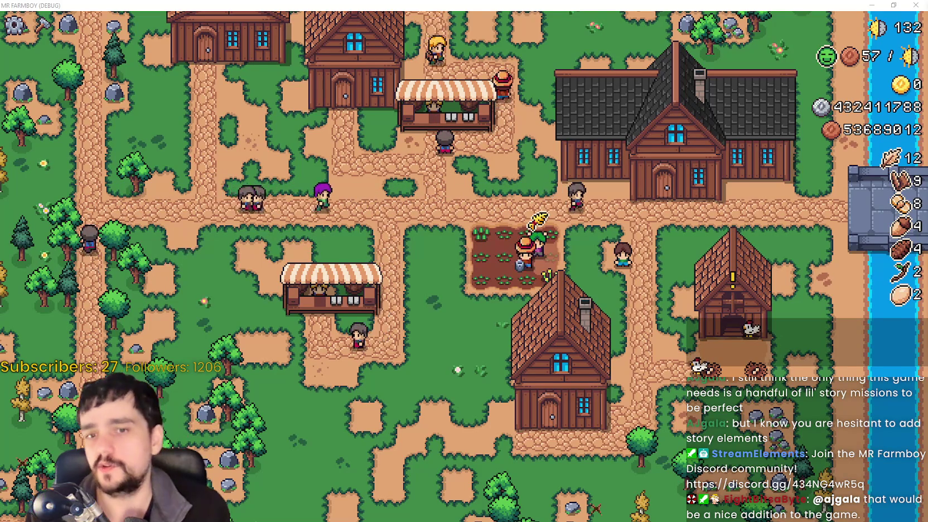
{"action": "key", "text": "alt+Tab"}
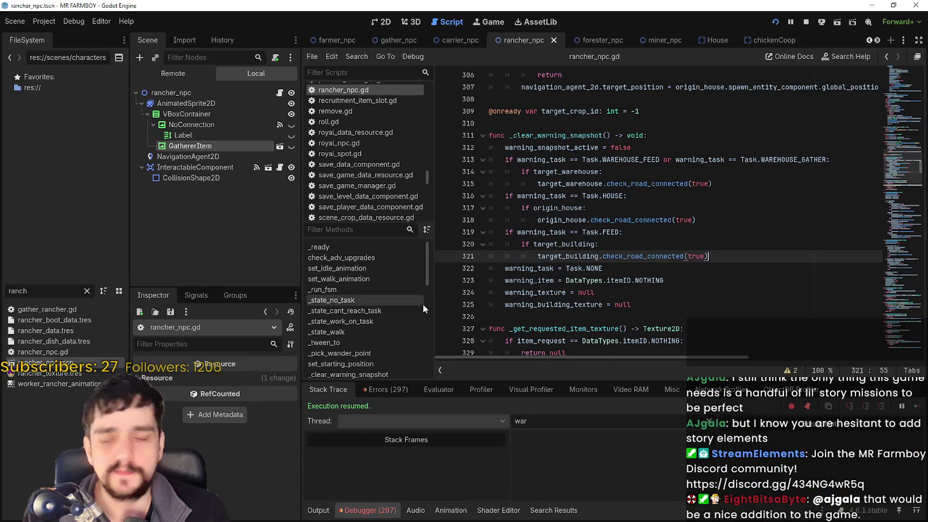
Check target_building in the FEED branch on lines 320–321.
{"action": "left_click", "coordinate": [551, 268]}
{"action": "left_click", "coordinate": [514, 257]}
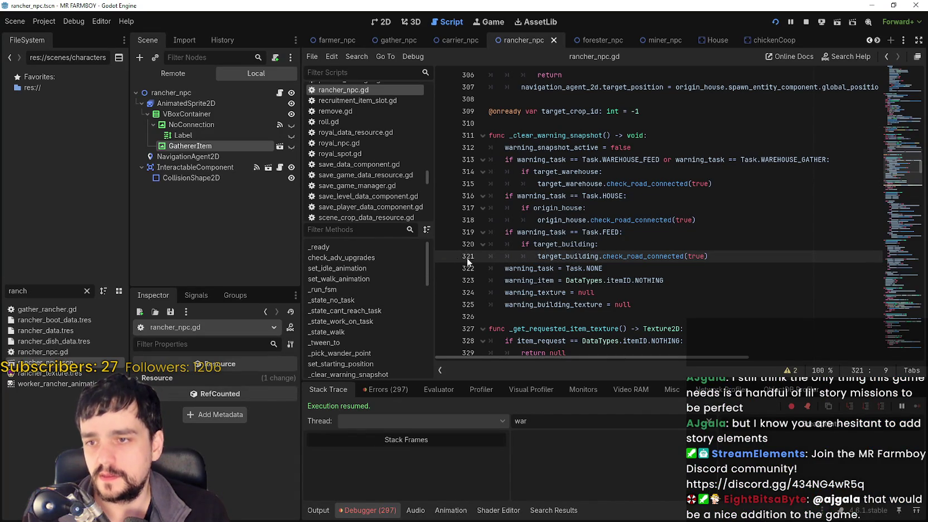
{"action": "double_click", "coordinate": [547, 244]}
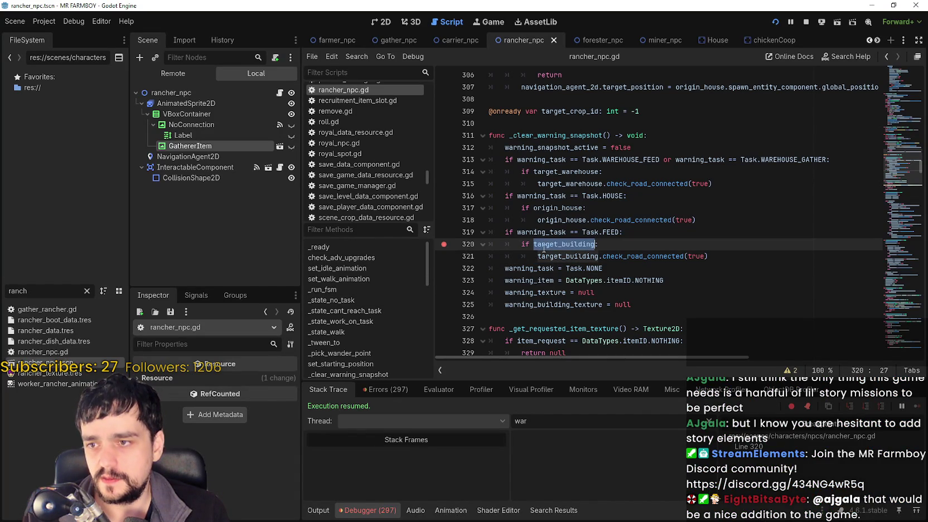
{"action": "left_click", "coordinate": [565, 244]}
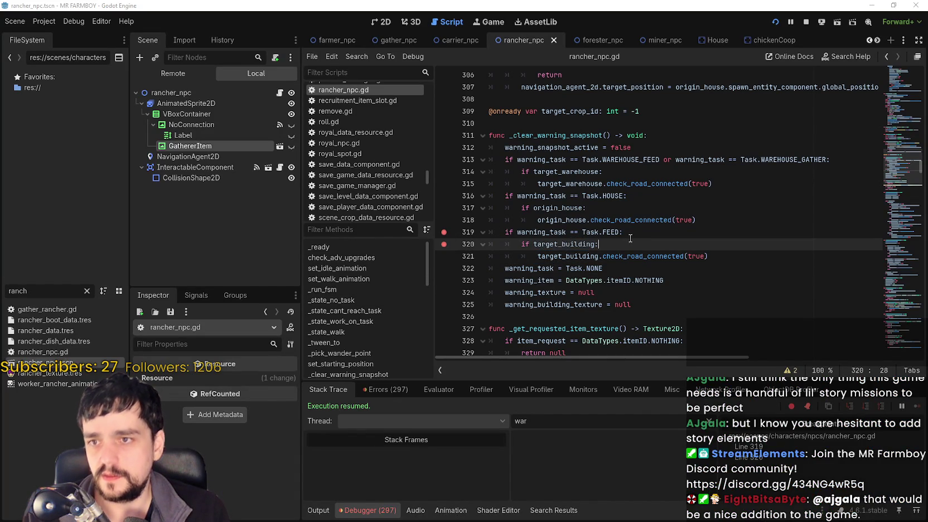
Scroll through the script, then switch back to the running Mr. Farmboy game.
{"action": "scroll", "scroll_direction": "down", "scroll_amount": 3}
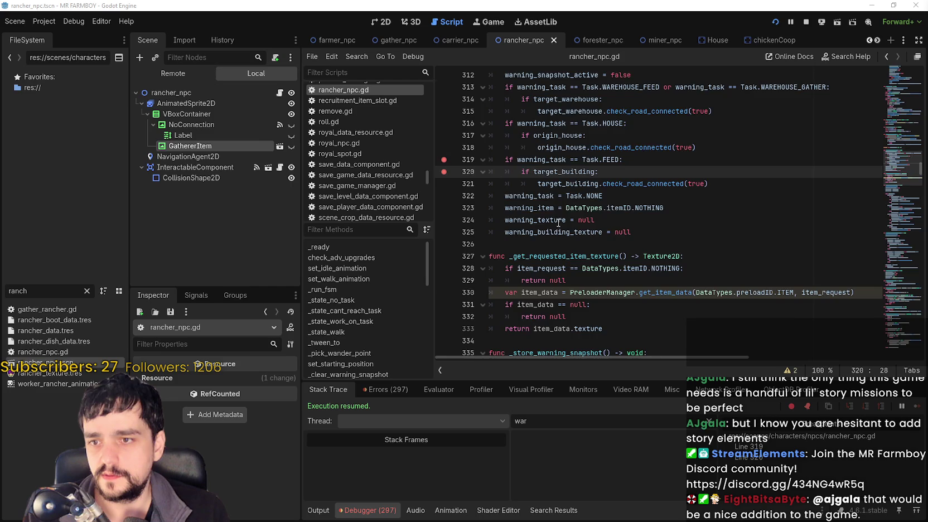
{"action": "scroll", "scroll_direction": "up", "scroll_amount": 3}
{"action": "scroll", "scroll_direction": "down", "scroll_amount": 3}
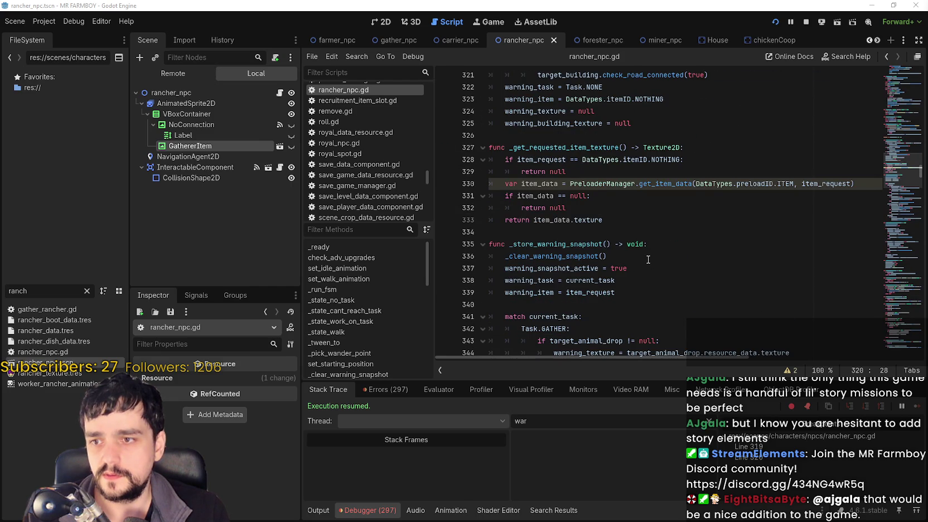
{"action": "scroll", "scroll_direction": "down", "scroll_amount": 3}
{"action": "scroll", "scroll_direction": "down", "scroll_amount": 3}
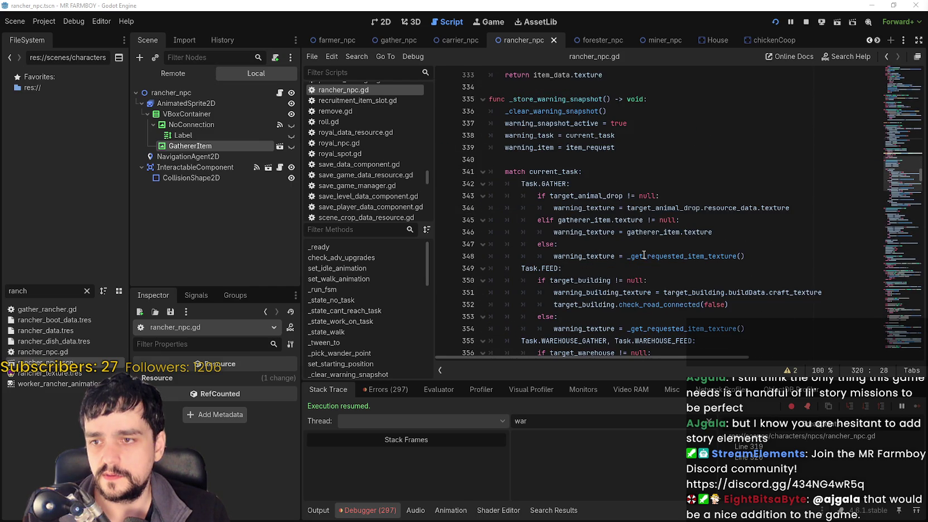
{"action": "scroll", "scroll_direction": "down", "scroll_amount": 3}
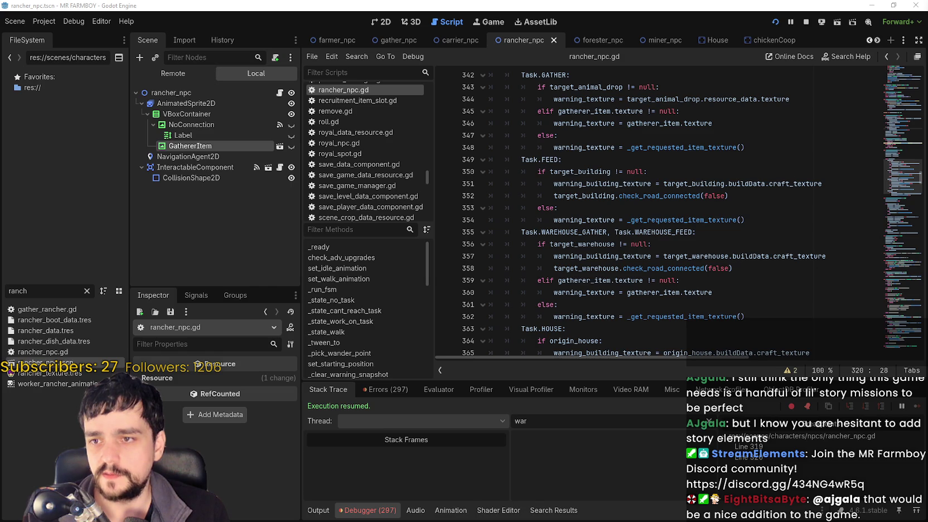
{"action": "key", "text": "alt+Tab"}
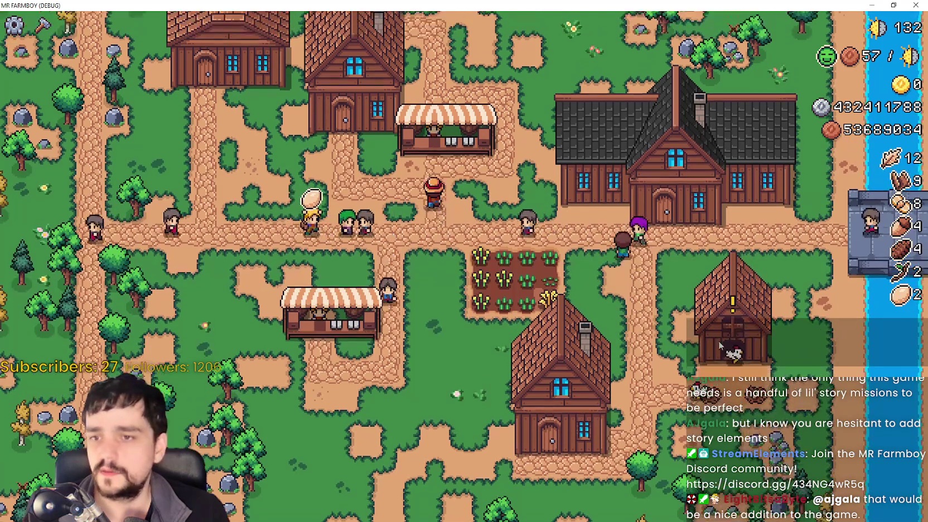
Scroll the game view down to the coop and open the Crafting panel.
{"action": "key", "text": "s"}
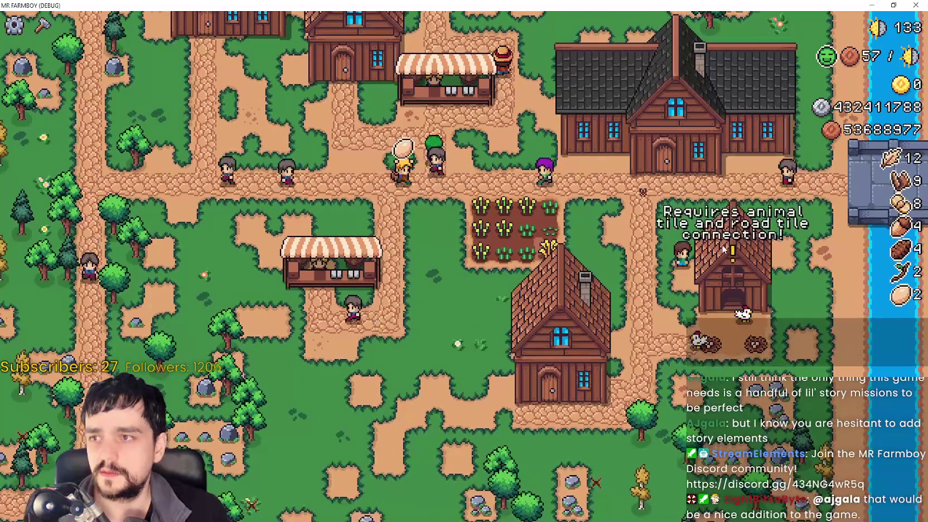
{"action": "scroll", "scroll_direction": "down", "scroll_amount": 3}
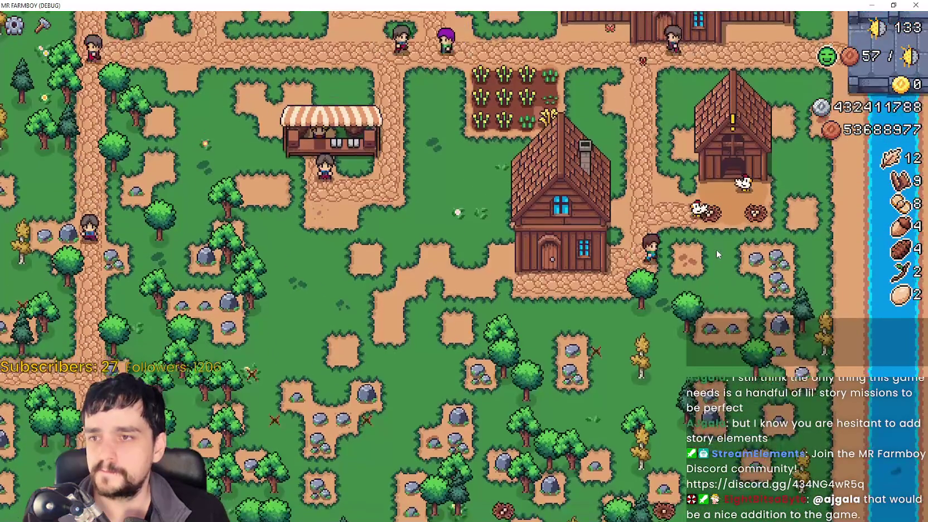
{"action": "scroll", "scroll_direction": "up", "scroll_amount": 3}
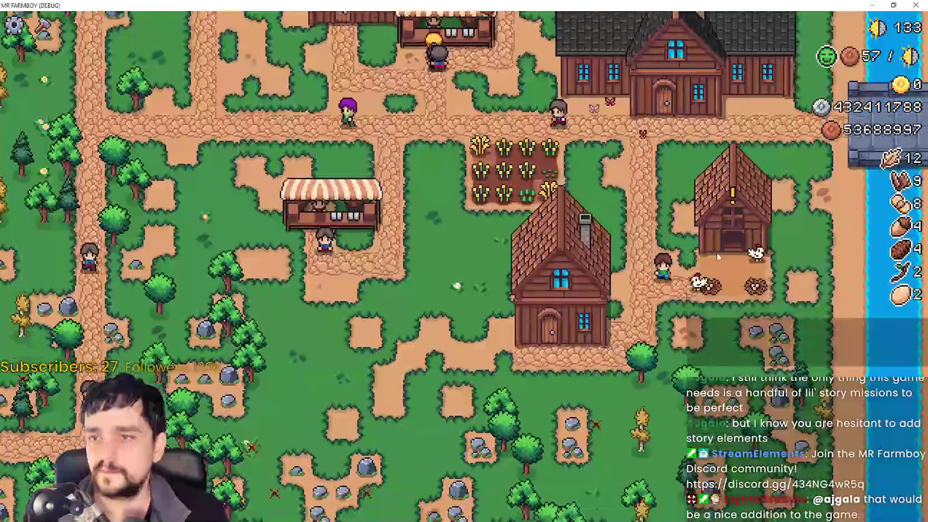
{"action": "left_click", "coordinate": [42, 25]}
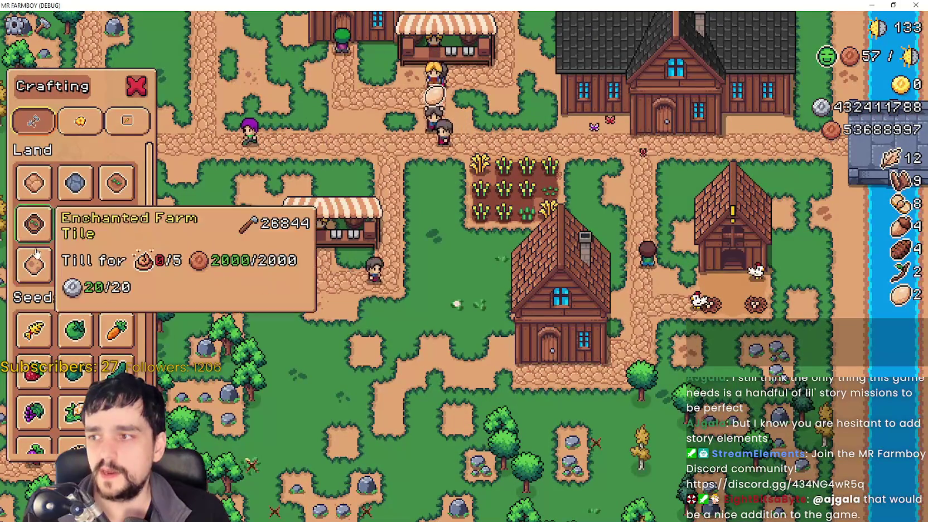
Pick a Land tile and walk the player up until the line 319 breakpoint triggers.
{"action": "left_click", "coordinate": [33, 263]}
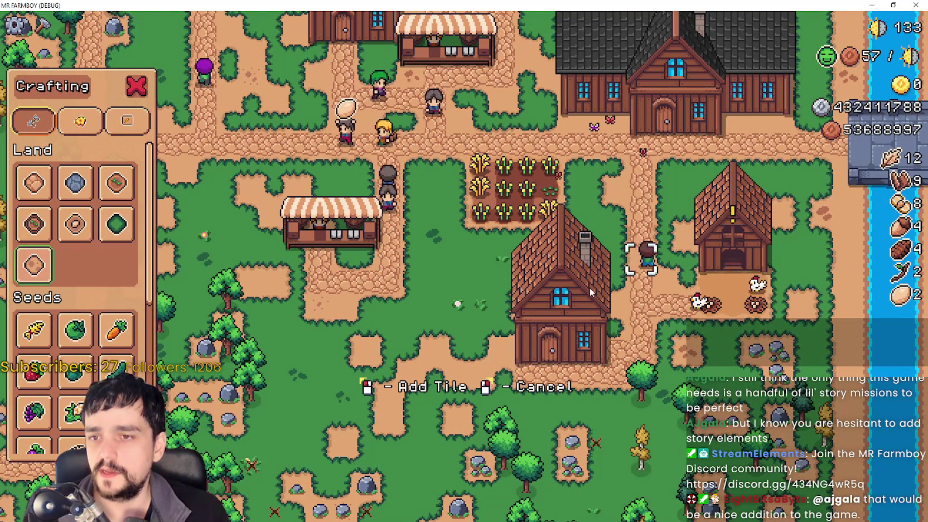
{"action": "key", "text": "w"}
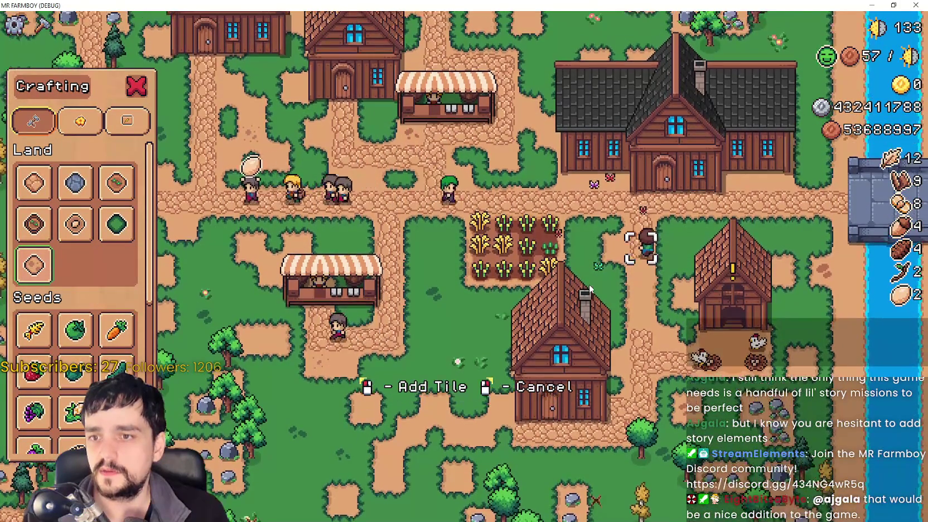
{"action": "scroll", "scroll_direction": "down", "scroll_amount": 3}
{"action": "scroll", "scroll_direction": "up", "scroll_amount": 3}
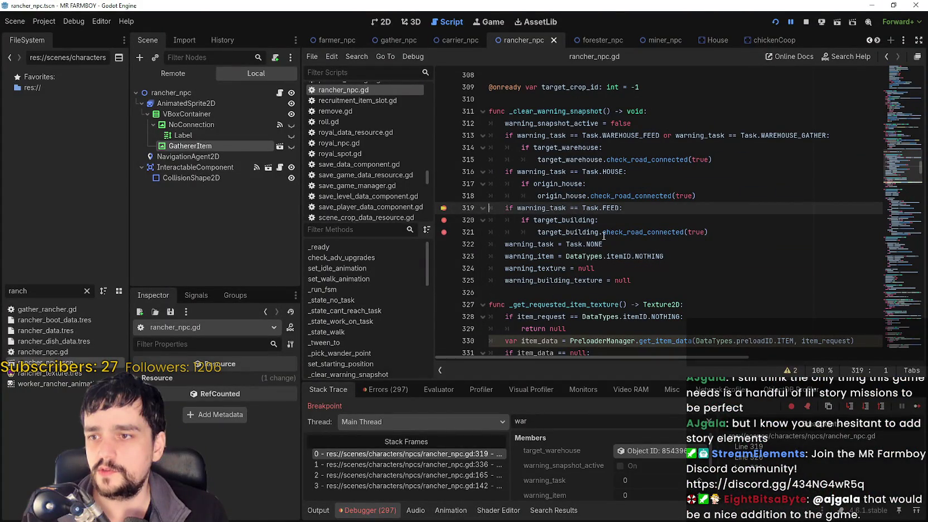
Resume from the line 319 breakpoint and cancel the tile placement in the game.
{"action": "left_click", "coordinate": [660, 232]}
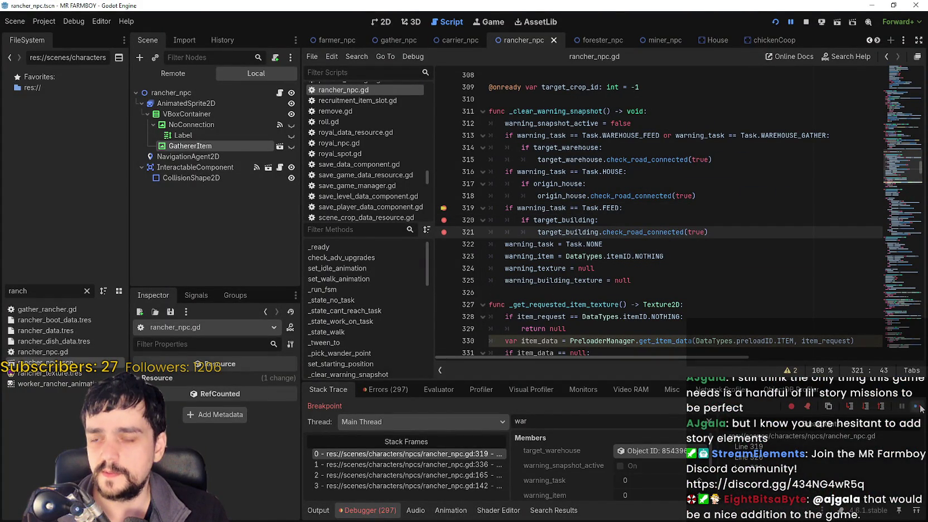
{"action": "left_click", "coordinate": [917, 407]}
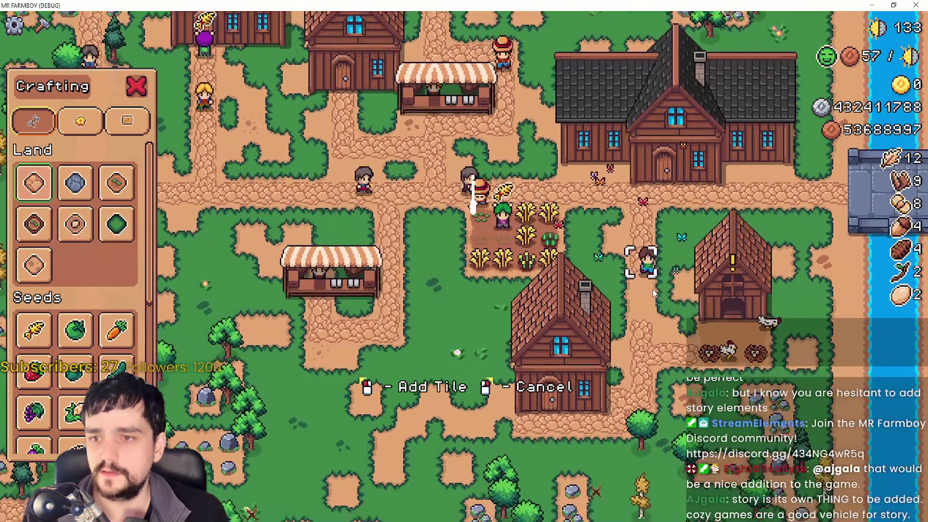
{"action": "right_click", "coordinate": [653, 290]}
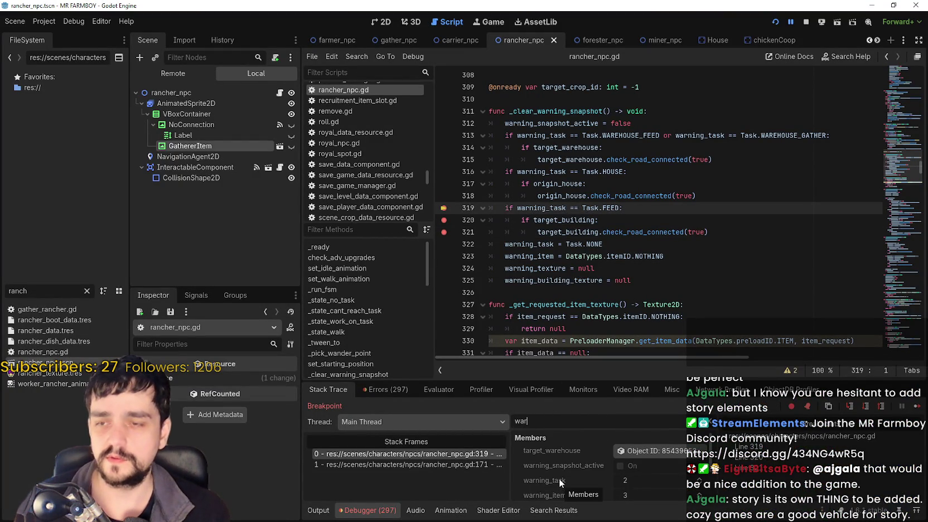
{"action": "scroll", "scroll_direction": "up", "scroll_amount": 3}
Look up where the Task enum is defined, then go back to _clear_warning_snapshot.
{"action": "right_click", "coordinate": [594, 243]}
{"action": "left_click", "coordinate": [647, 409]}
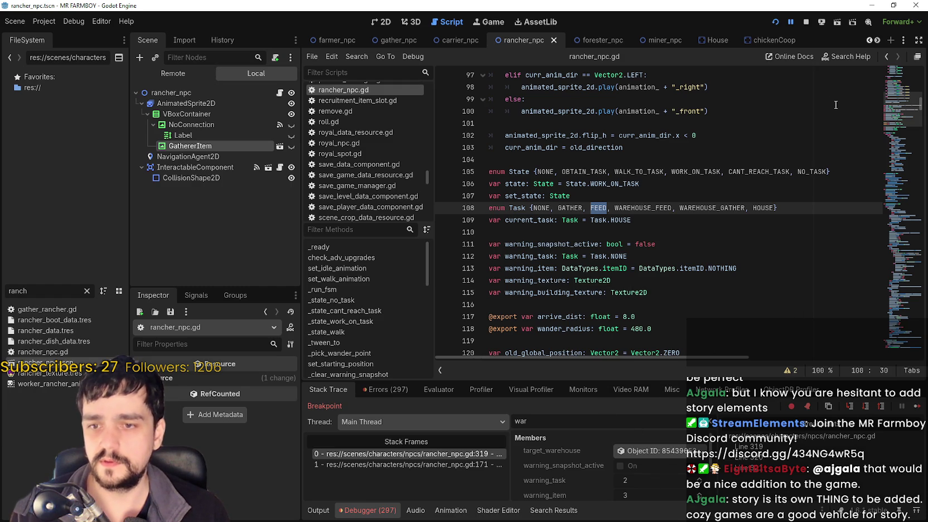
{"action": "left_click", "coordinate": [887, 58]}
{"action": "left_click", "coordinate": [629, 231]}
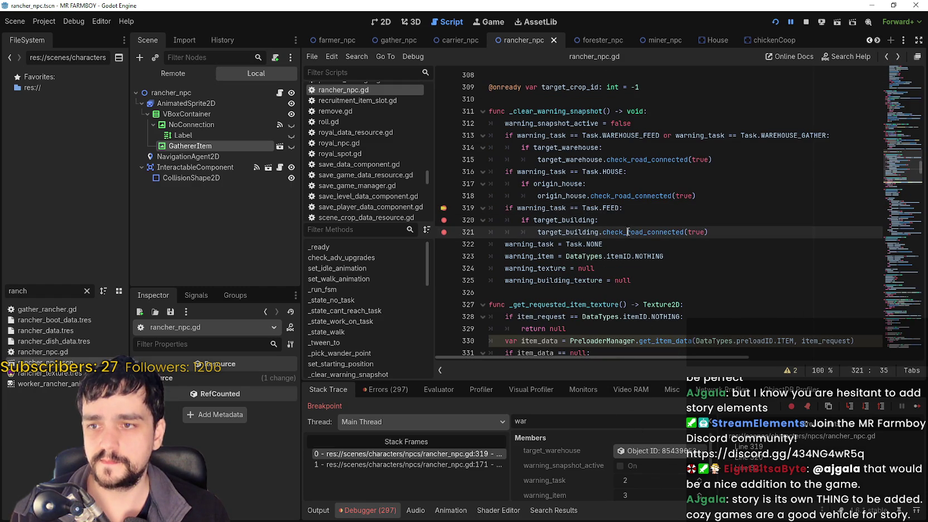
Continue past the line 319 and 320 breakpoints back into the running game.
{"action": "key", "text": "F12"}
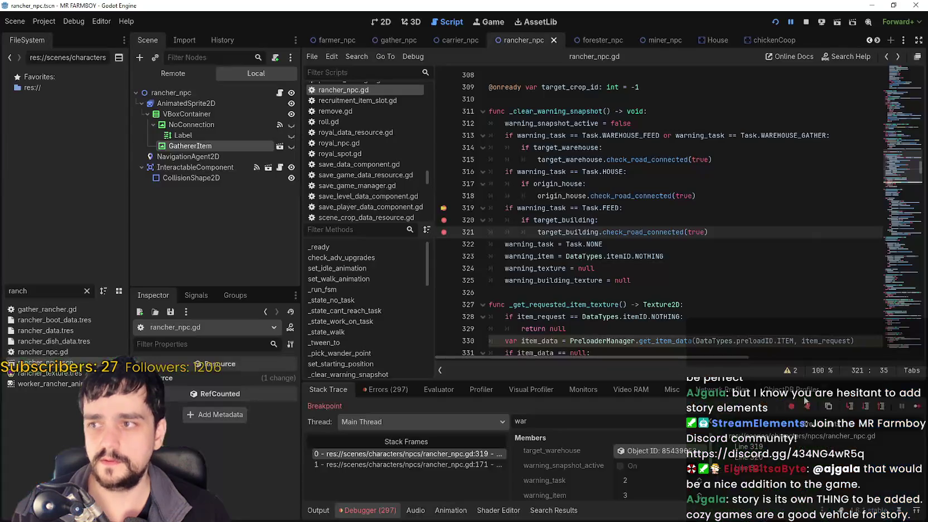
{"action": "left_click", "coordinate": [918, 407]}
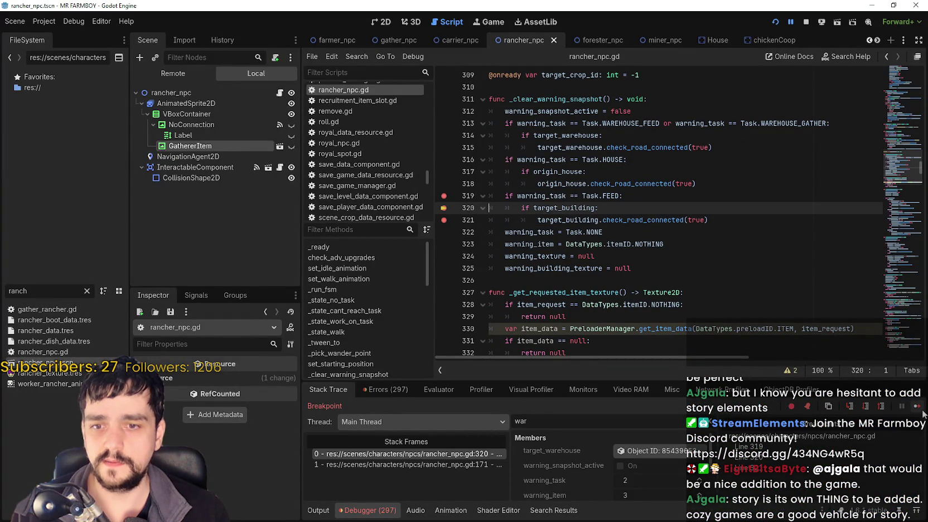
{"action": "left_click", "coordinate": [919, 407]}
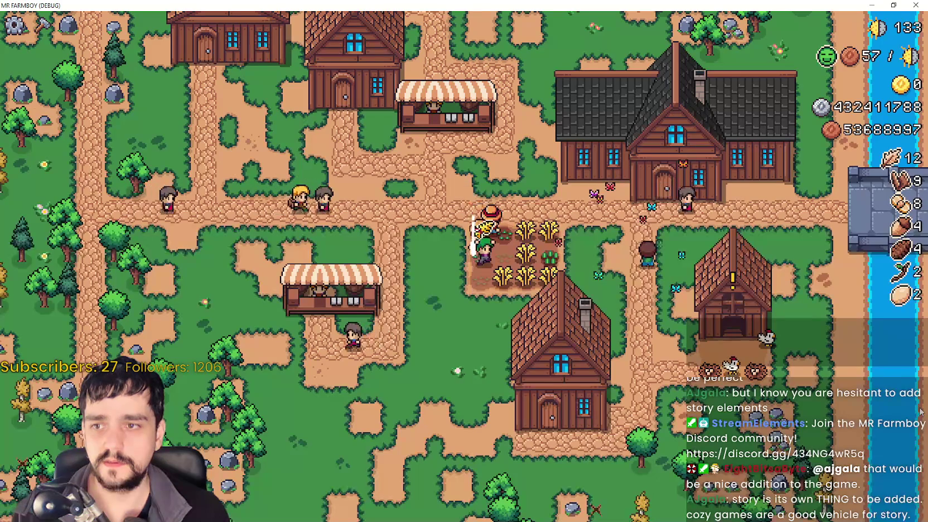
Select the Road Tile and walk the player down toward the coop.
{"action": "double_click", "coordinate": [573, 208]}
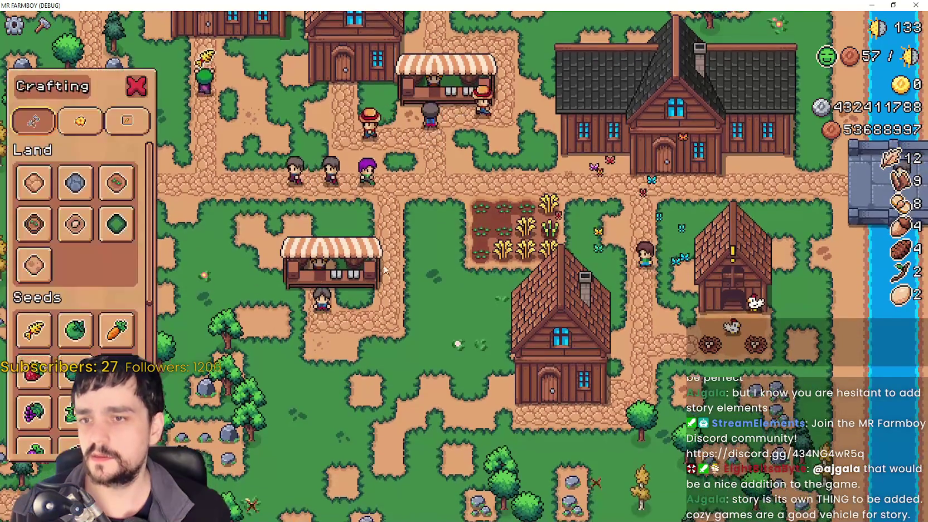
{"action": "left_click", "coordinate": [34, 183]}
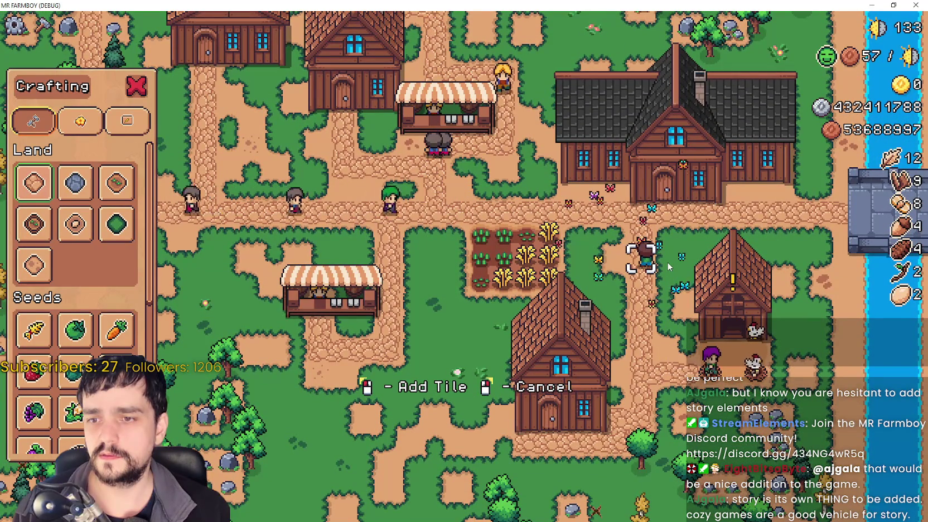
{"action": "key", "text": "s"}
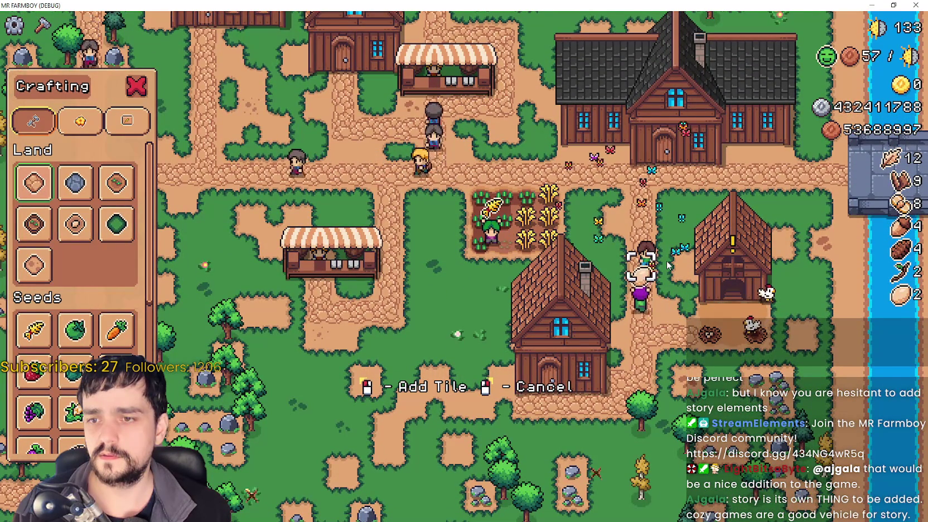
{"action": "key", "text": "s"}
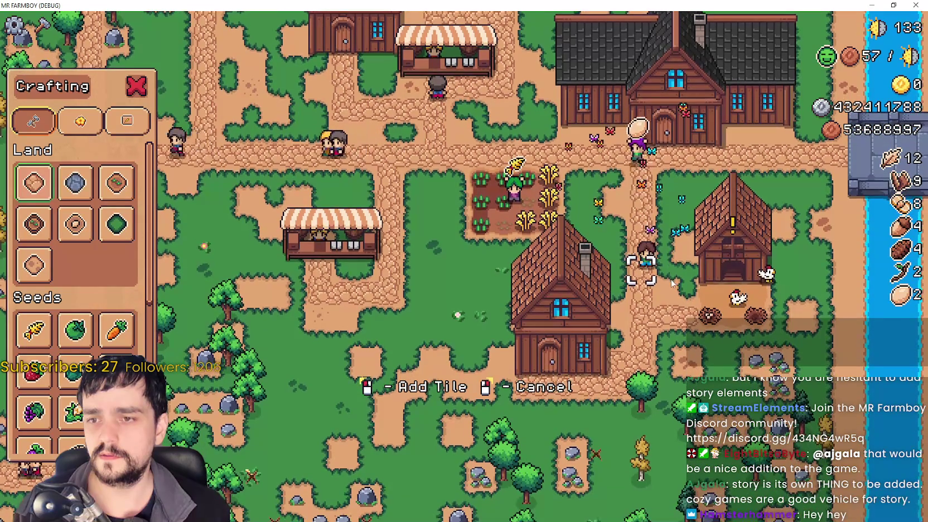
Switch to the Sand Tile, walk around, cancel placement, and return to target_building on line 321.
{"action": "left_click", "coordinate": [43, 273]}
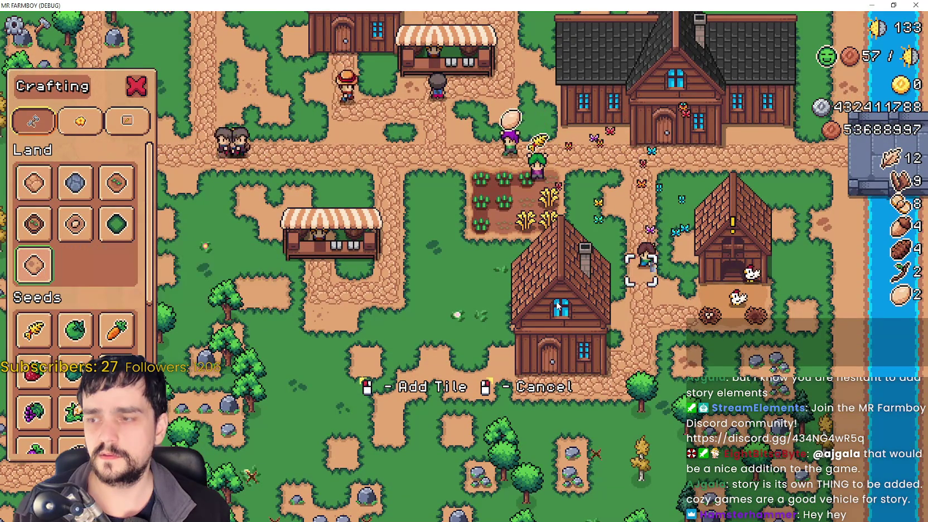
{"action": "key", "text": "w"}
{"action": "right_click", "coordinate": [563, 300]}
{"action": "key", "text": "s"}
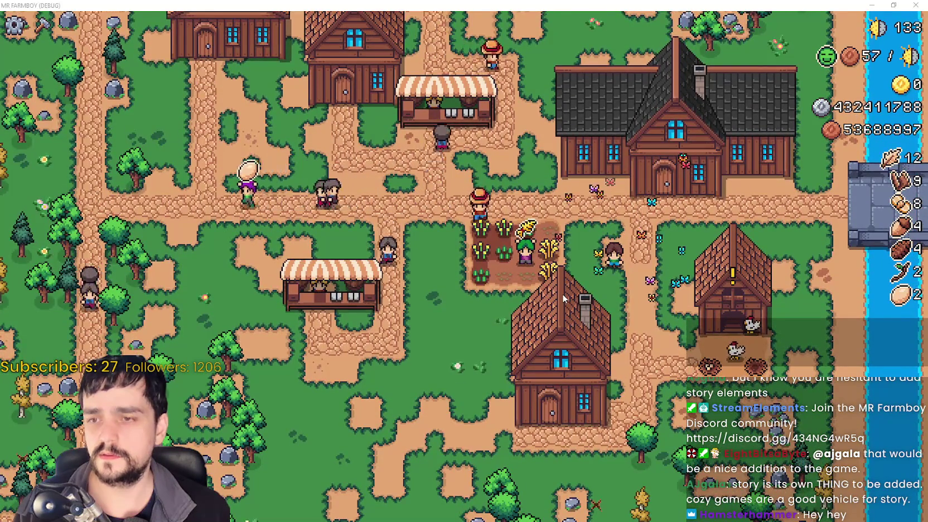
{"action": "double_click", "coordinate": [576, 220]}
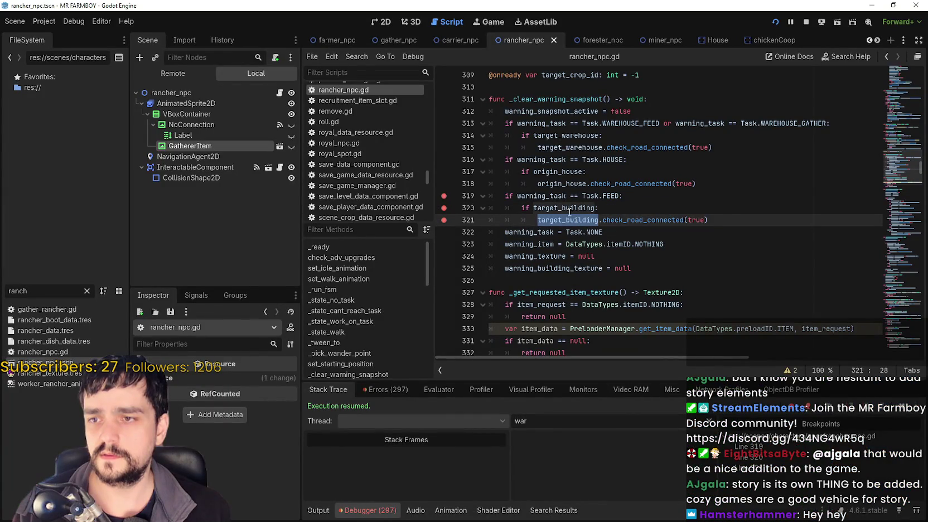
{"action": "left_click_drag", "start_coordinate": [712, 221], "coordinate": [534, 221]}
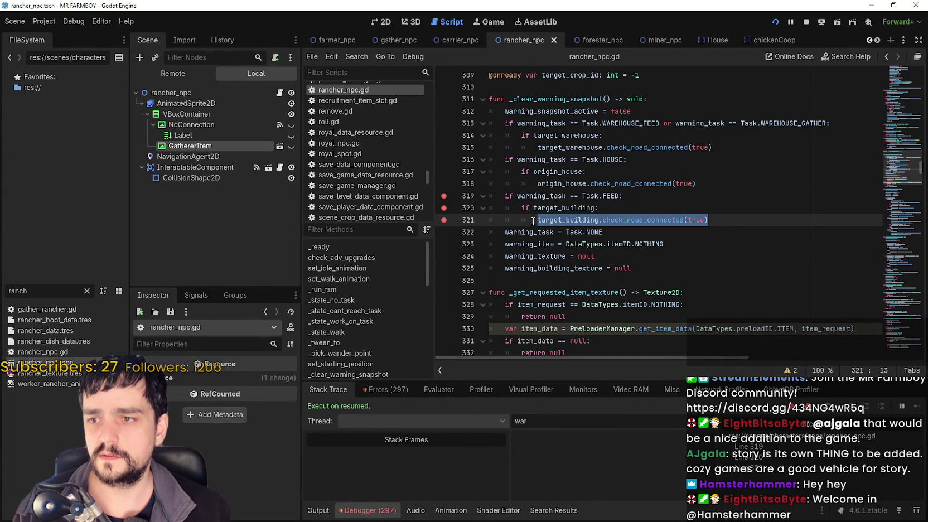
{"action": "double_click", "coordinate": [551, 209]}
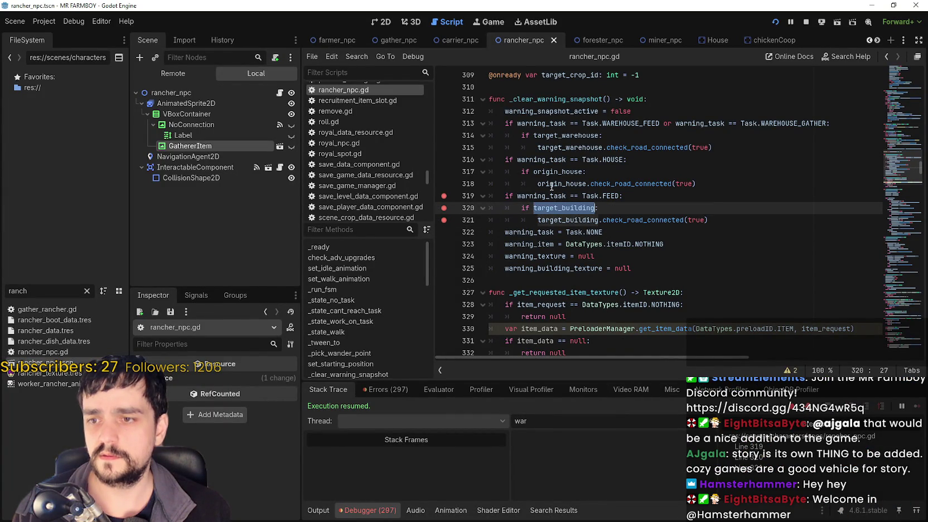
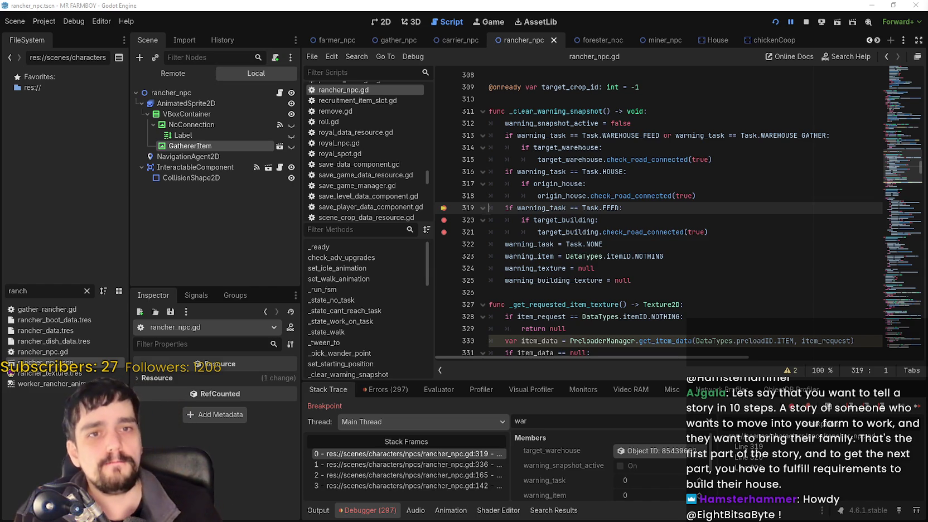
Put the caret on empty line 326 of the paused rancher_npc.gd, then bring Steam forward.
{"action": "left_click", "coordinate": [581, 291]}
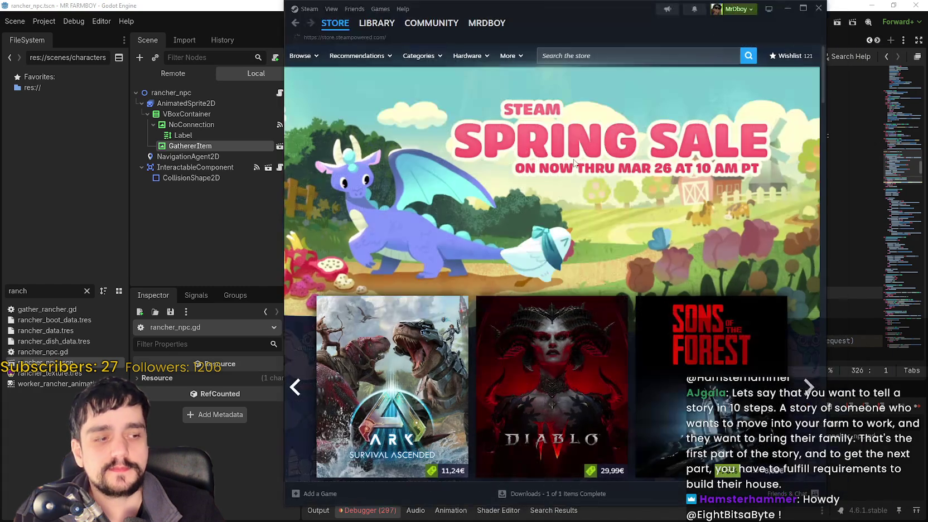
Open the MR FARMBOY store page from the Steam library.
{"action": "left_click", "coordinate": [371, 23]}
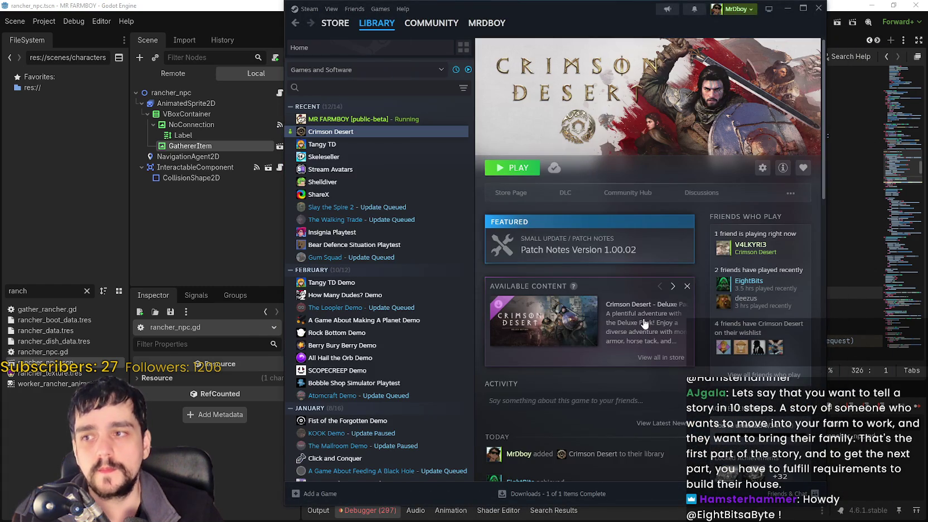
{"action": "left_click", "coordinate": [357, 119]}
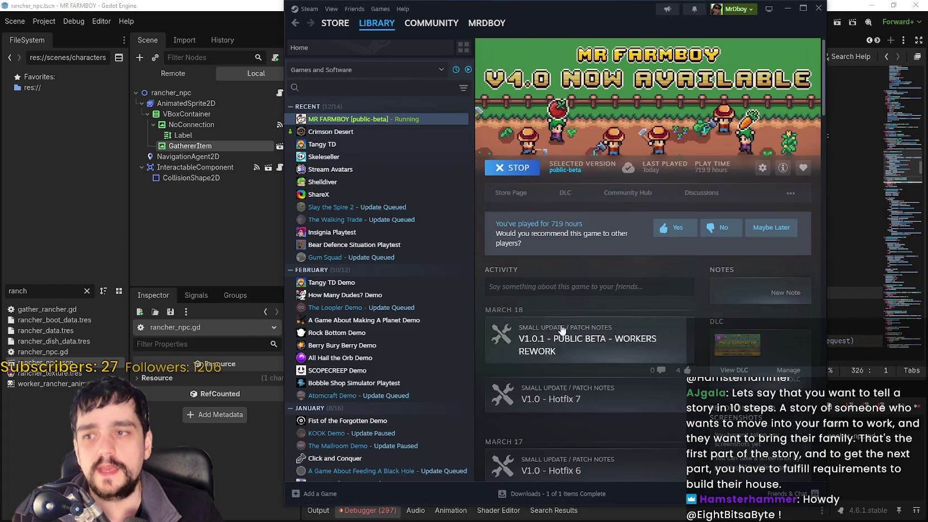
{"action": "left_click", "coordinate": [517, 195]}
{"action": "left_click_drag", "start_coordinate": [649, 34], "coordinate": [636, 44]}
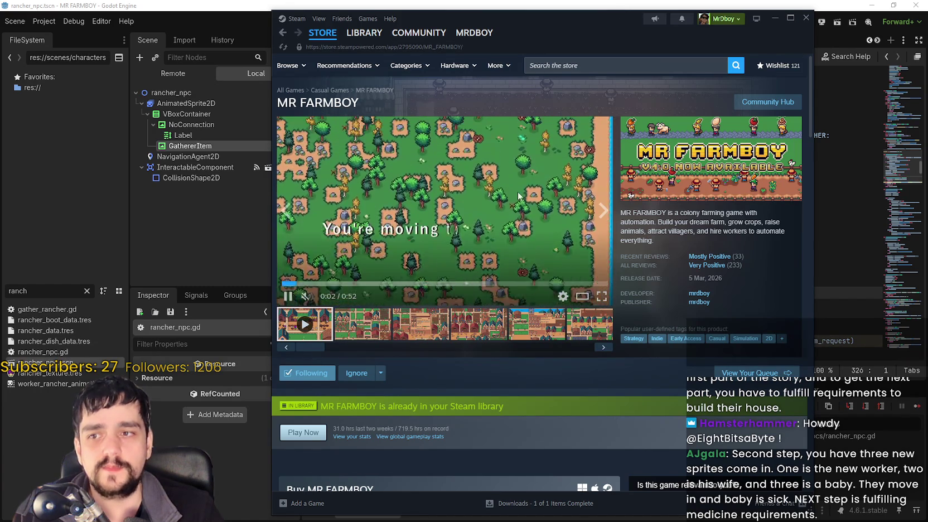
Browse the MR FARMBOY trailer and screenshots, then minimize Steam back to Godot.
{"action": "left_click", "coordinate": [292, 285]}
{"action": "left_click", "coordinate": [335, 192]}
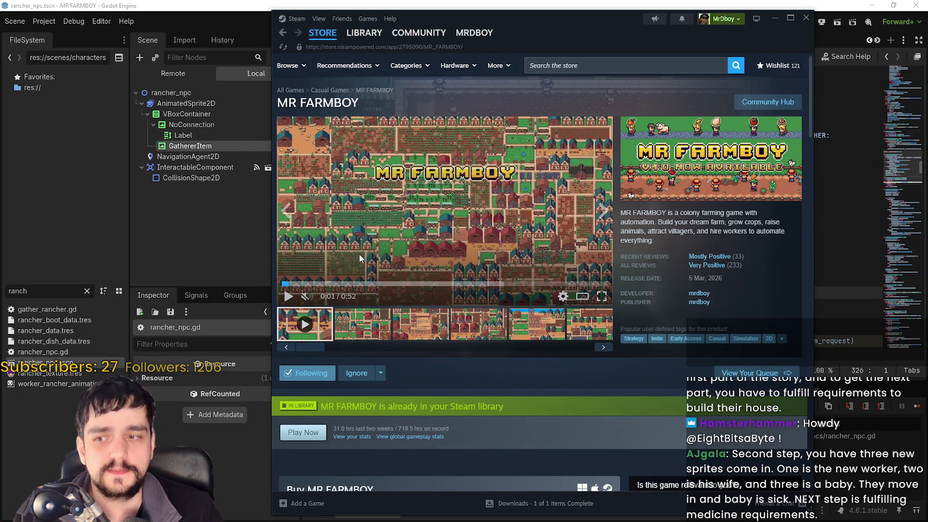
{"action": "left_click", "coordinate": [353, 335]}
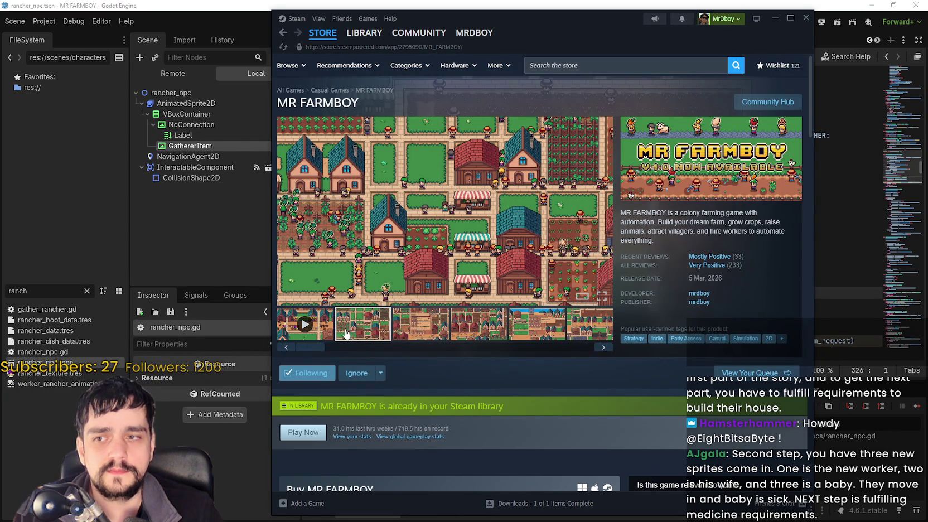
{"action": "left_click", "coordinate": [422, 338]}
{"action": "left_click", "coordinate": [479, 341]}
{"action": "left_click", "coordinate": [537, 342]}
{"action": "left_click", "coordinate": [575, 335]}
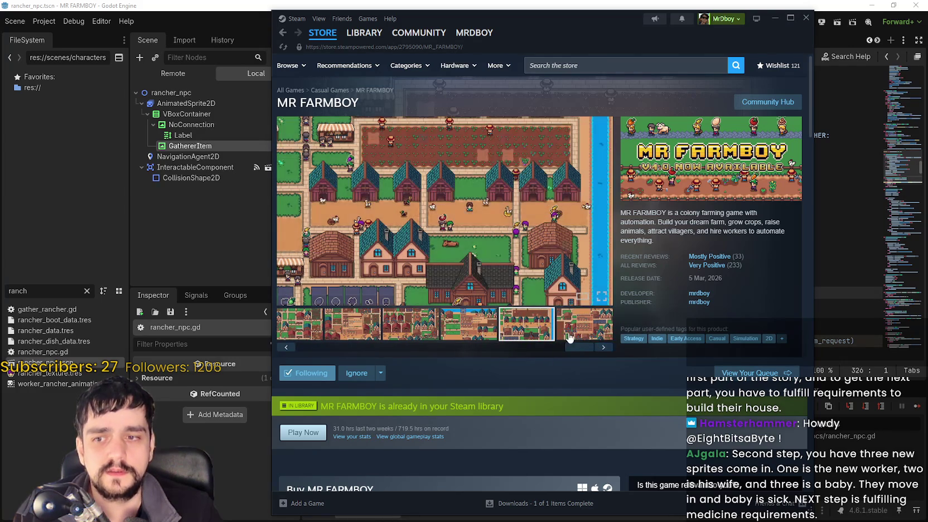
{"action": "left_click", "coordinate": [582, 341]}
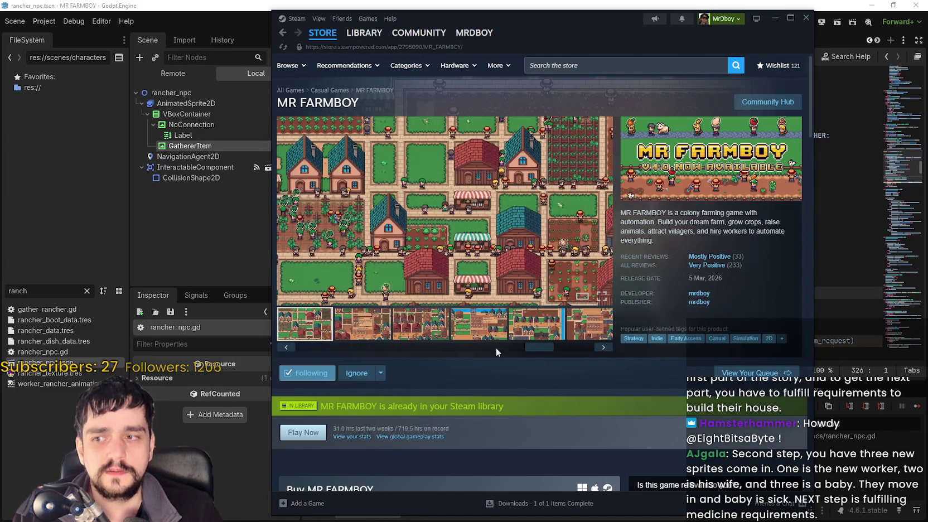
{"action": "left_click", "coordinate": [302, 341]}
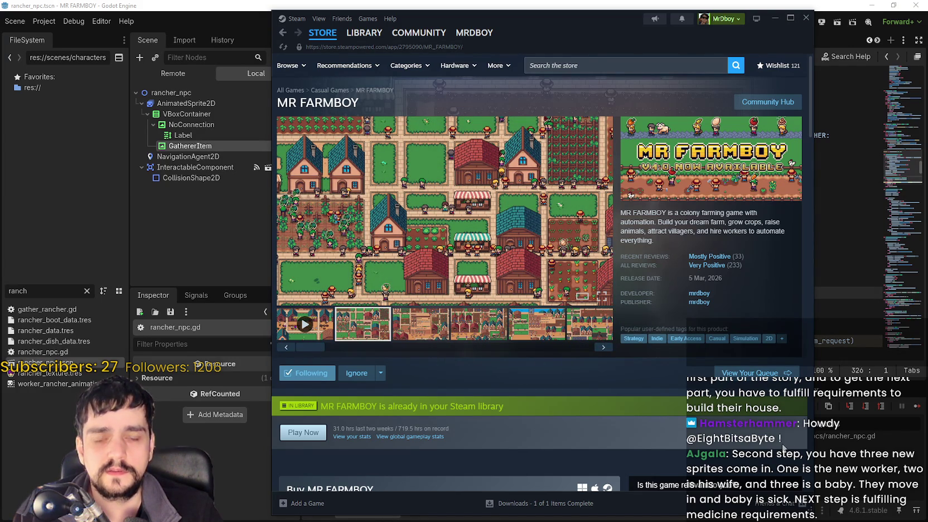
{"action": "left_click", "coordinate": [779, 19]}
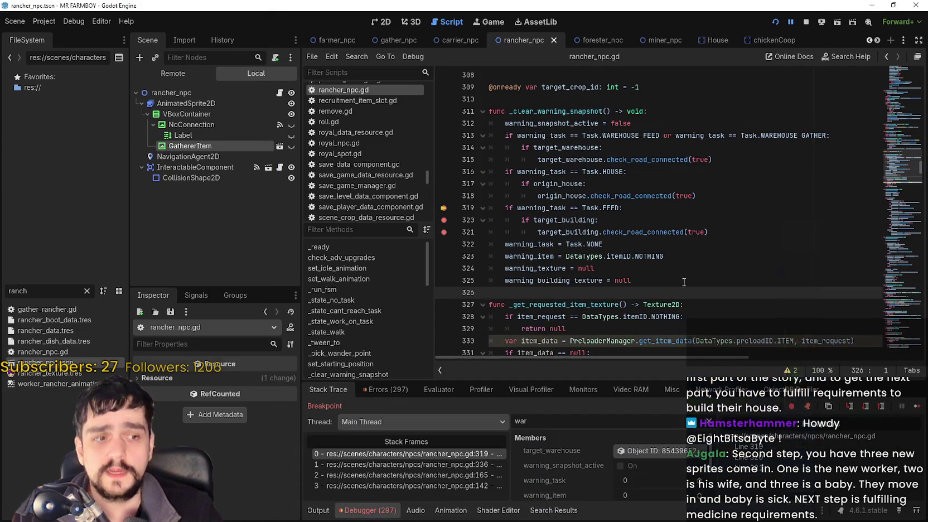
Inspect the target_building check on lines 320–321 of rancher_npc.gd.
{"action": "key", "text": "F12"}
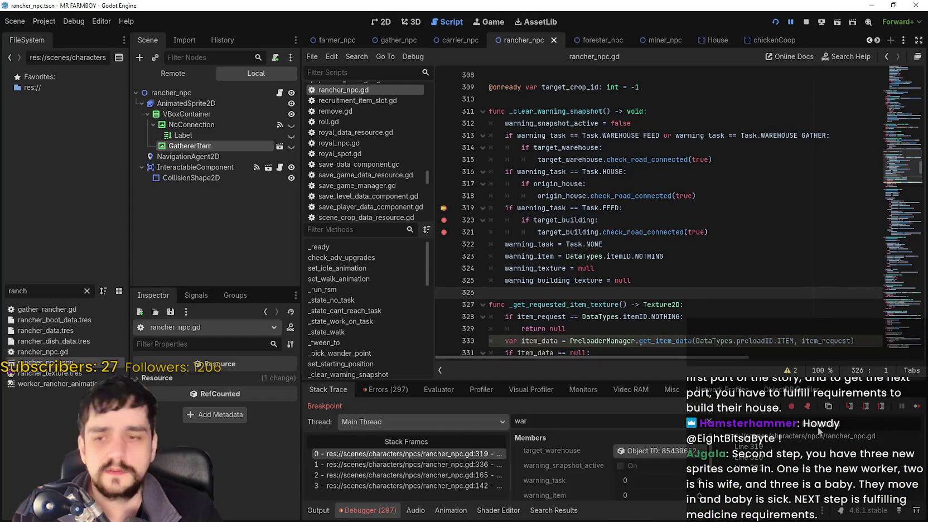
{"action": "left_click", "coordinate": [591, 171]}
{"action": "left_click_drag", "start_coordinate": [676, 232], "coordinate": [657, 219]}
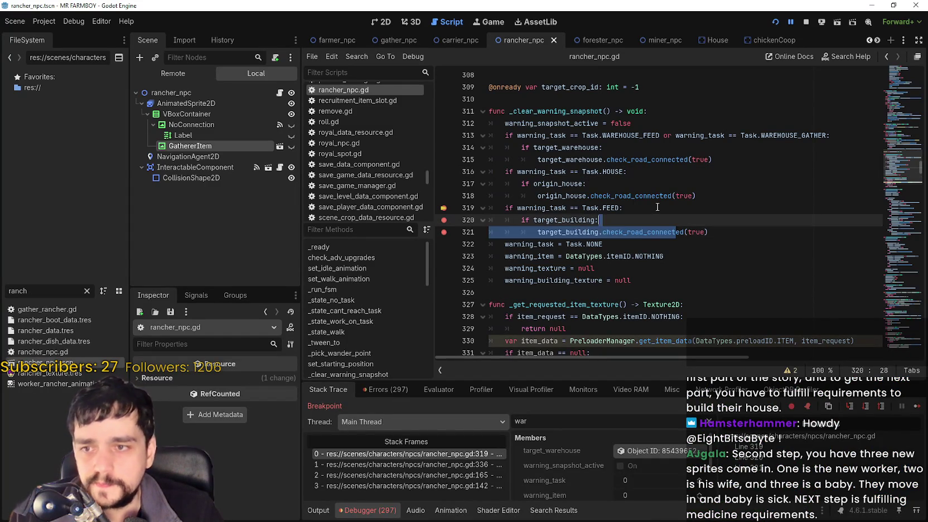
{"action": "left_click", "coordinate": [658, 208]}
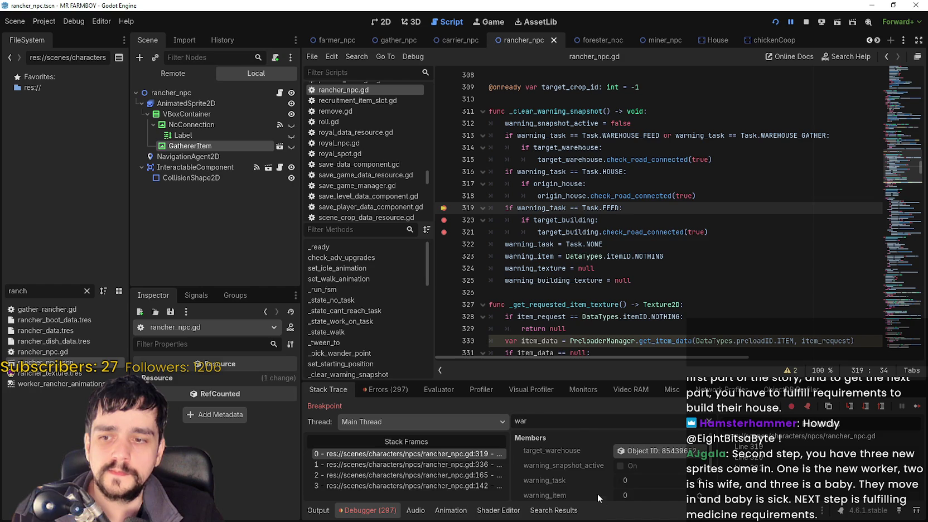
{"action": "scroll", "scroll_direction": "down", "scroll_amount": 3}
Filter the debugger members by 'target_bu' and return the caret to line 319.
{"action": "double_click", "coordinate": [521, 422]}
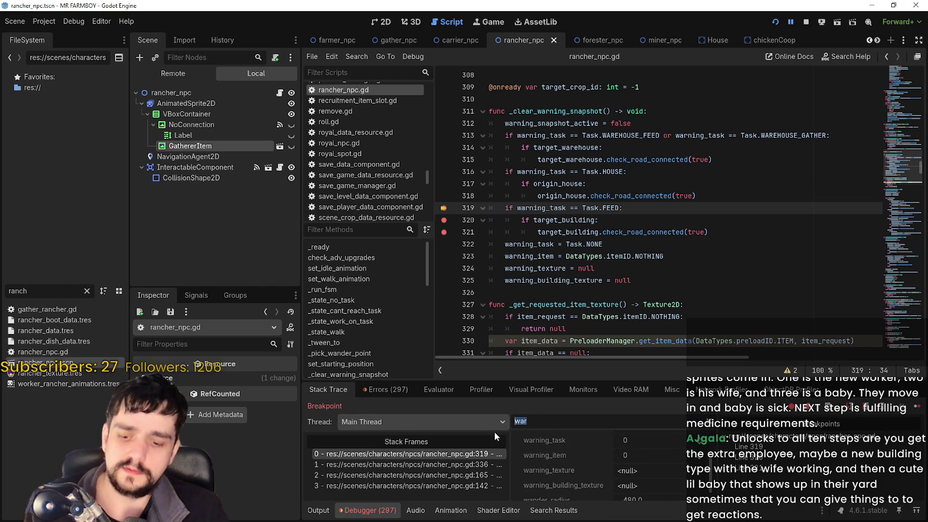
{"action": "type", "text": "target"}
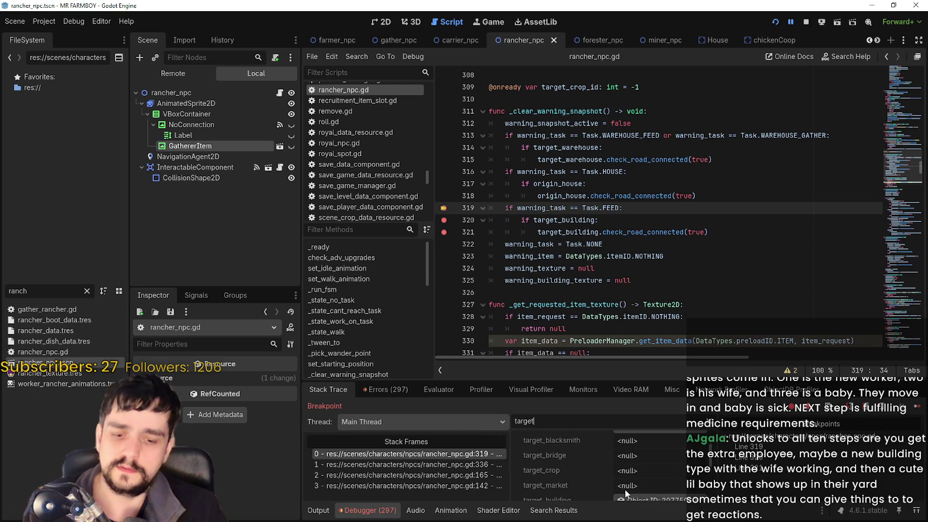
{"action": "type", "text": "_bu"}
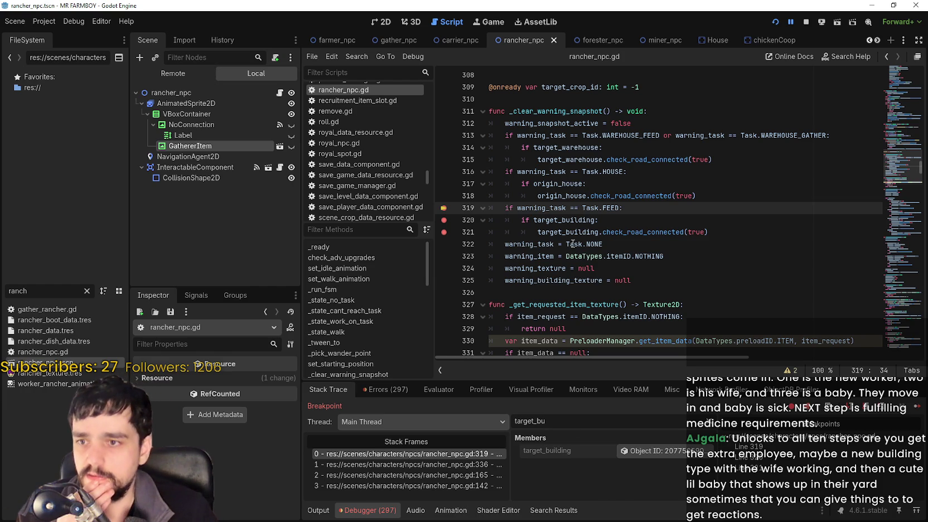
{"action": "left_click", "coordinate": [588, 220]}
{"action": "left_click", "coordinate": [687, 198]}
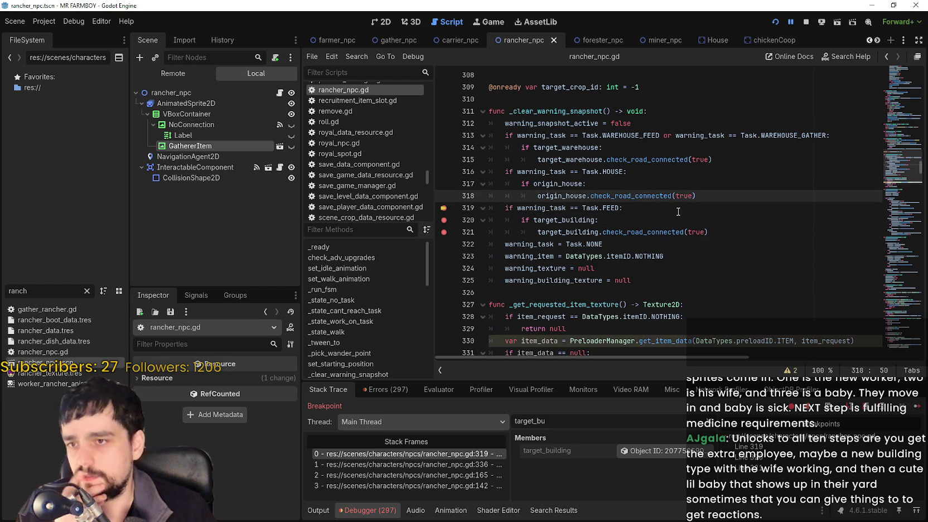
{"action": "left_click", "coordinate": [677, 213]}
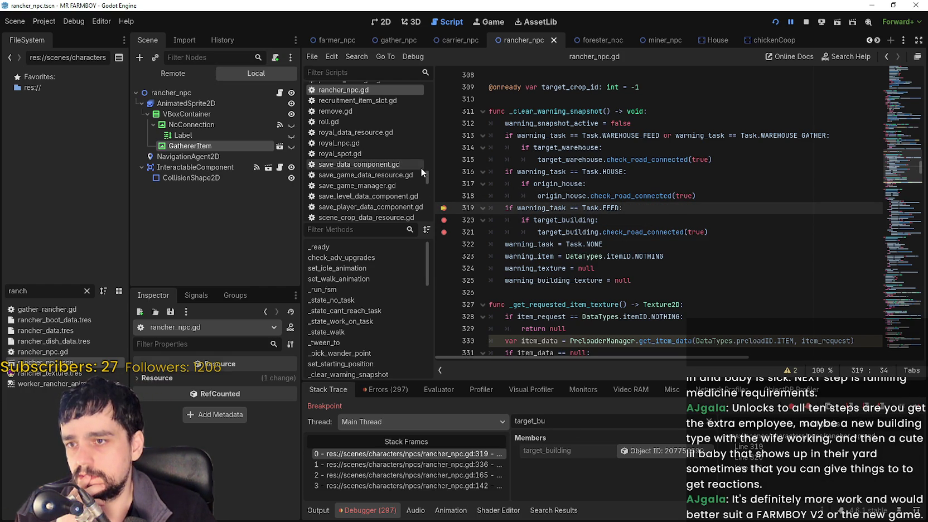
Add breakpoints on lines 313 through 318, then resume the game.
{"action": "left_click", "coordinate": [444, 172]}
{"action": "left_click", "coordinate": [445, 186]}
{"action": "left_click", "coordinate": [445, 195]}
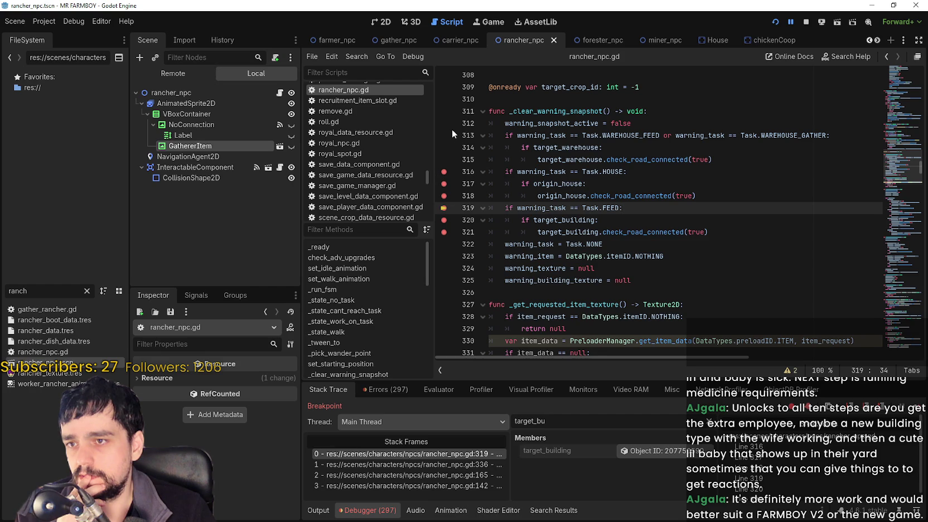
{"action": "left_click", "coordinate": [444, 138]}
{"action": "left_click", "coordinate": [444, 148]}
{"action": "left_click", "coordinate": [445, 160]}
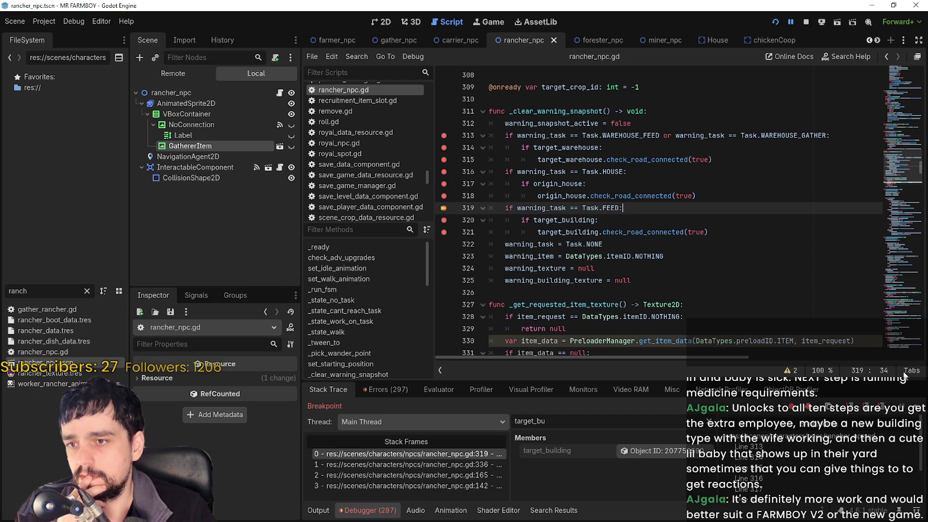
{"action": "left_click", "coordinate": [922, 411]}
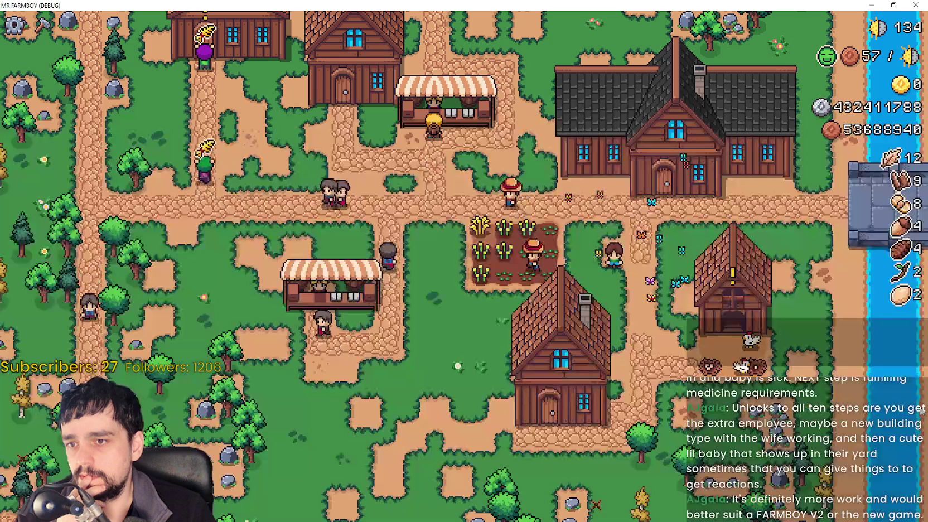
Choose Road Tile from the Crafting panel, hitting the line 313 breakpoint.
{"action": "scroll", "scroll_direction": "down", "scroll_amount": 3}
{"action": "scroll", "scroll_direction": "up", "scroll_amount": 3}
{"action": "left_click", "coordinate": [42, 25]}
{"action": "left_click", "coordinate": [39, 192]}
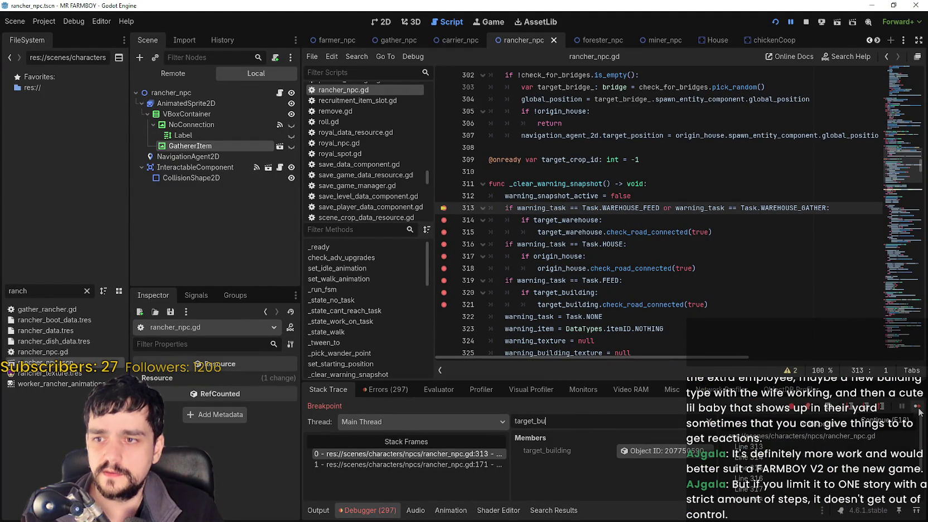
Continue through the breakpoints to line 320 and add a breakpoint on line 322.
{"action": "left_click", "coordinate": [919, 410]}
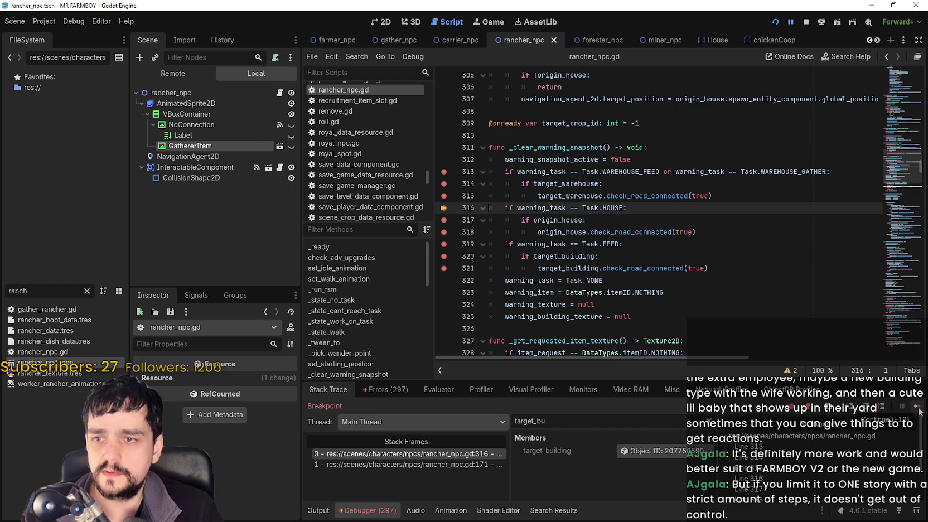
{"action": "left_click", "coordinate": [919, 410]}
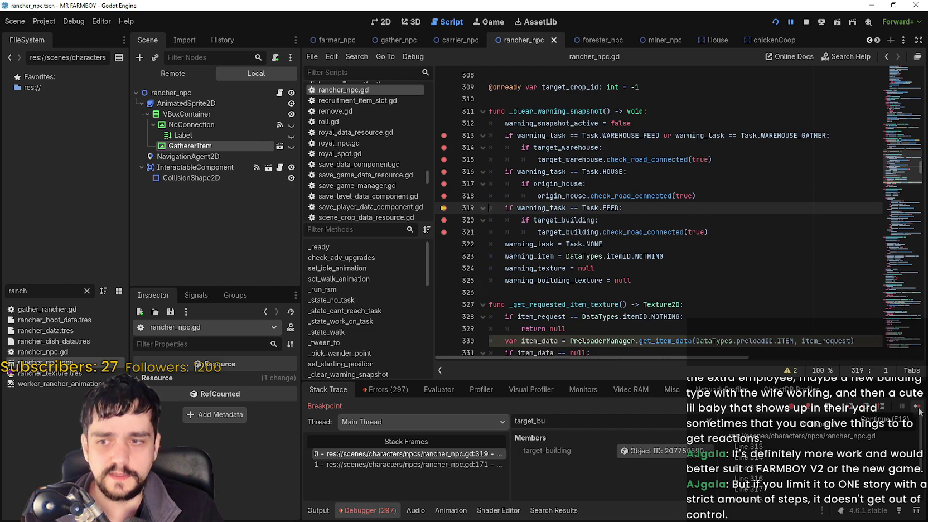
{"action": "left_click", "coordinate": [919, 410]}
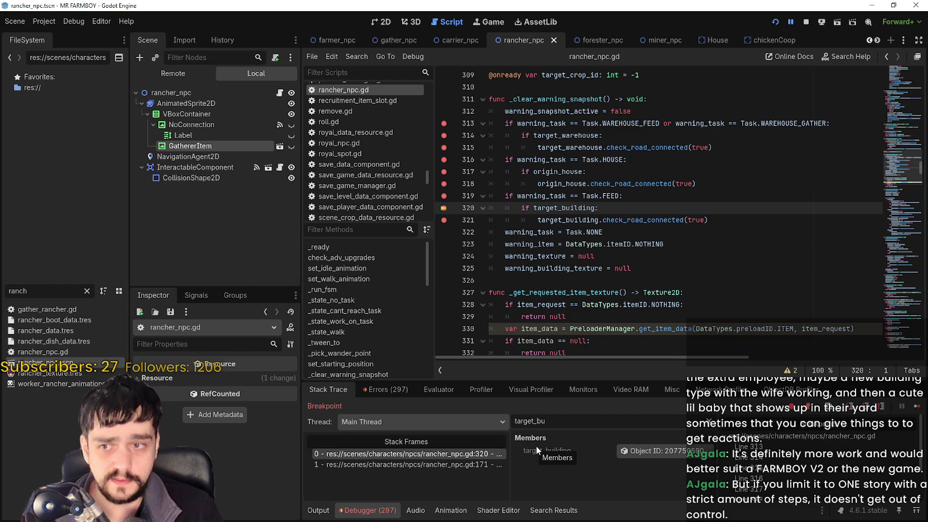
{"action": "left_click", "coordinate": [444, 233]}
{"action": "left_click_drag", "start_coordinate": [538, 219], "coordinate": [684, 219]}
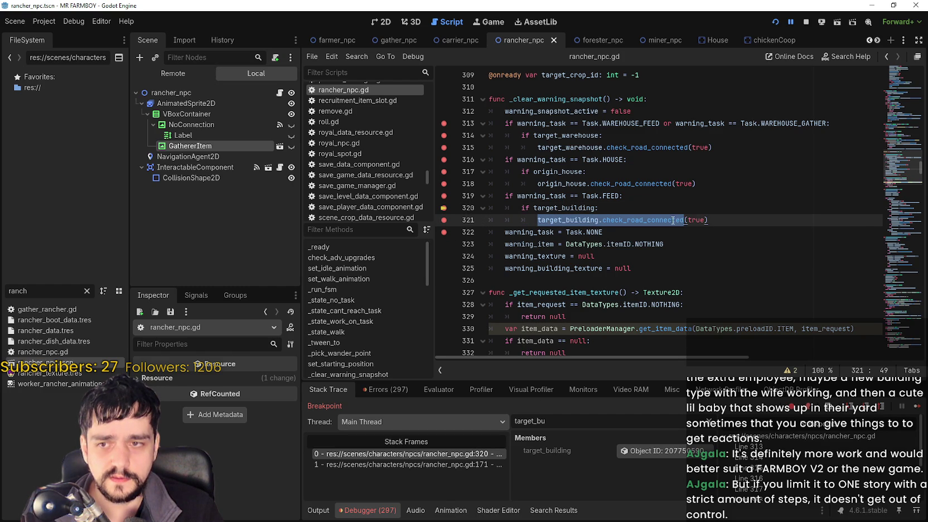
{"action": "left_click", "coordinate": [673, 220]}
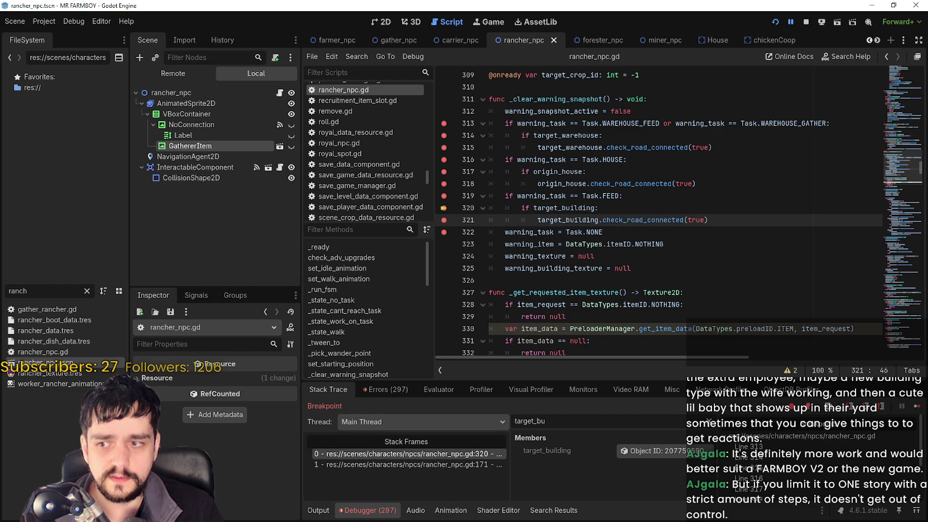
Show the debugger Errors list with the invalid check_road_connected call.
{"action": "left_click", "coordinate": [390, 390]}
{"action": "scroll", "scroll_direction": "down", "scroll_amount": 3}
{"action": "scroll", "scroll_direction": "up", "scroll_amount": 3}
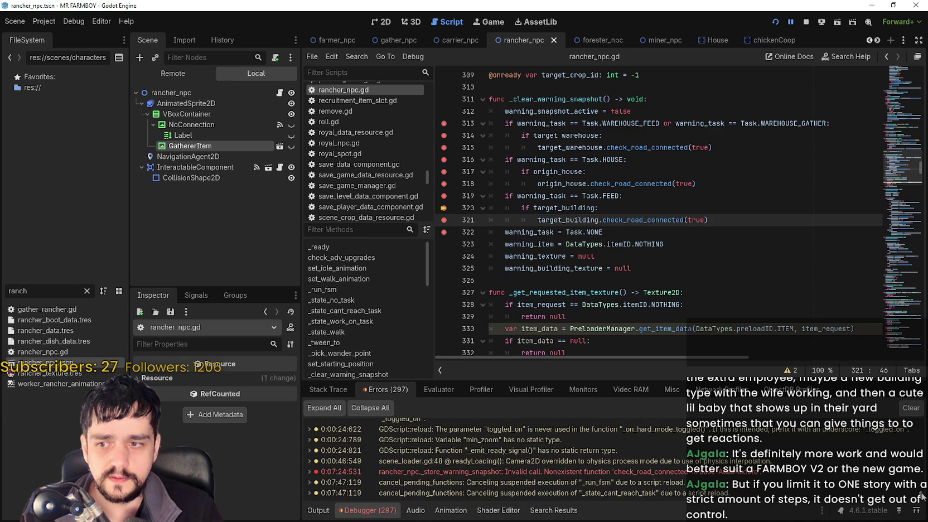
Jump from the error to line 358's target_warehouse.check_road_connected(false) call.
{"action": "mouse_move", "coordinate": [529, 477]}
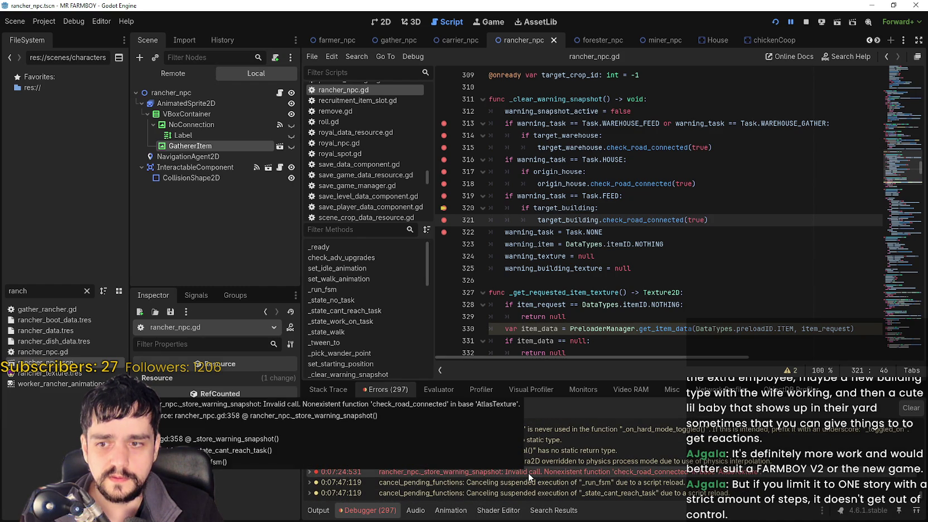
{"action": "left_click", "coordinate": [690, 473]}
{"action": "left_click", "coordinate": [595, 207]}
{"action": "left_click", "coordinate": [776, 204]}
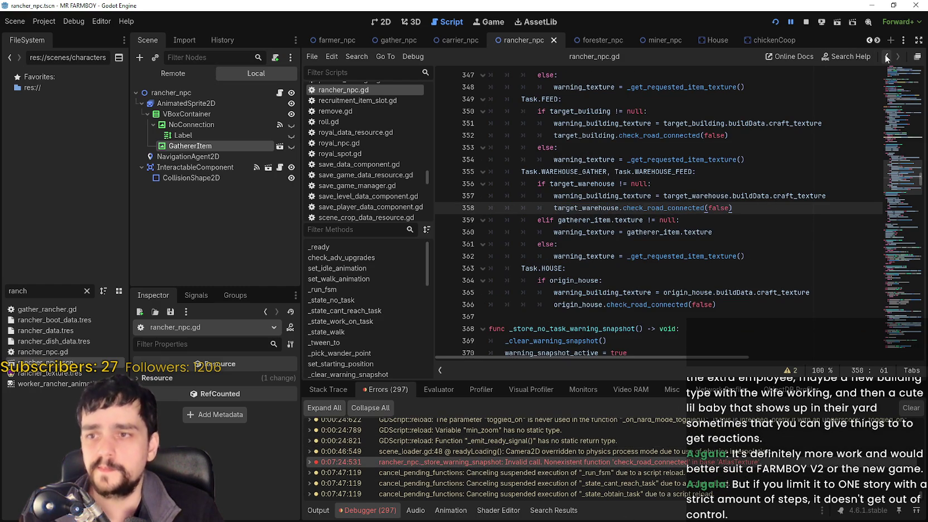
{"action": "scroll", "scroll_direction": "up", "scroll_amount": 3}
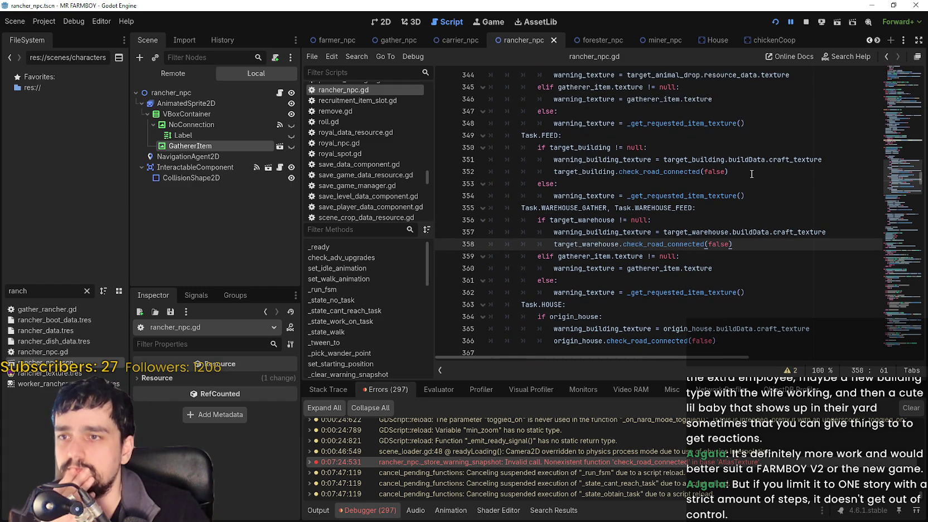
{"action": "double_click", "coordinate": [585, 171]}
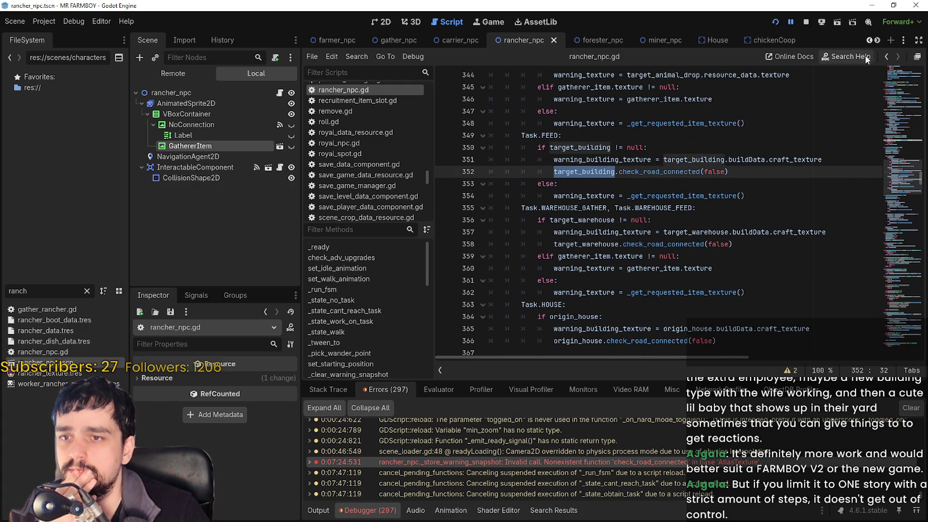
Return to line 321 and look up check_road_connected's definition with Lookup Symbol.
{"action": "left_click", "coordinate": [886, 57]}
{"action": "left_click", "coordinate": [765, 204]}
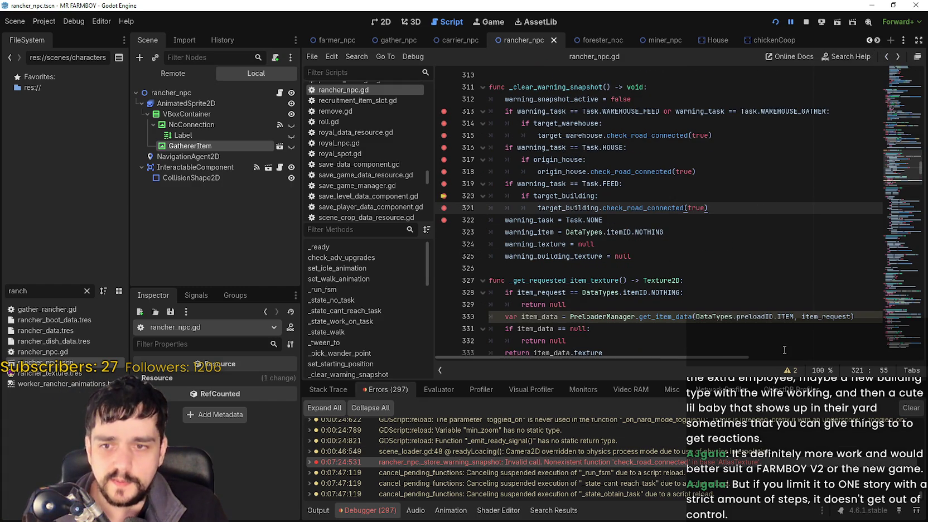
{"action": "key", "text": "Down"}
{"action": "key", "text": "Down"}
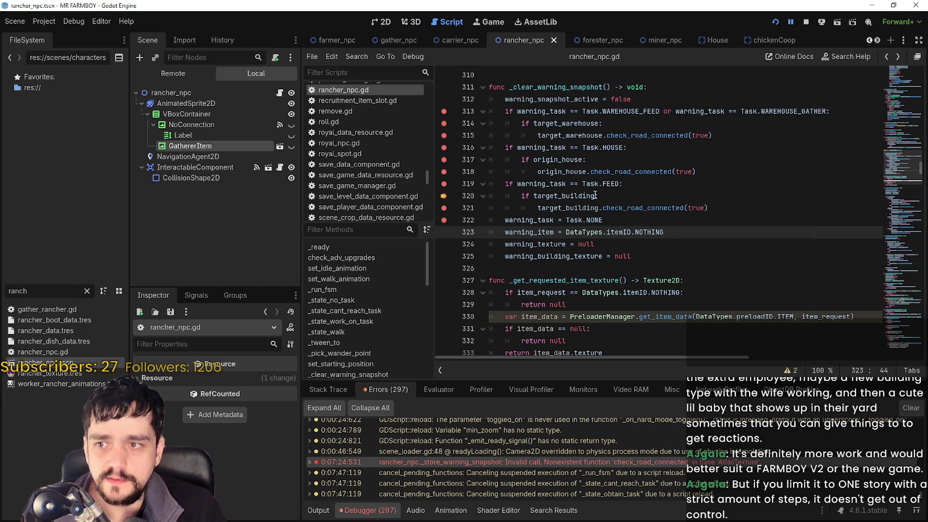
{"action": "left_click_drag", "start_coordinate": [730, 208], "coordinate": [538, 207]}
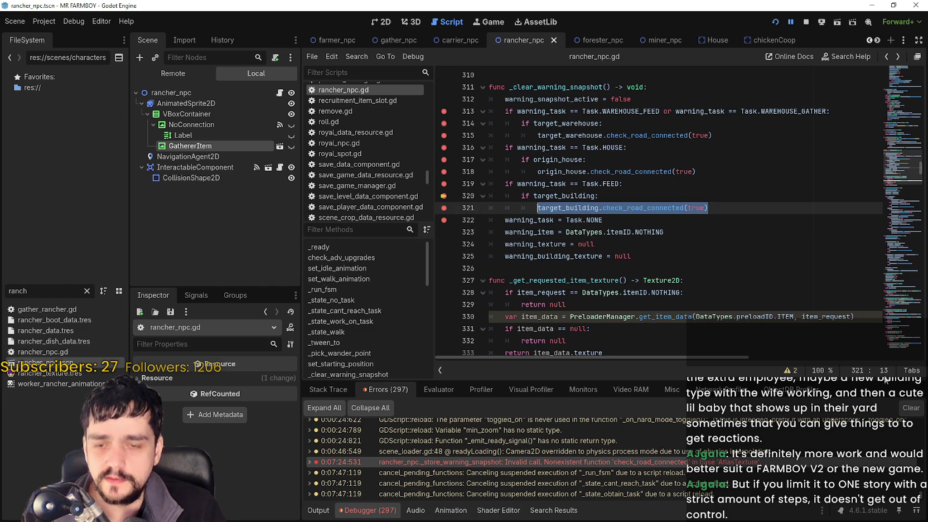
{"action": "left_click", "coordinate": [643, 207]}
{"action": "right_click", "coordinate": [645, 208]}
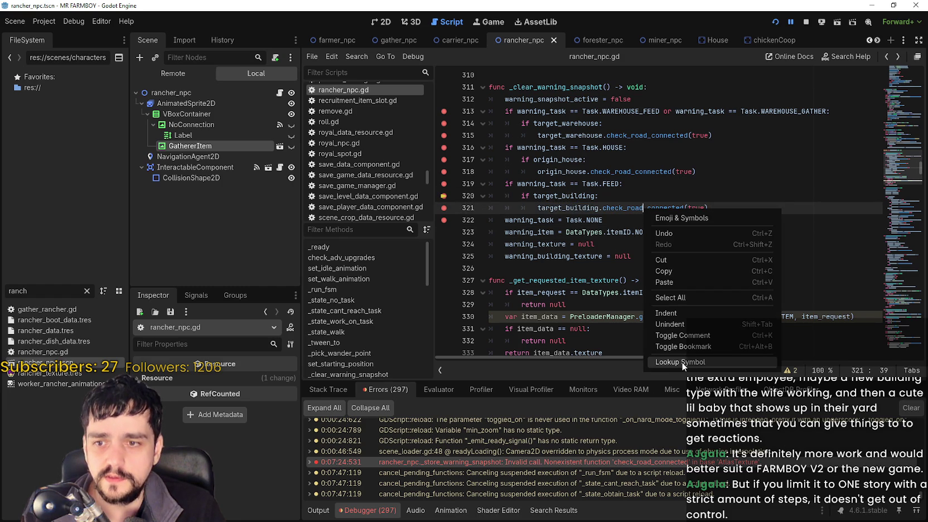
{"action": "left_click", "coordinate": [680, 362]}
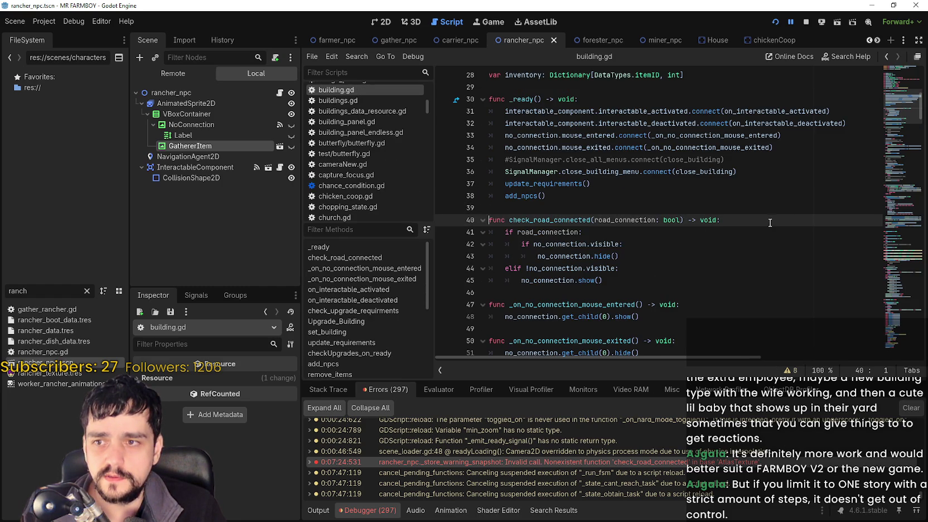
Add breakpoints on lines 41–45 of check_road_connected in building.gd.
{"action": "scroll", "scroll_direction": "up", "scroll_amount": 3}
{"action": "scroll", "scroll_direction": "down", "scroll_amount": 3}
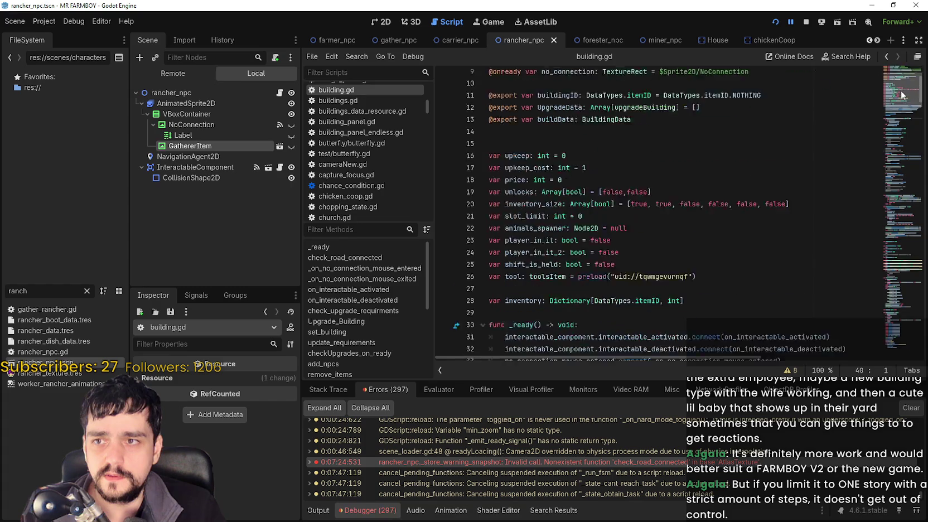
{"action": "left_click_drag", "start_coordinate": [442, 224], "coordinate": [707, 285]}
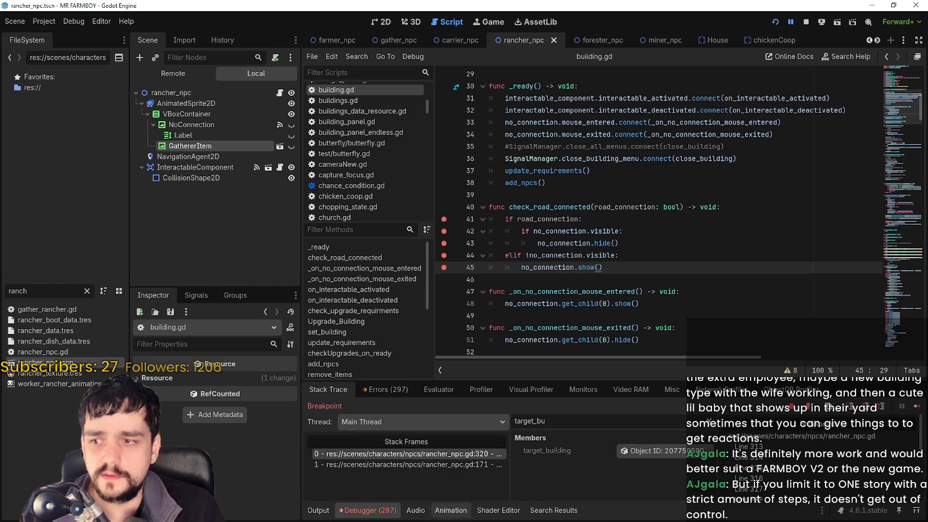
Step into check_road_connected, through lines 42–43, and continue to line 322.
{"action": "left_click", "coordinate": [918, 408]}
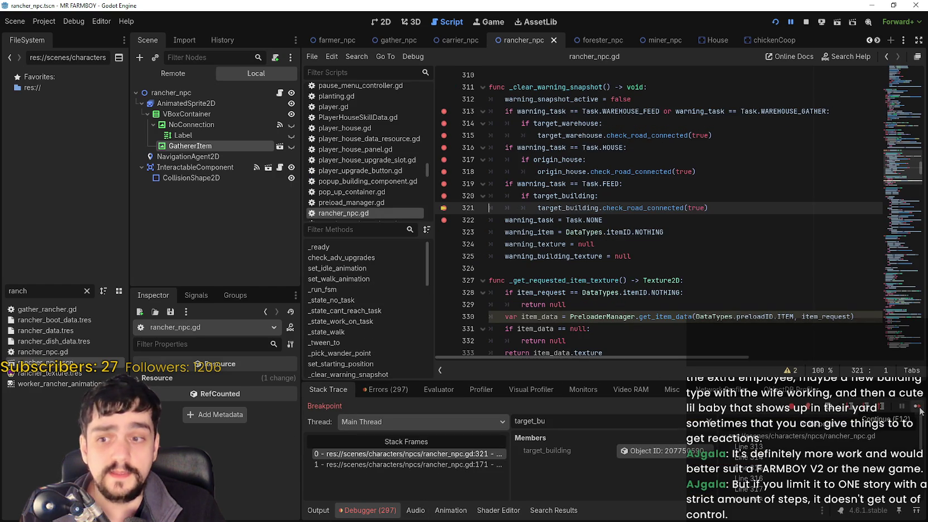
{"action": "left_click", "coordinate": [918, 409]}
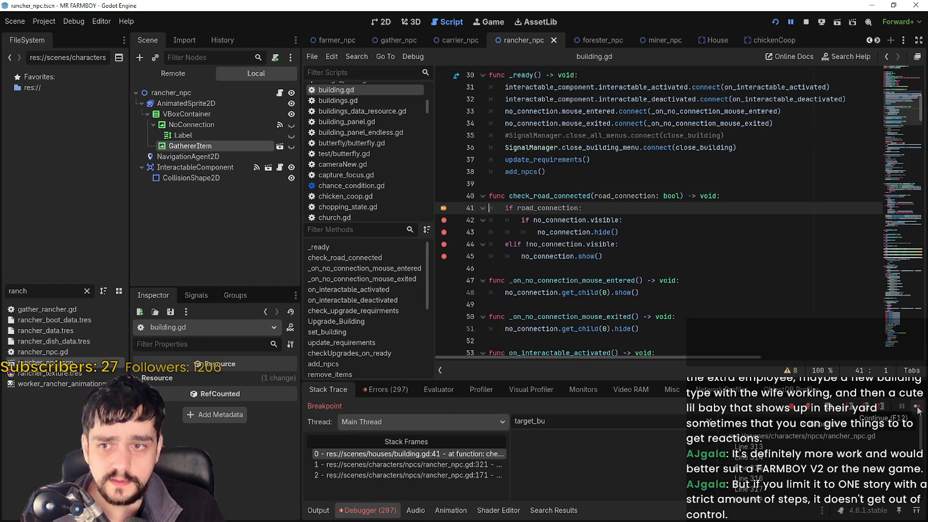
{"action": "double_click", "coordinate": [555, 208]}
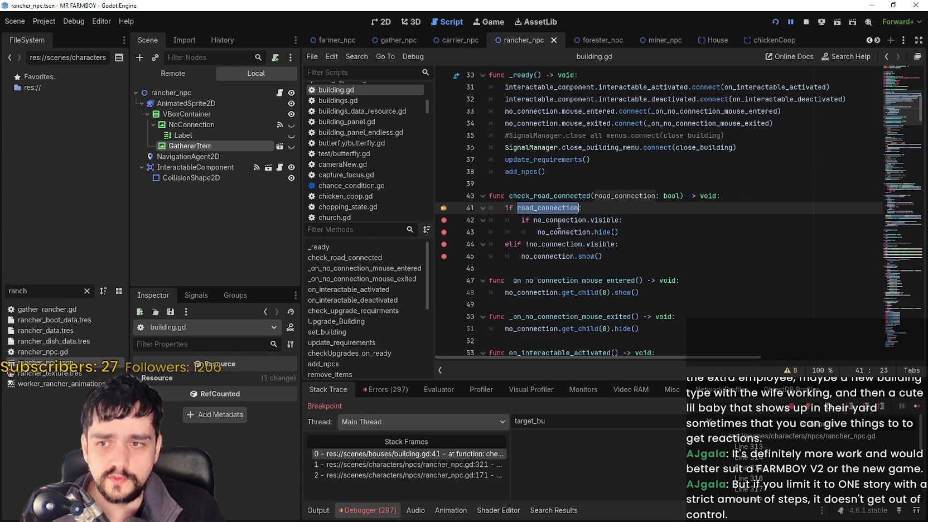
{"action": "left_click_drag", "start_coordinate": [618, 220], "coordinate": [538, 220]}
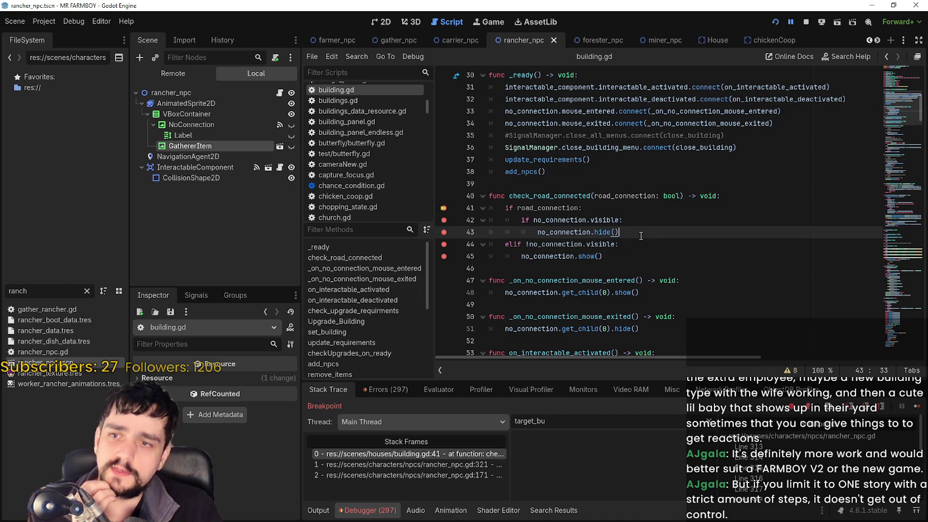
{"action": "left_click", "coordinate": [914, 410]}
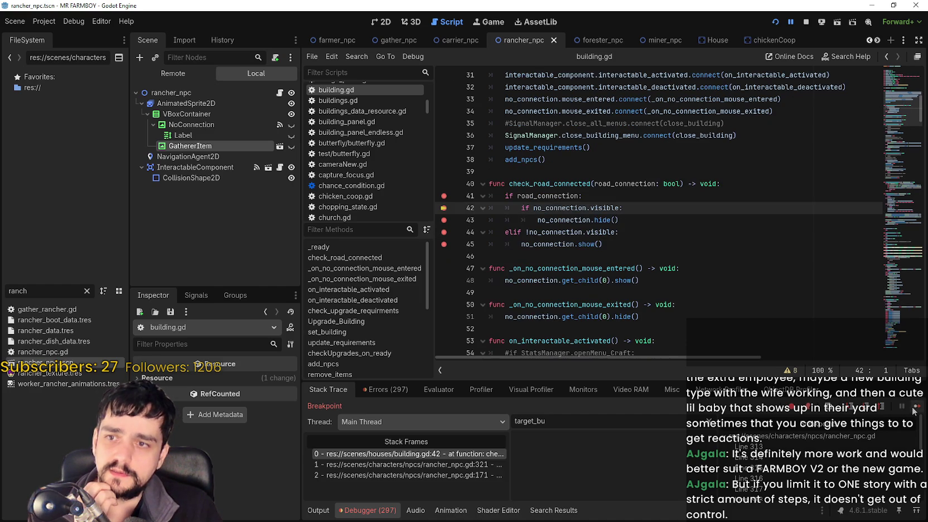
{"action": "left_click", "coordinate": [913, 411]}
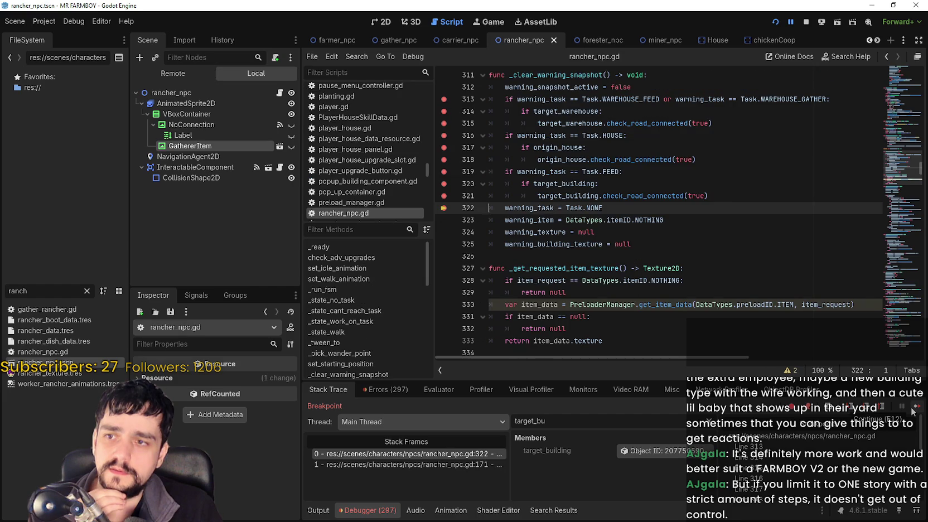
{"action": "left_click", "coordinate": [911, 411]}
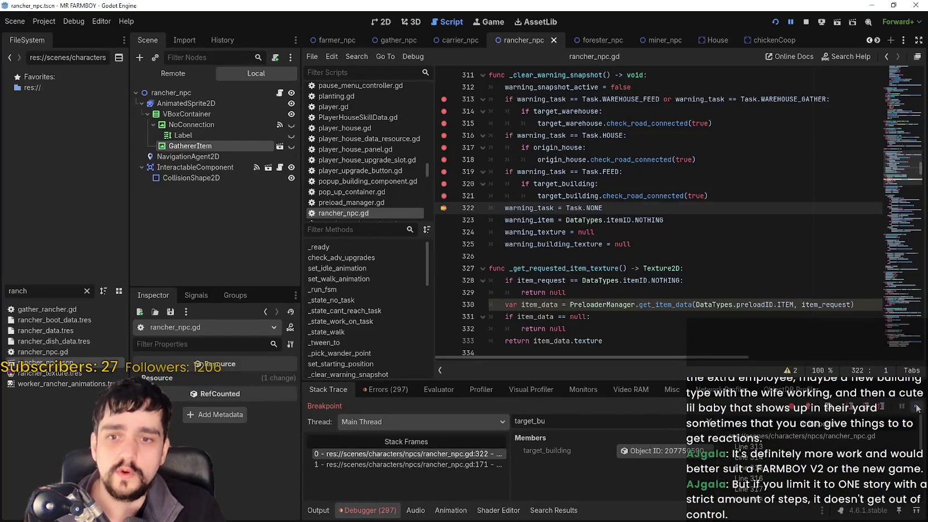
{"action": "left_click", "coordinate": [917, 408]}
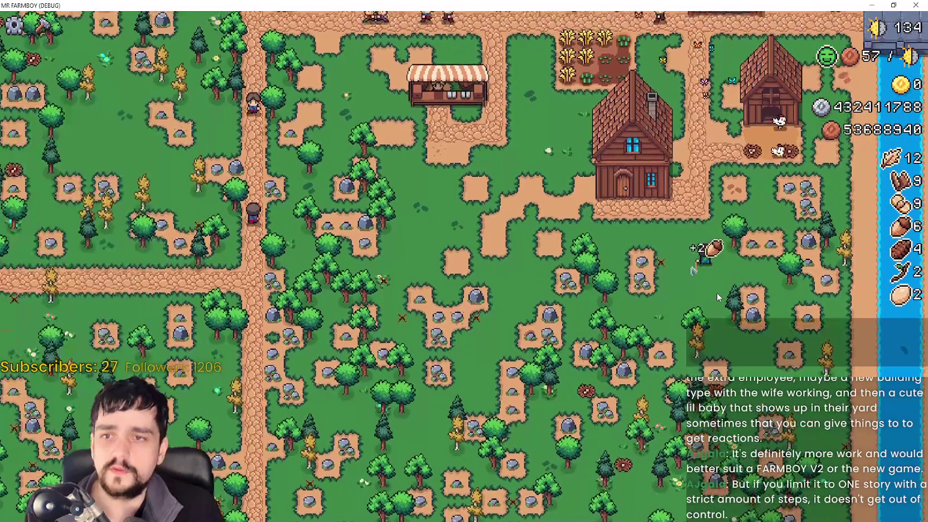
Zoom the game map out and clear breakpoints on lines 322 down to 313.
{"action": "scroll", "scroll_direction": "down", "scroll_amount": 3}
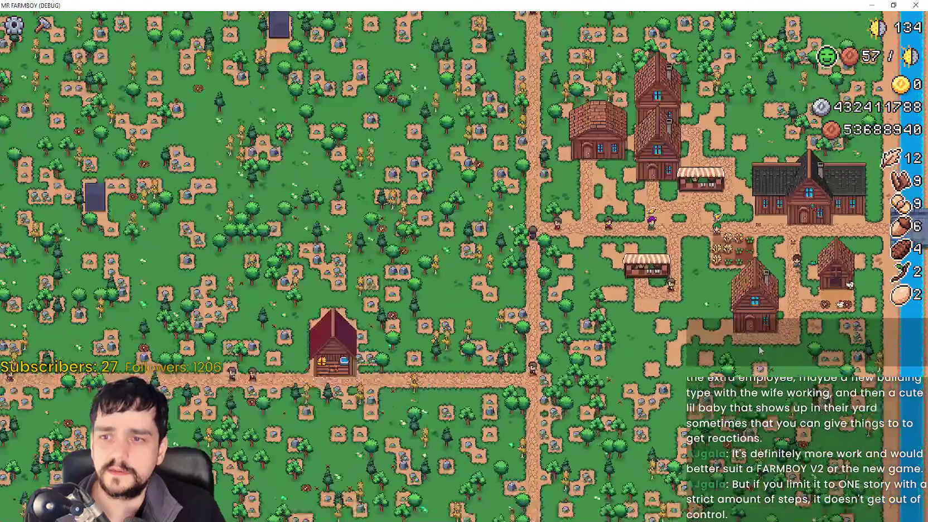
{"action": "left_click", "coordinate": [444, 207]}
{"action": "left_click", "coordinate": [445, 196]}
{"action": "left_click", "coordinate": [444, 183]}
{"action": "left_click", "coordinate": [444, 172]}
{"action": "left_click", "coordinate": [445, 159]}
{"action": "left_click", "coordinate": [444, 147]}
{"action": "left_click", "coordinate": [444, 135]}
{"action": "left_click", "coordinate": [444, 124]}
{"action": "left_click", "coordinate": [444, 111]}
{"action": "left_click", "coordinate": [444, 99]}
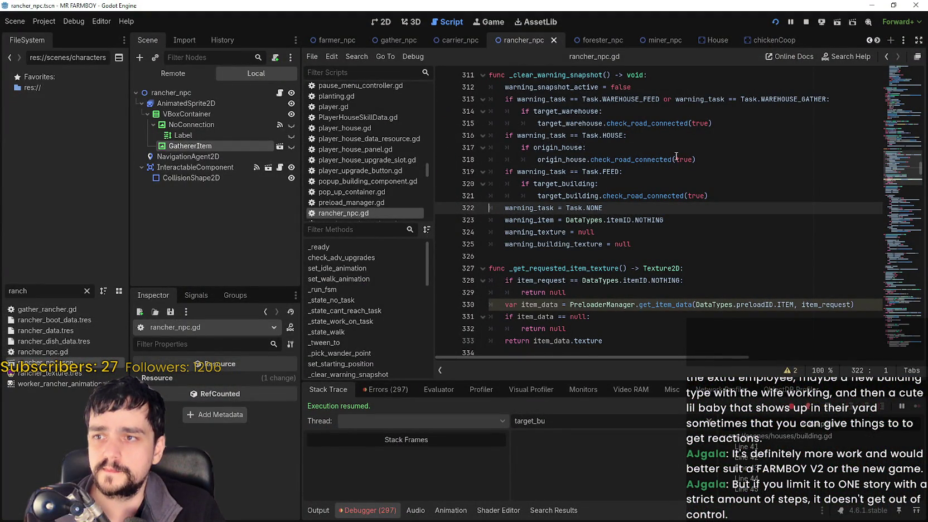
Open the script attached to the carrier_npc scene.
{"action": "left_click", "coordinate": [692, 160]}
{"action": "scroll", "scroll_direction": "up", "scroll_amount": 3}
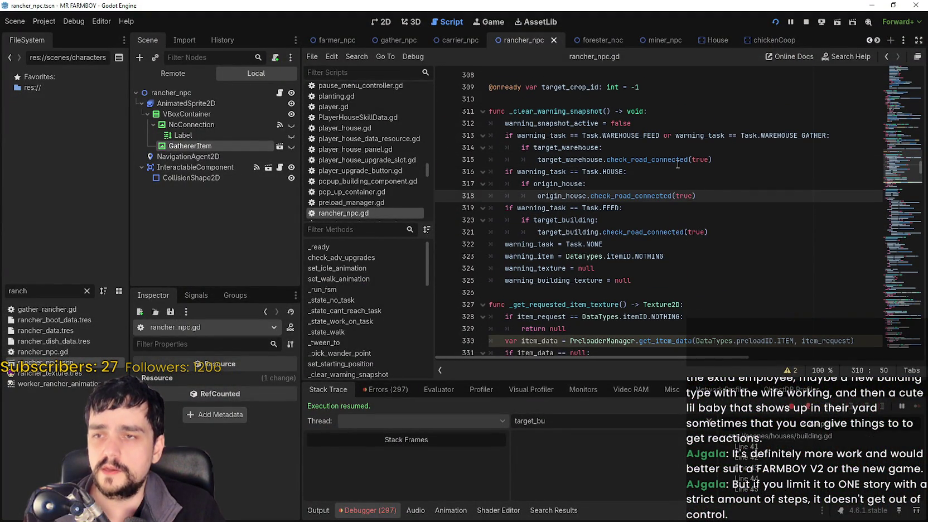
{"action": "left_click", "coordinate": [443, 40]}
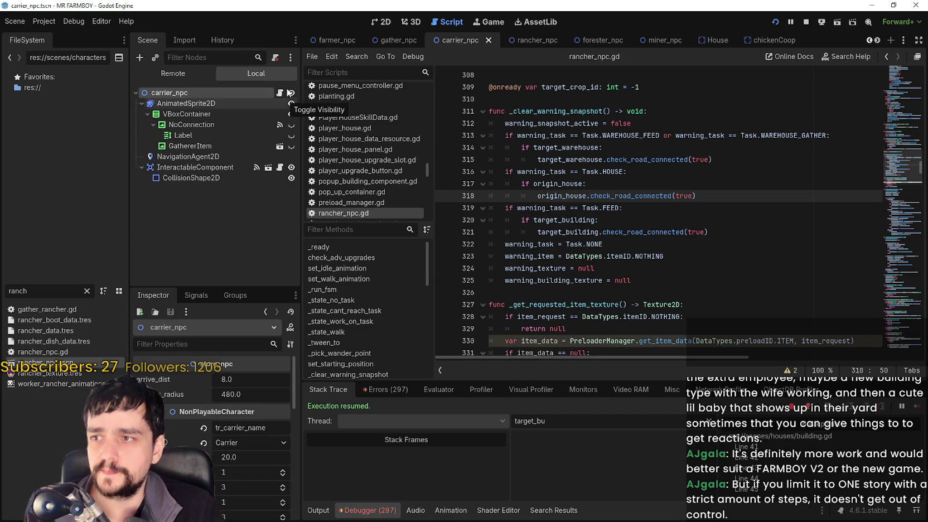
{"action": "left_click", "coordinate": [279, 92]}
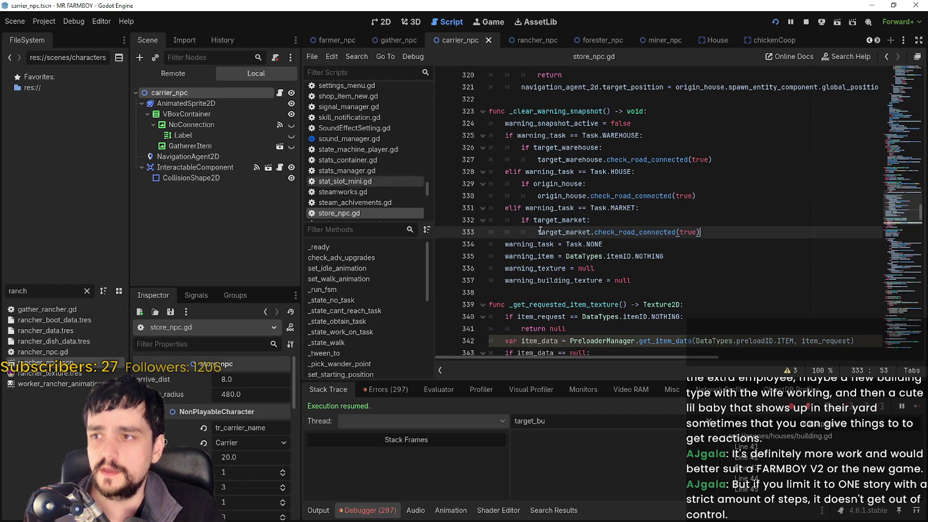
Change the elif on lines 331 and 328 to if and save the script.
{"action": "left_click", "coordinate": [509, 208]}
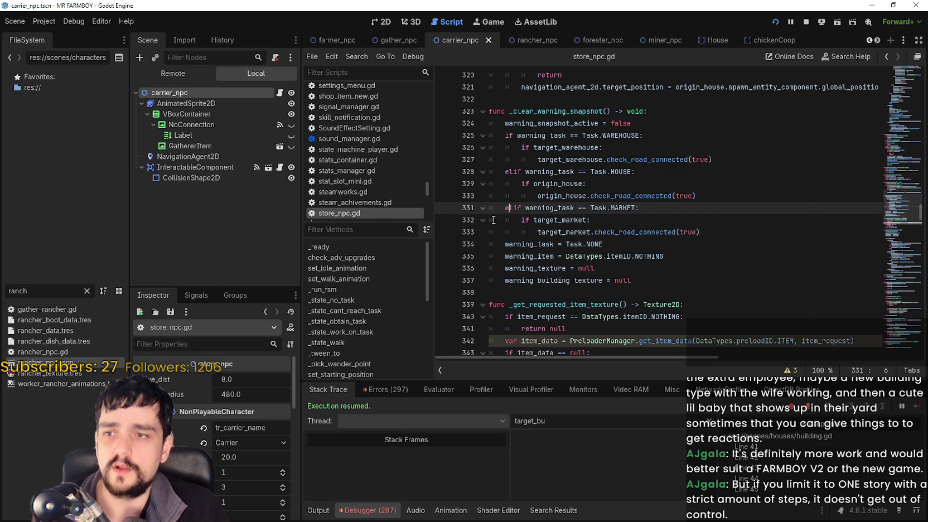
{"action": "key", "text": "BackSpace"}
{"action": "key", "text": "BackSpace"}
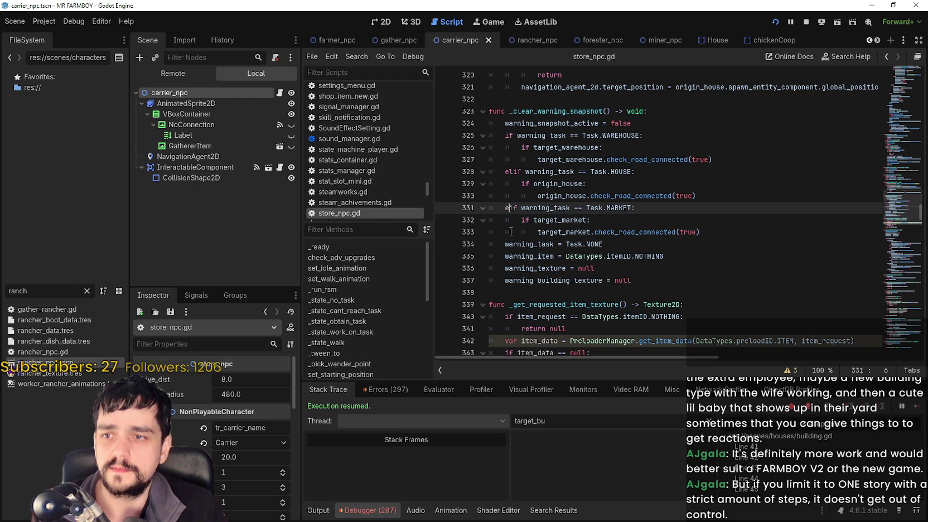
{"action": "left_click", "coordinate": [514, 171]}
{"action": "key", "text": "BackSpace"}
{"action": "key", "text": "BackSpace"}
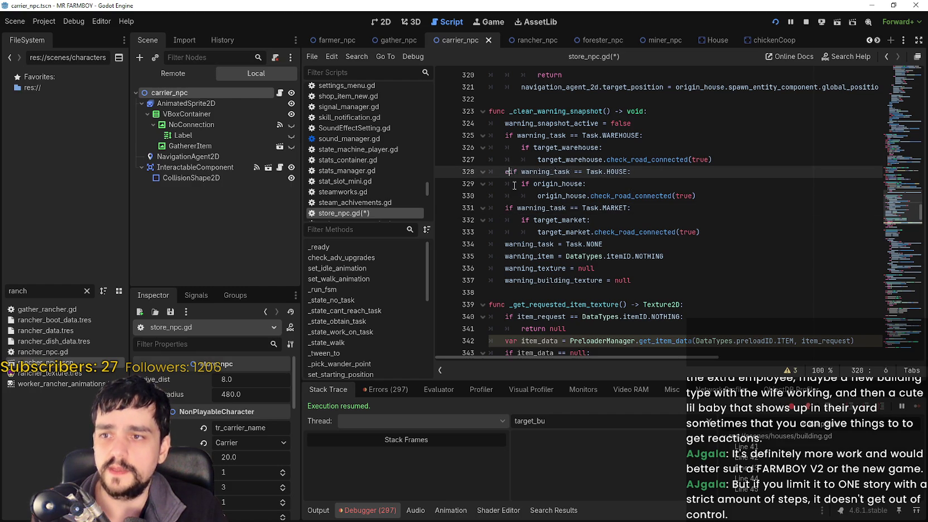
{"action": "left_click", "coordinate": [522, 184]}
{"action": "key", "text": "ctrl+s"}
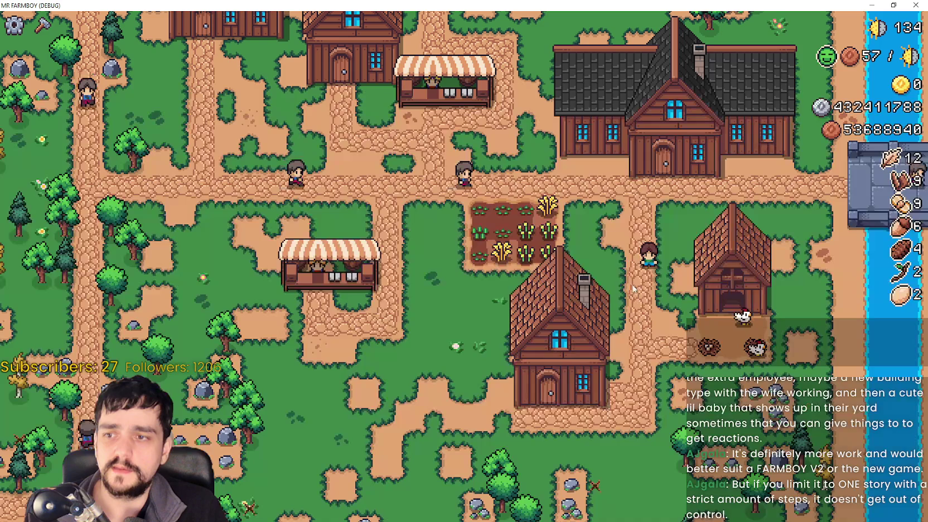
Quit the running game from its pause menu and open the gather_npc script.
{"action": "key", "text": "Escape"}
{"action": "left_click", "coordinate": [533, 364]}
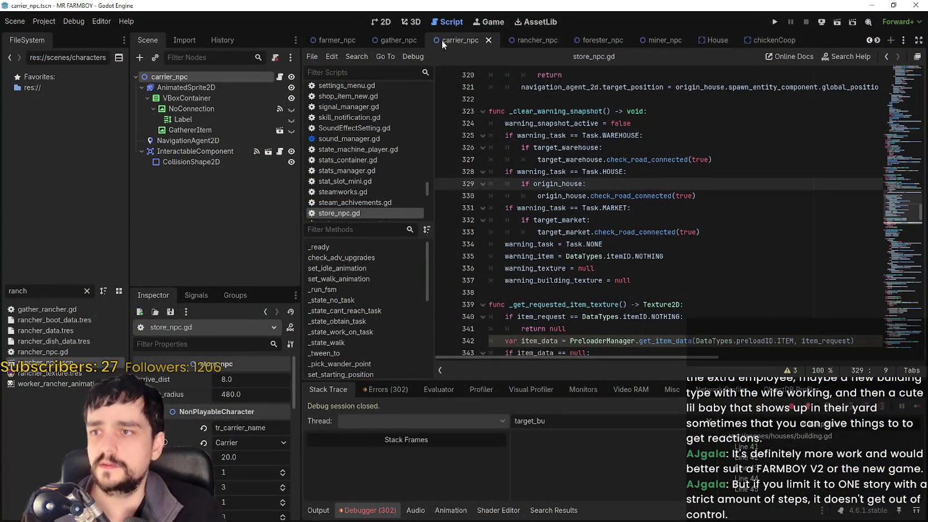
{"action": "left_click", "coordinate": [394, 42]}
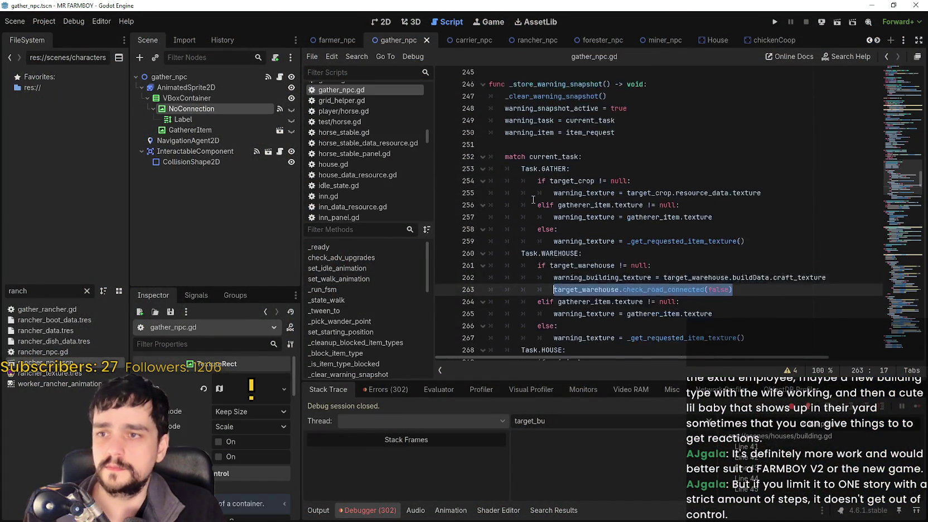
Jump to the _clear_warning_snapshot definition, change the elif on line 230 to if, and save.
{"action": "scroll", "scroll_direction": "down", "scroll_amount": 3}
{"action": "scroll", "scroll_direction": "down", "scroll_amount": 3}
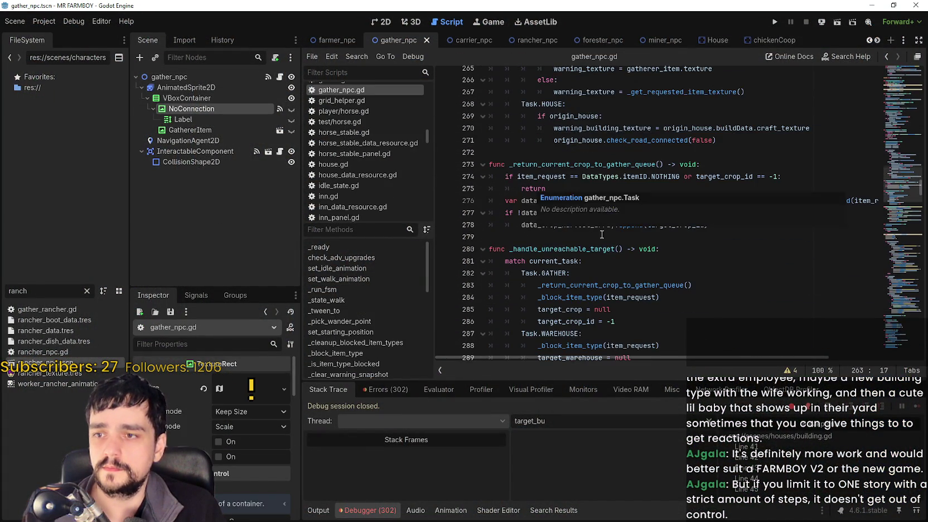
{"action": "scroll", "scroll_direction": "up", "scroll_amount": 3}
{"action": "scroll", "scroll_direction": "up", "scroll_amount": 3}
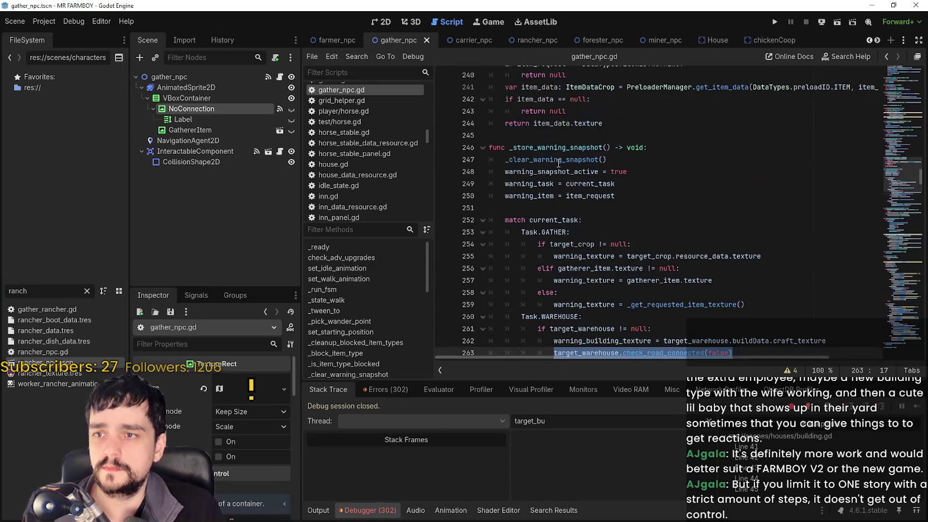
{"action": "right_click", "coordinate": [561, 162]}
{"action": "left_click", "coordinate": [592, 312]}
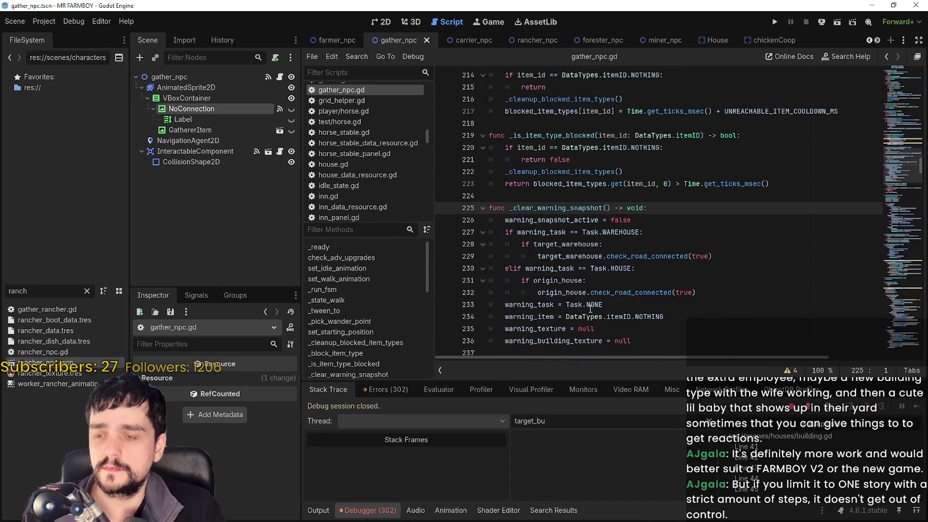
{"action": "left_click", "coordinate": [514, 272]}
{"action": "key", "text": "Delete"}
{"action": "key", "text": "ctrl+s"}
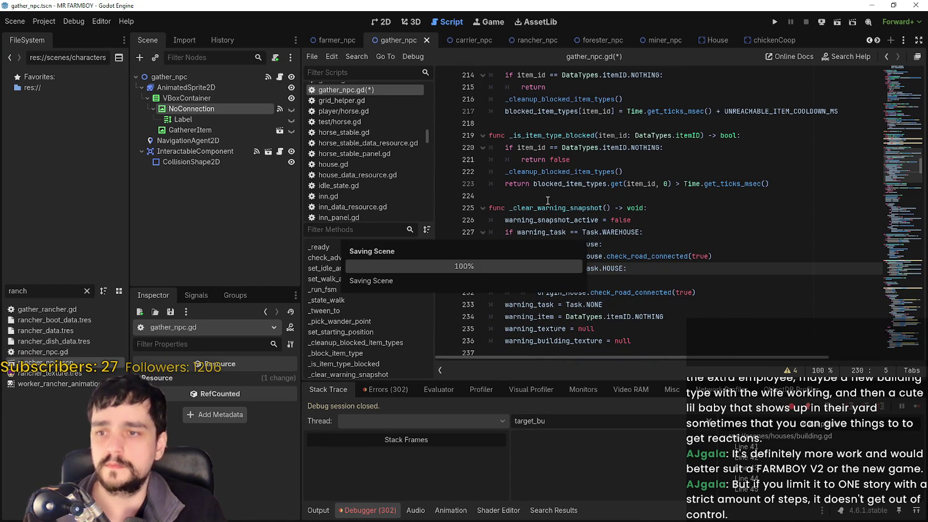
Switch to the farmer_npc scene and save the script again.
{"action": "left_click", "coordinate": [332, 41]}
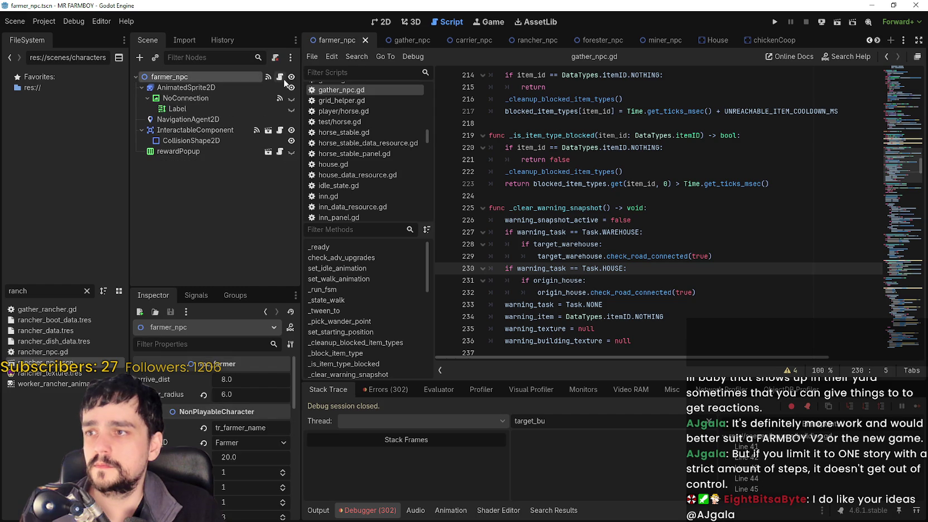
{"action": "left_click", "coordinate": [667, 271]}
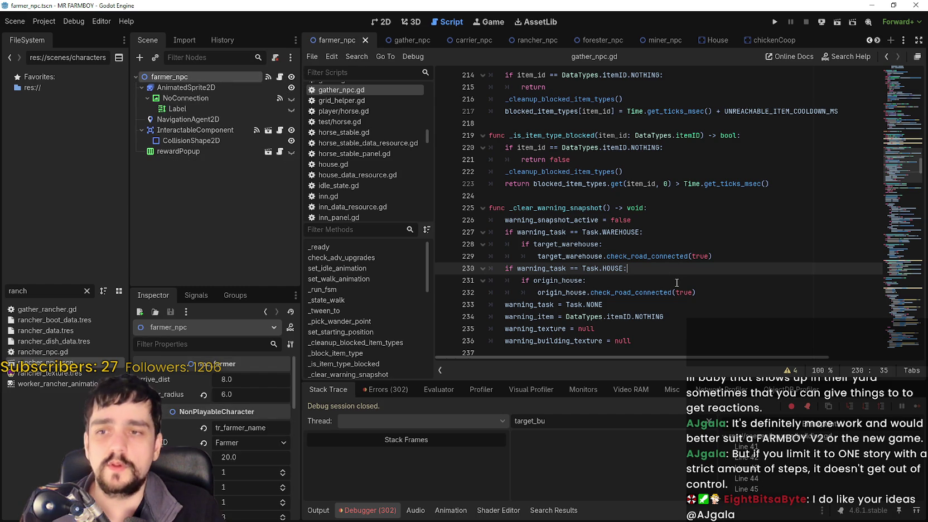
{"action": "key", "text": "ctrl+s"}
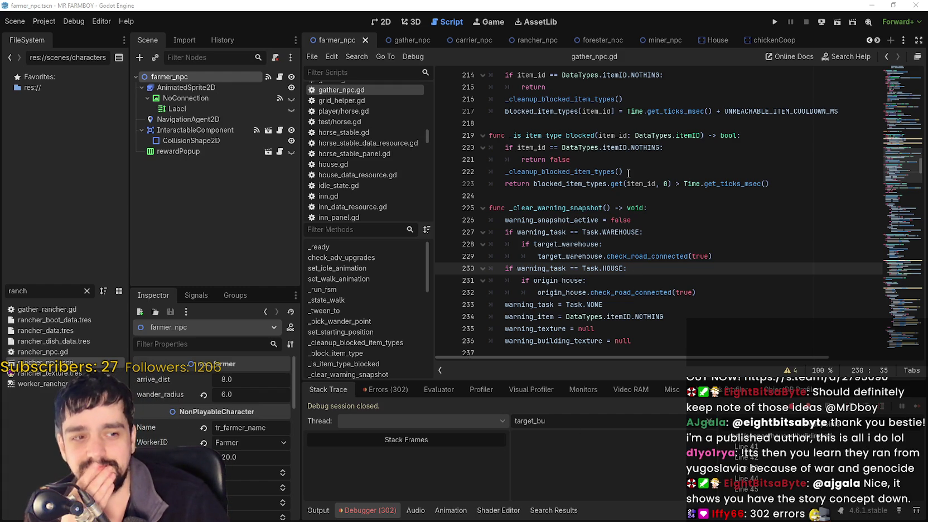
Review lines 221–227 and the list of 302 errors, then switch to Steam.
{"action": "left_click", "coordinate": [632, 163]}
{"action": "left_click", "coordinate": [735, 228]}
{"action": "left_click", "coordinate": [683, 203]}
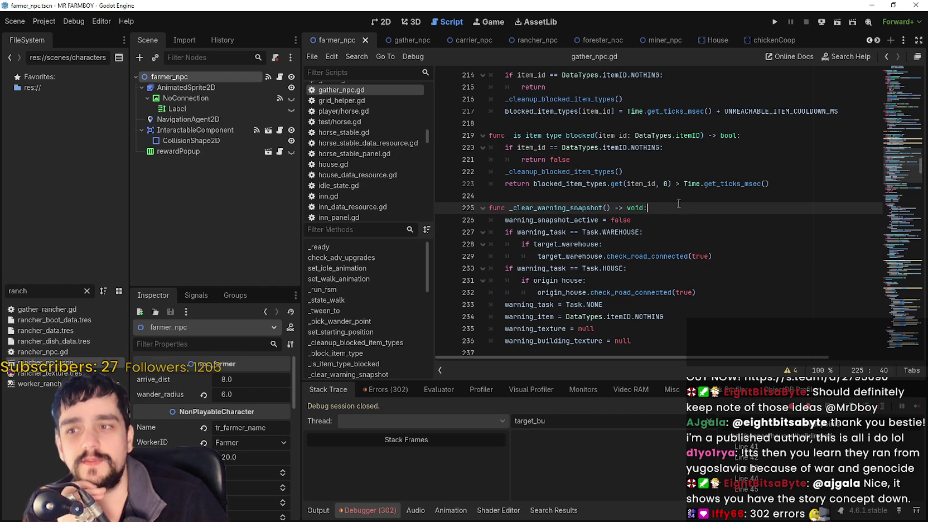
{"action": "left_click", "coordinate": [370, 389]}
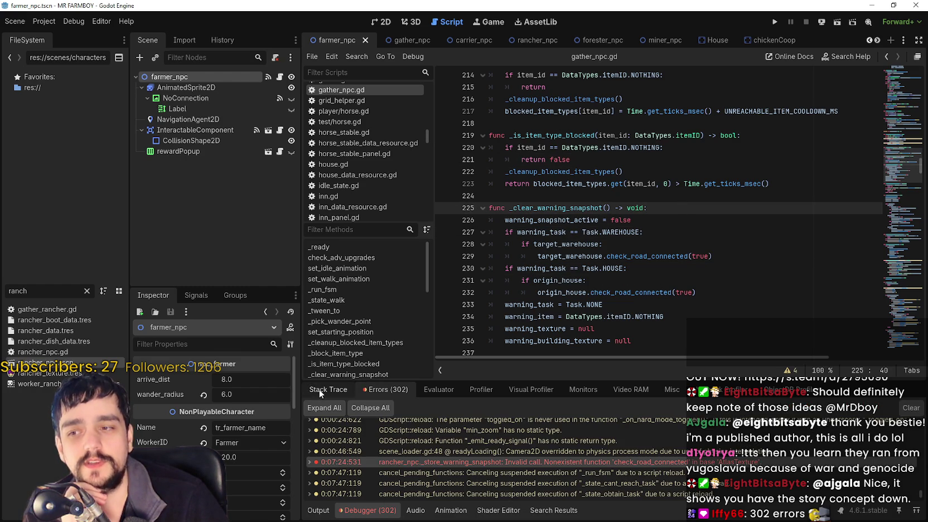
{"action": "left_click", "coordinate": [318, 389]}
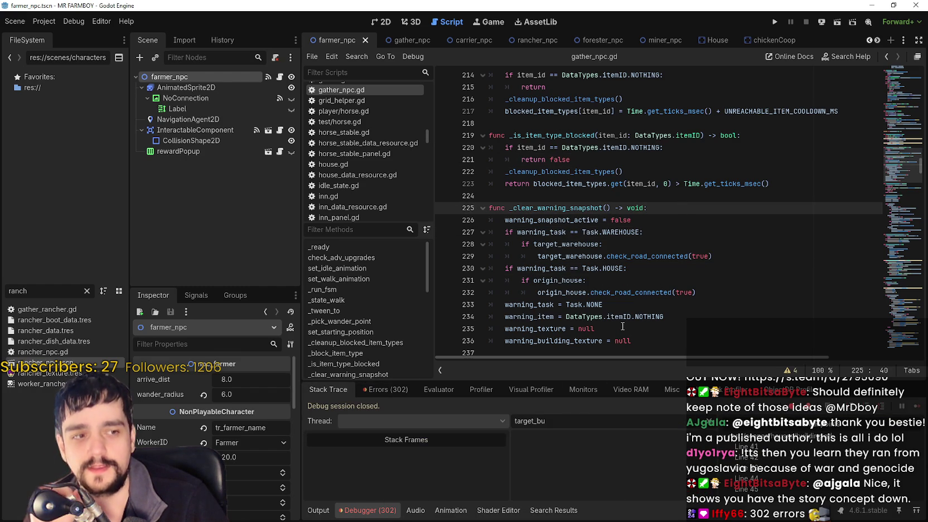
{"action": "left_click", "coordinate": [604, 195]}
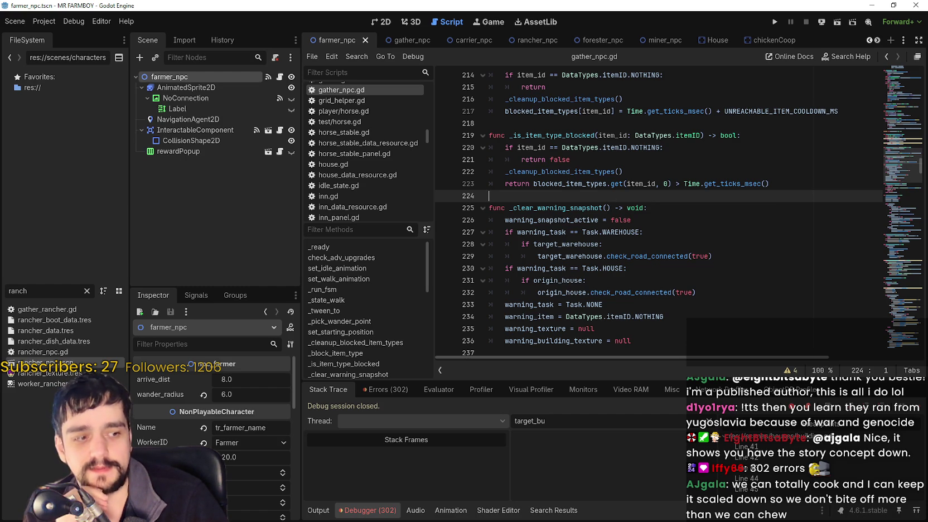
{"action": "key", "text": "alt+Tab"}
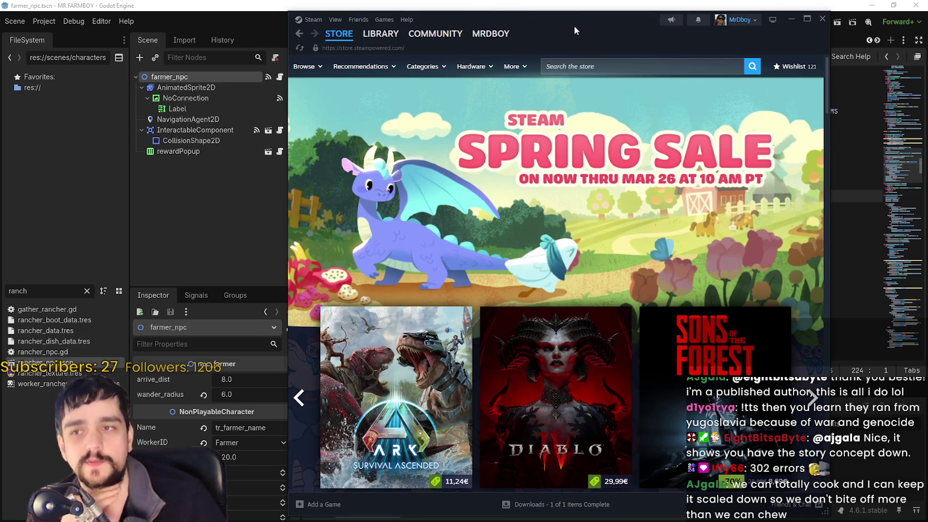
Browse MR FARMBOY's library entry and store page, then close the Steam window.
{"action": "left_click_drag", "start_coordinate": [564, 23], "coordinate": [559, 23]}
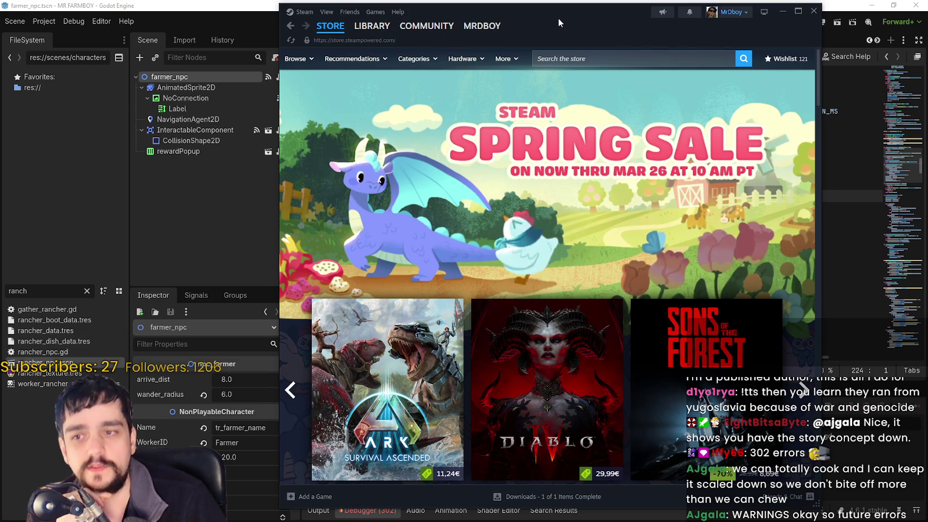
{"action": "scroll", "scroll_direction": "down", "scroll_amount": 3}
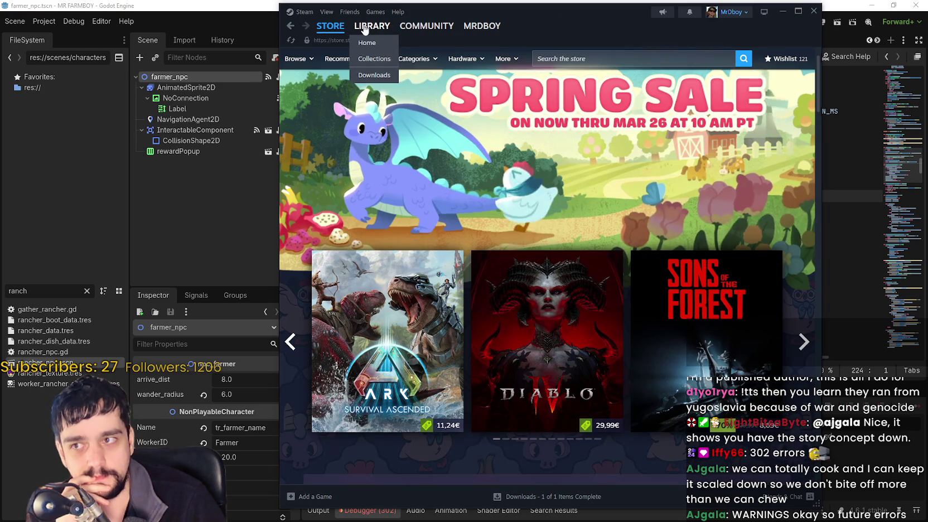
{"action": "left_click", "coordinate": [365, 29]}
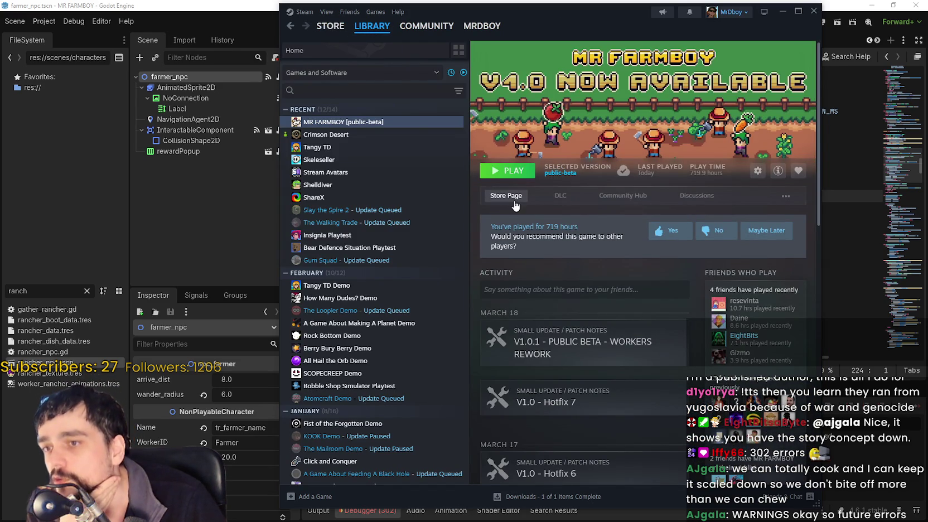
{"action": "left_click", "coordinate": [513, 198]}
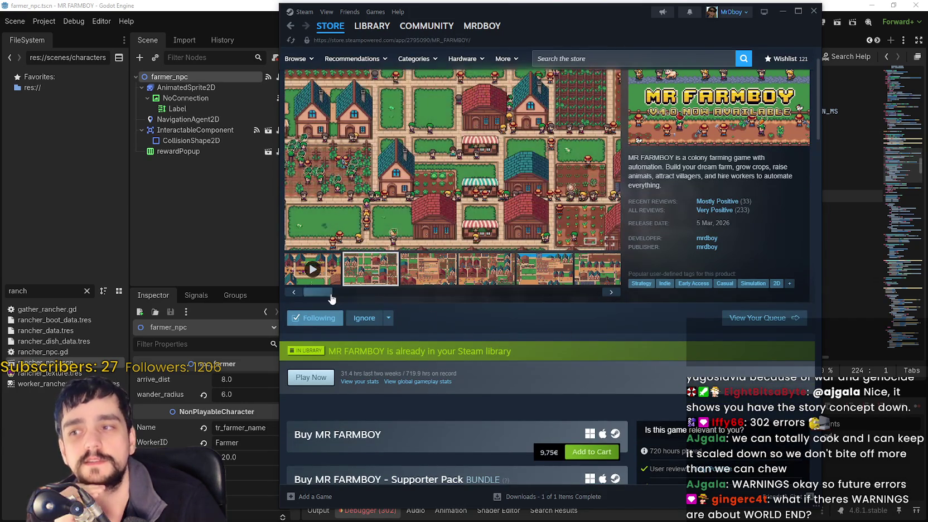
{"action": "scroll", "scroll_direction": "up", "scroll_amount": 3}
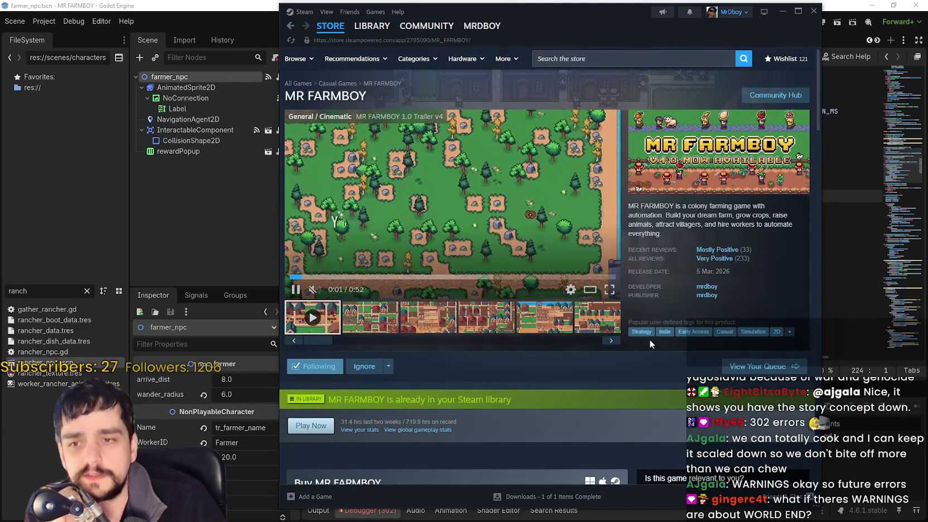
{"action": "left_click", "coordinate": [371, 27]}
{"action": "left_click", "coordinate": [783, 12]}
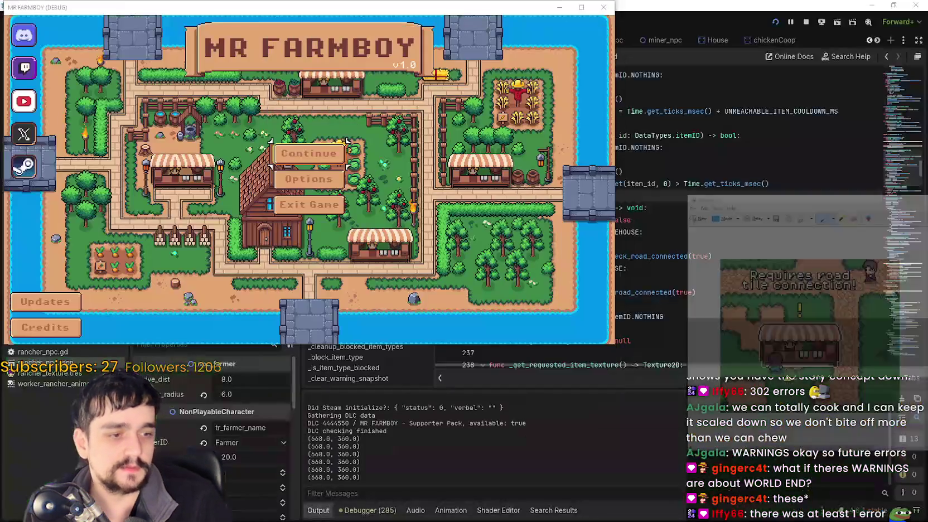
Load Save 8 from the saved-games list and maximize the game window.
{"action": "left_click", "coordinate": [329, 215]}
{"action": "scroll", "scroll_direction": "down", "scroll_amount": 3}
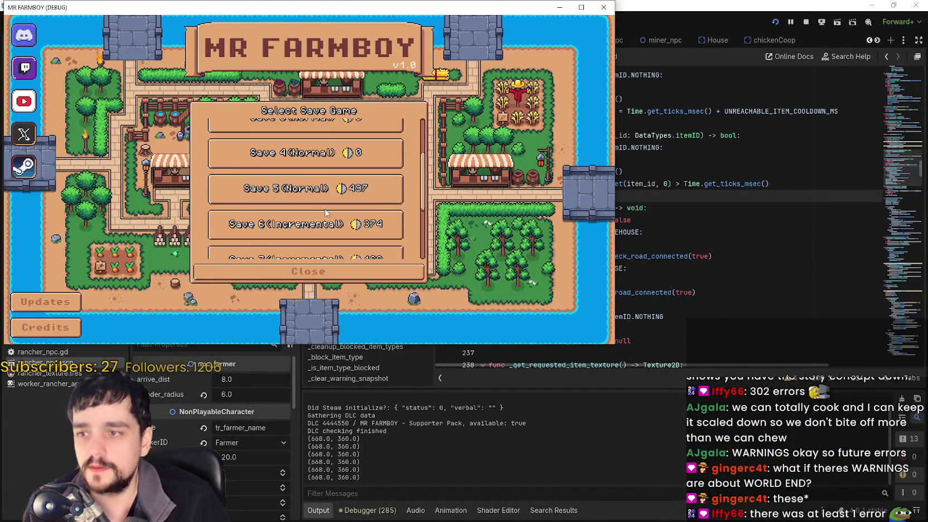
{"action": "scroll", "scroll_direction": "down", "scroll_amount": 3}
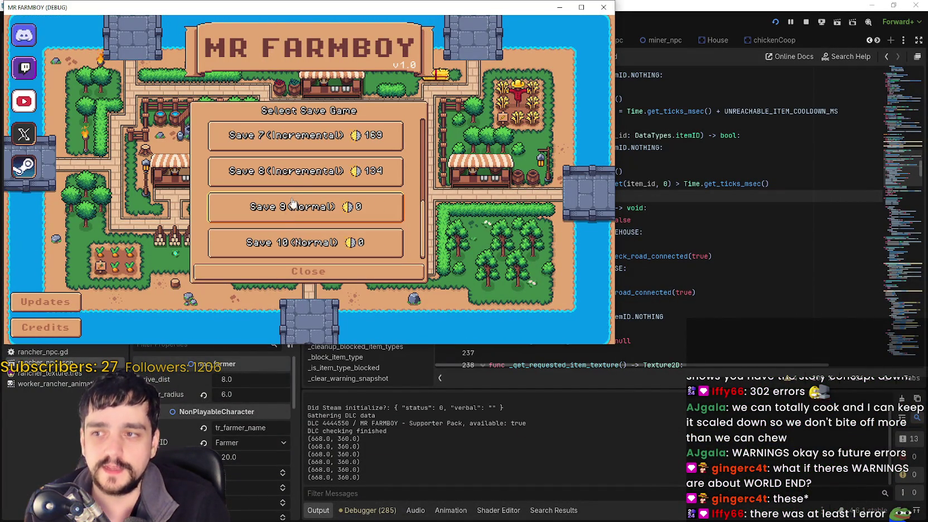
{"action": "left_click", "coordinate": [284, 173]}
{"action": "left_click", "coordinate": [283, 178]}
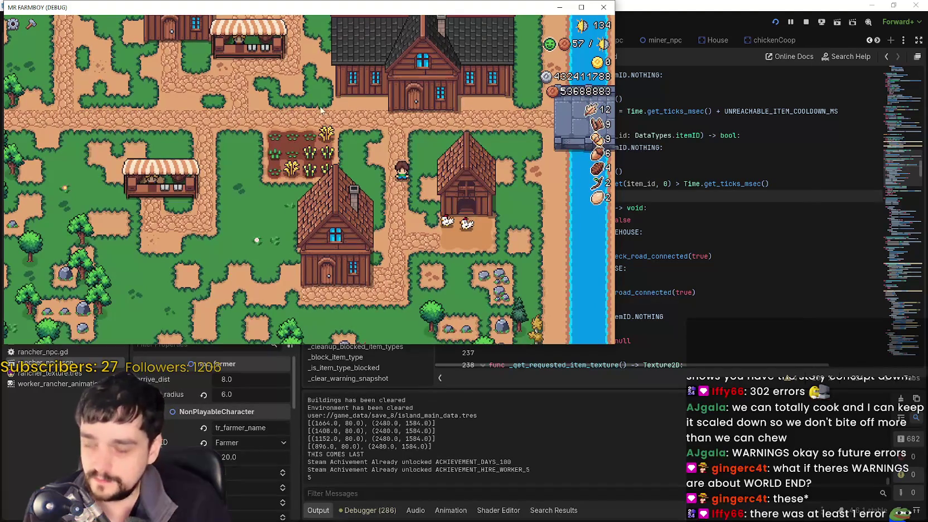
{"action": "left_click", "coordinate": [579, 12]}
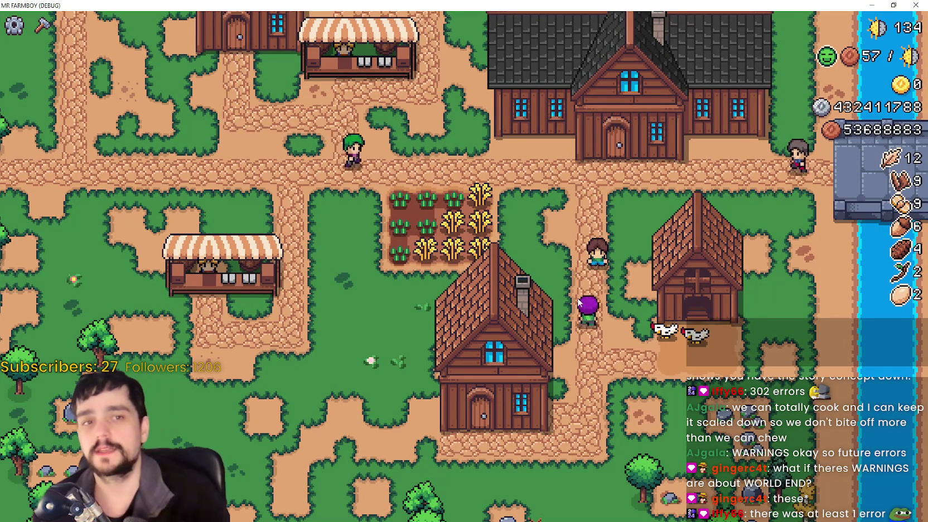
Pick the last land tile, cancel placement, then open and close the coop details to hit the breakpoint.
{"action": "scroll", "scroll_direction": "down", "scroll_amount": 3}
{"action": "scroll", "scroll_direction": "up", "scroll_amount": 3}
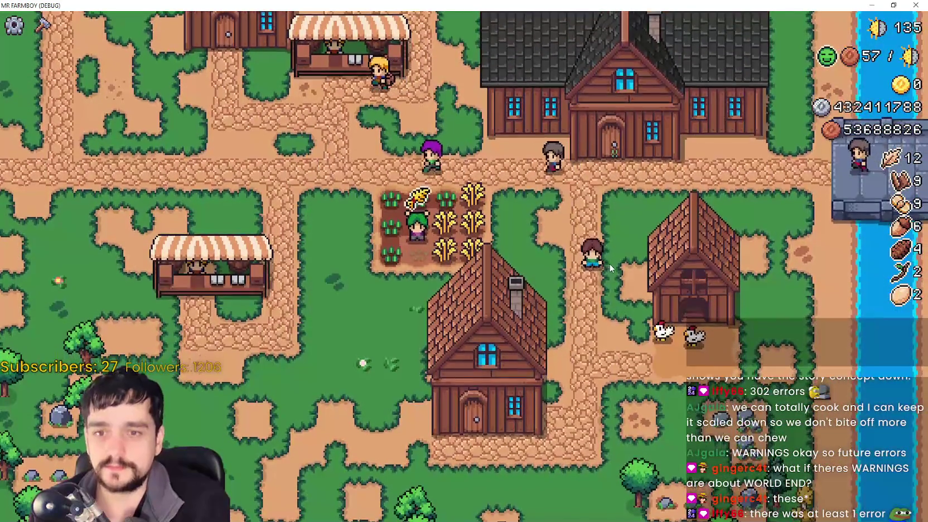
{"action": "key", "text": "c"}
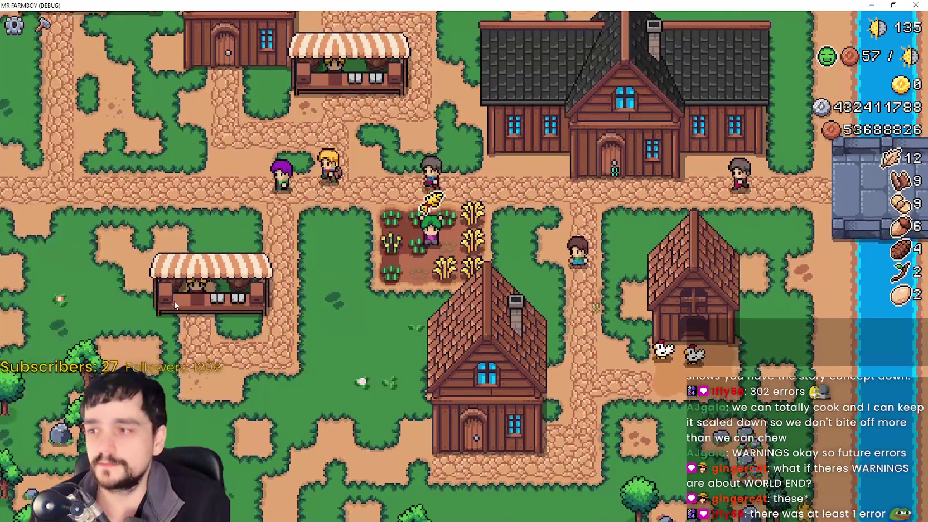
{"action": "left_click", "coordinate": [29, 262]}
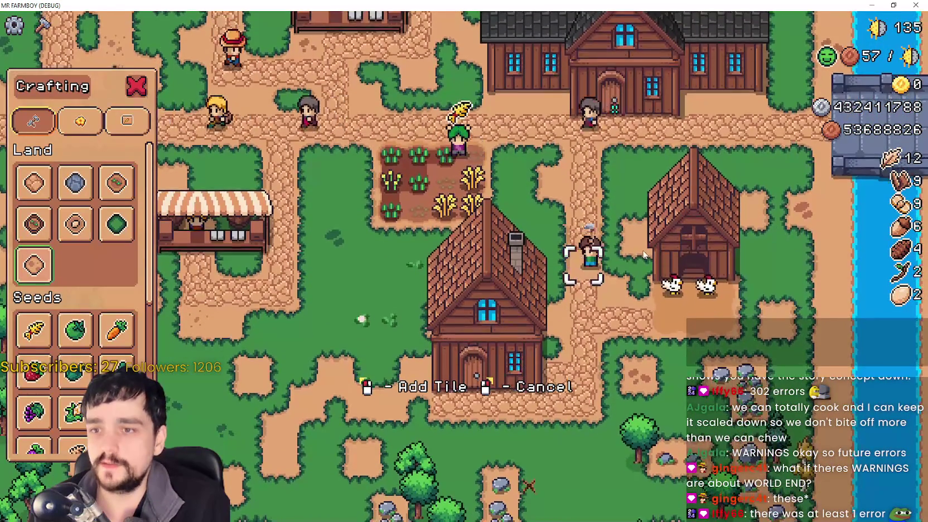
{"action": "scroll", "scroll_direction": "down", "scroll_amount": 3}
{"action": "right_click", "coordinate": [636, 362]}
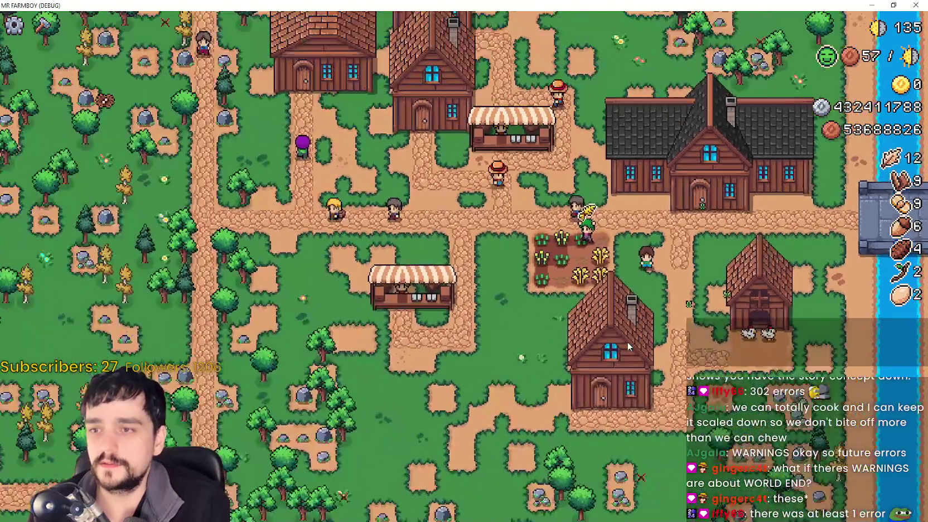
{"action": "scroll", "scroll_direction": "up", "scroll_amount": 3}
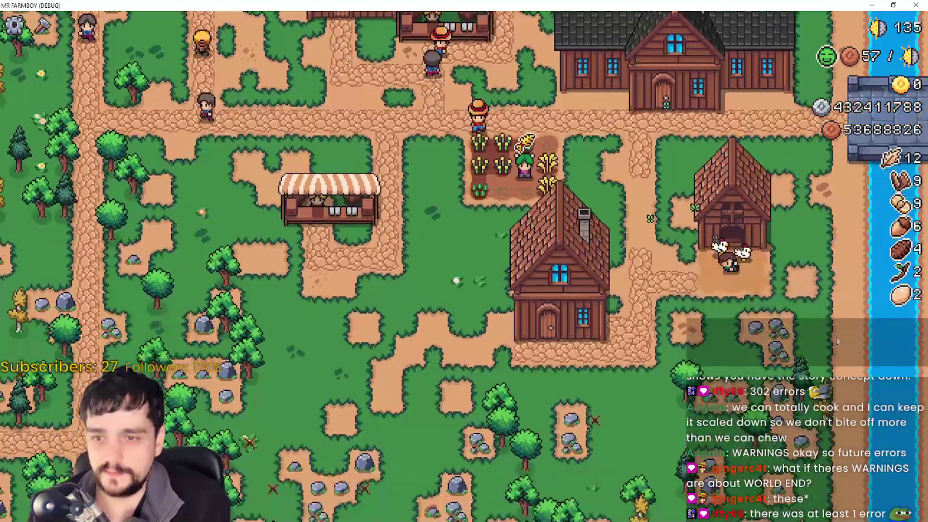
{"action": "left_click", "coordinate": [734, 262]}
{"action": "right_click", "coordinate": [845, 347]}
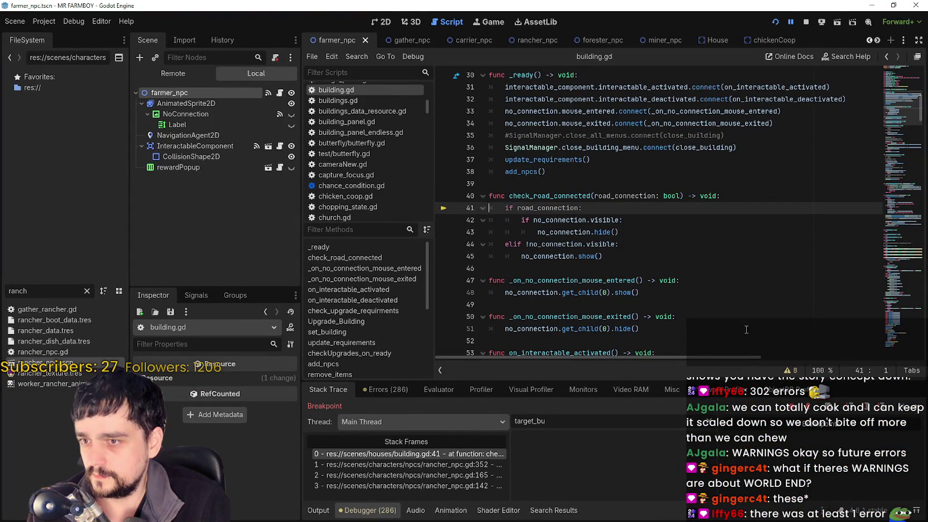
Resume from the breakpoint, choose the Sand Tile from Crafting, and cancel its placement.
{"action": "key", "text": "F12"}
{"action": "left_click", "coordinate": [42, 24]}
{"action": "left_click", "coordinate": [29, 265]}
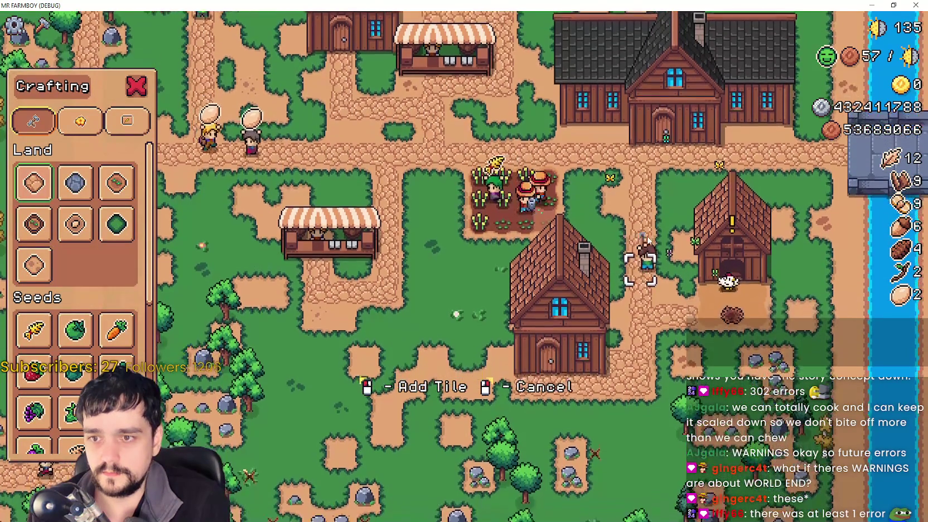
{"action": "right_click", "coordinate": [647, 240]}
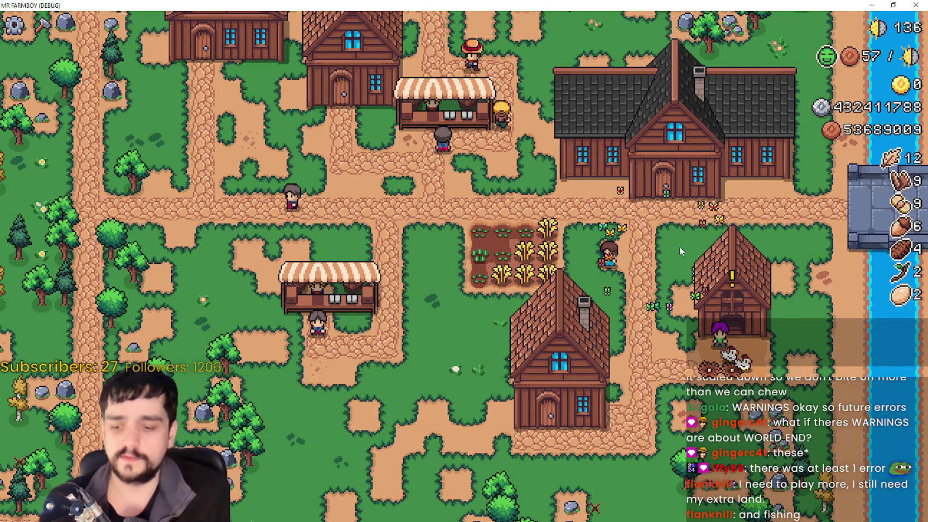
Pan the view over the village and glance at the warehouse inventory.
{"action": "key", "text": "w"}
{"action": "key", "text": "w"}
{"action": "key", "text": "a"}
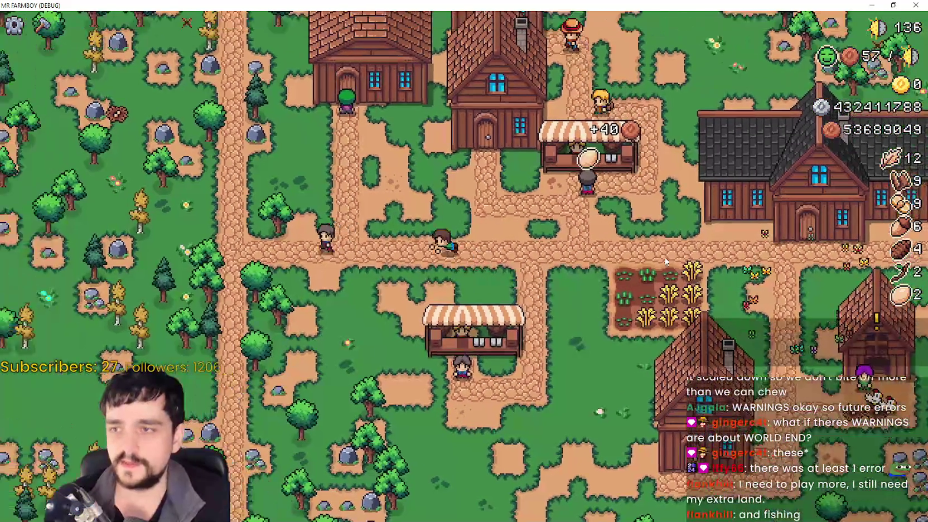
{"action": "key", "text": "e"}
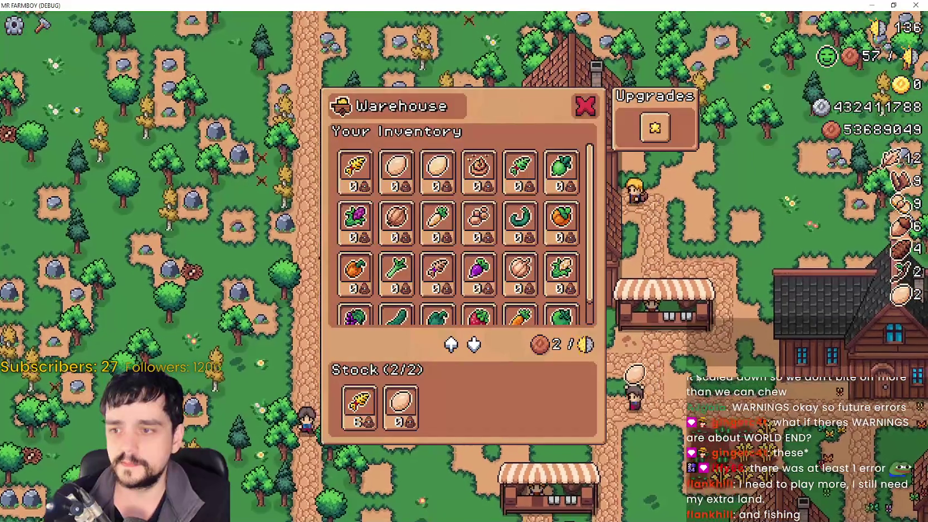
{"action": "key", "text": "Escape"}
Choose the Sand Tile again, walk the farmer around the house, then cancel placement.
{"action": "key", "text": "c"}
{"action": "key", "text": "d"}
{"action": "key", "text": "s"}
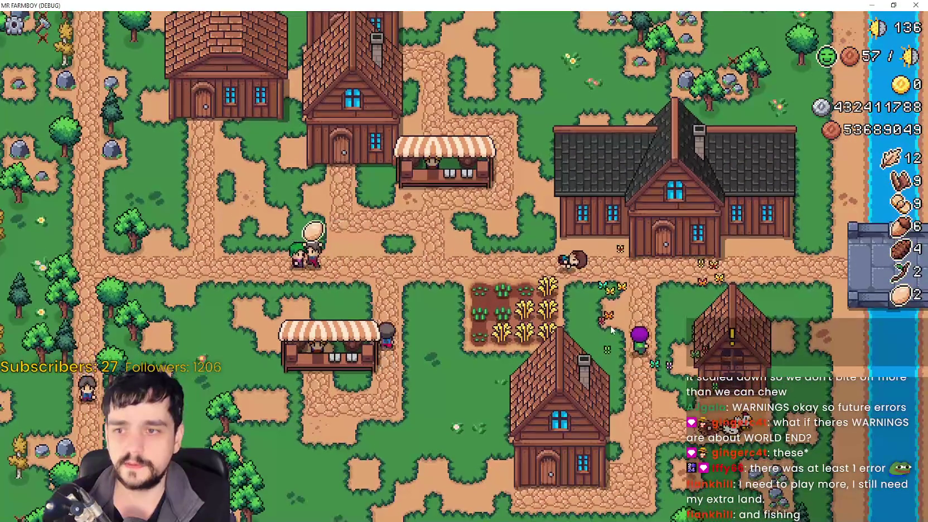
{"action": "scroll", "scroll_direction": "down", "scroll_amount": 3}
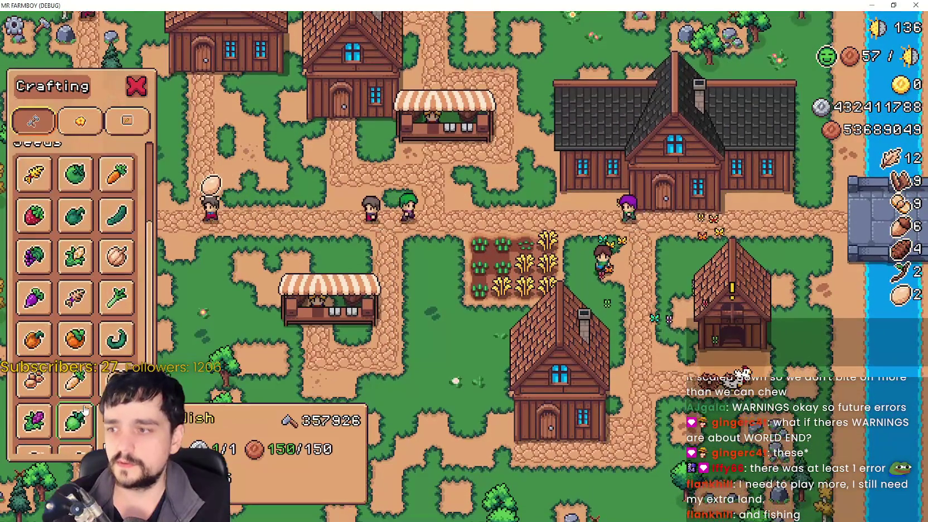
{"action": "scroll", "scroll_direction": "up", "scroll_amount": 3}
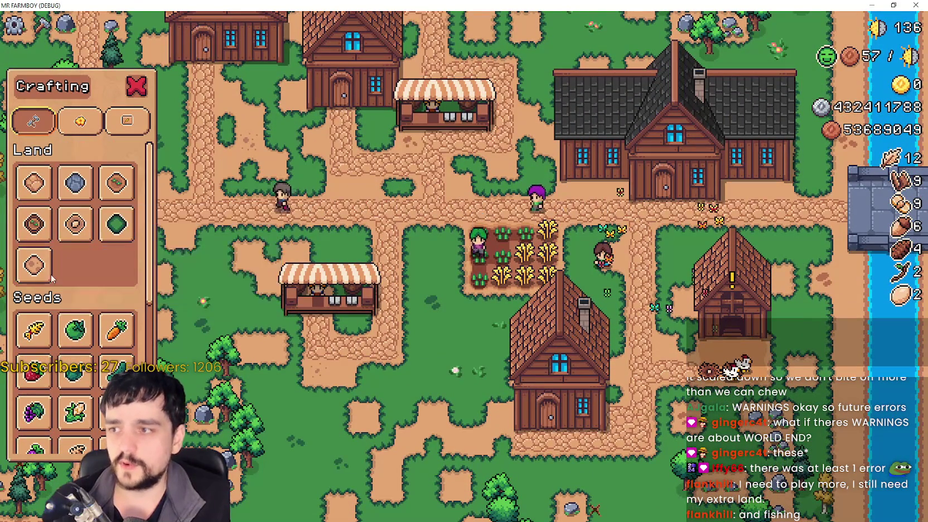
{"action": "left_click", "coordinate": [49, 260]}
{"action": "key", "text": "d"}
{"action": "key", "text": "s"}
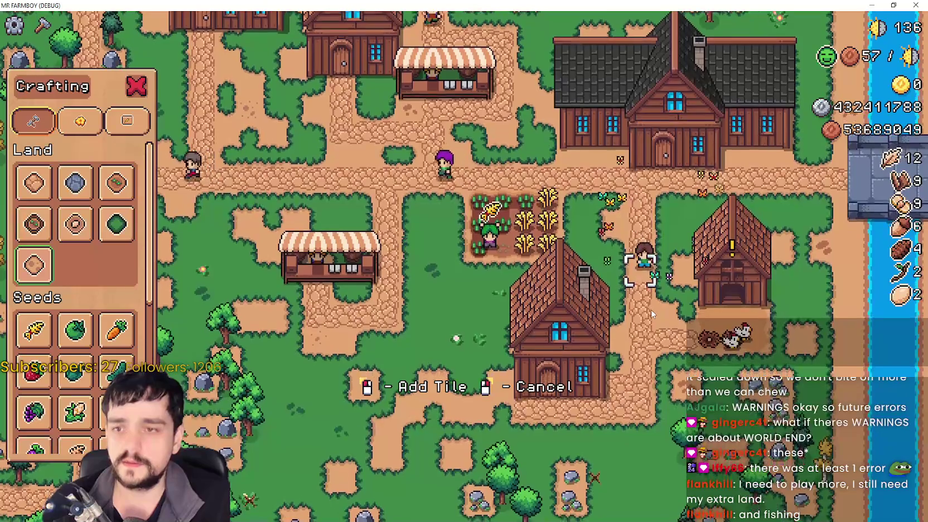
{"action": "key", "text": "a"}
{"action": "key", "text": "s"}
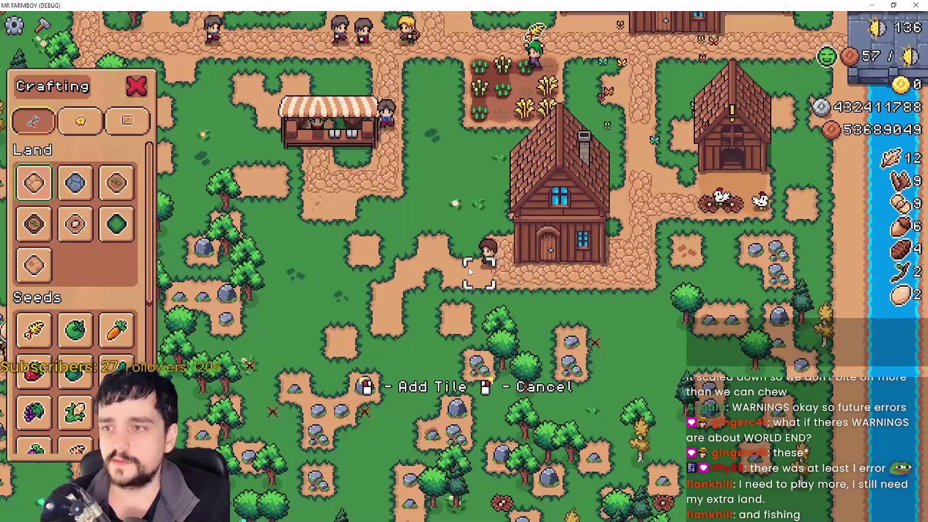
{"action": "key", "text": "a"}
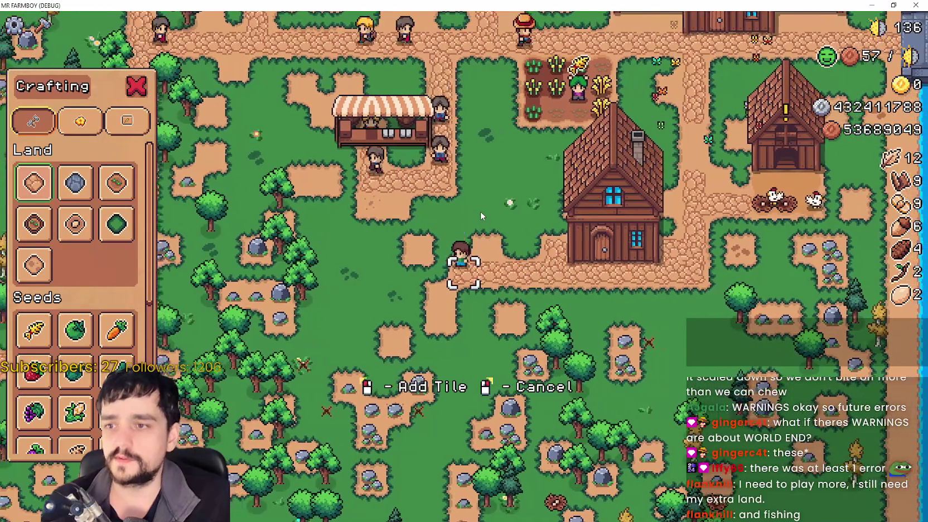
{"action": "key", "text": "w"}
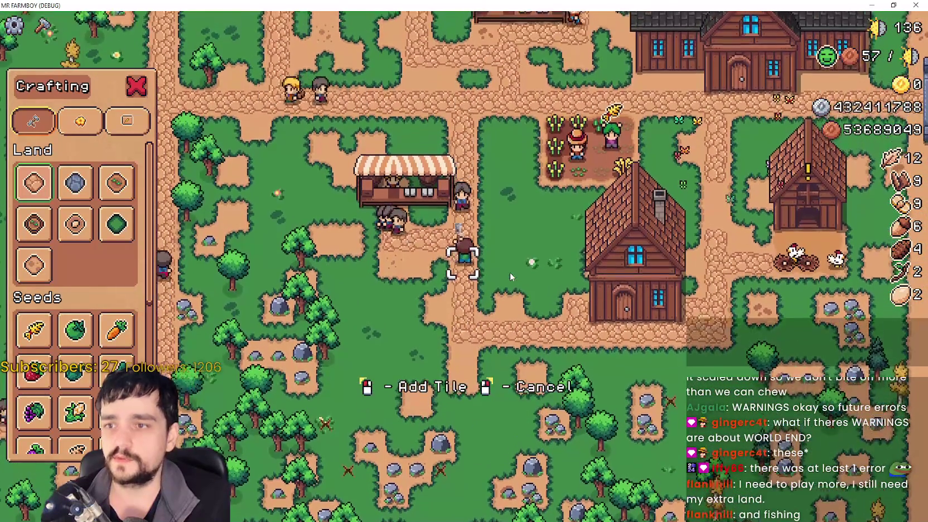
{"action": "right_click", "coordinate": [510, 273]}
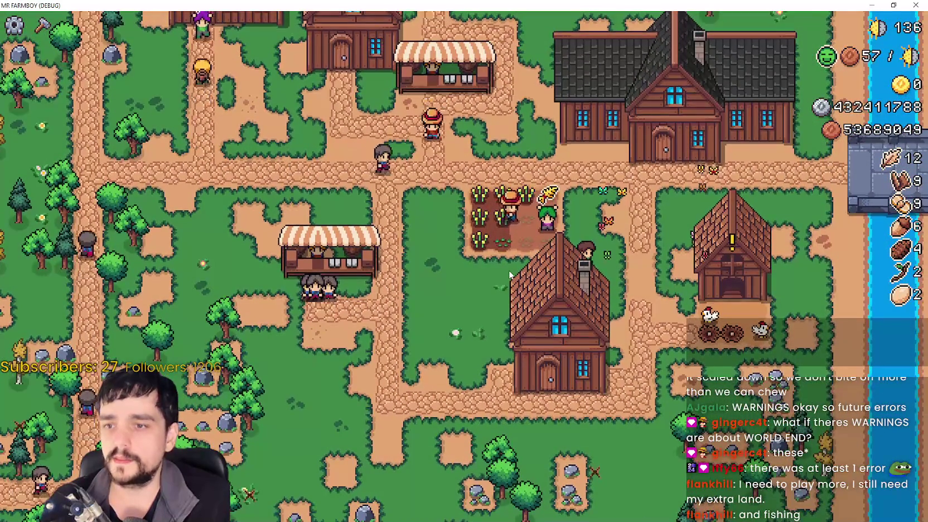
Pick a land tile from Crafting and walk the farmer around the house and lower path.
{"action": "left_click", "coordinate": [42, 25]}
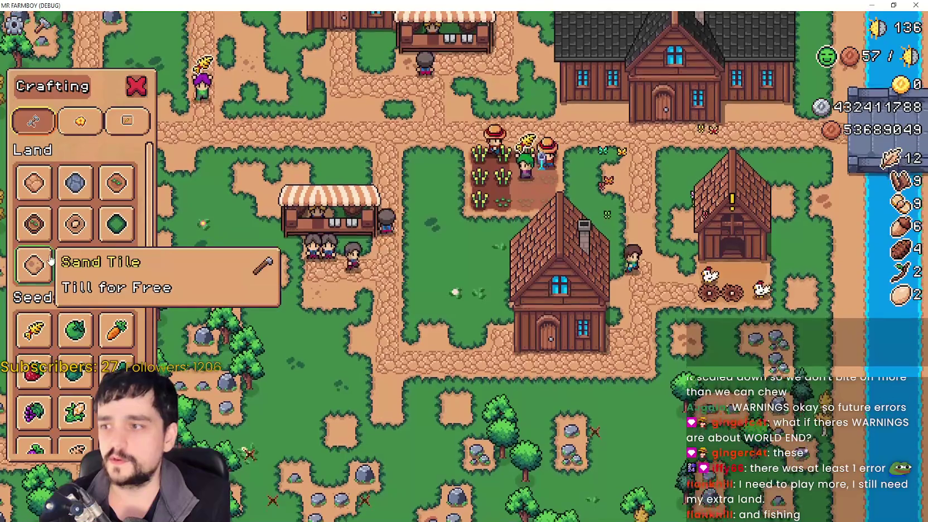
{"action": "left_click", "coordinate": [35, 264]}
{"action": "key", "text": "w"}
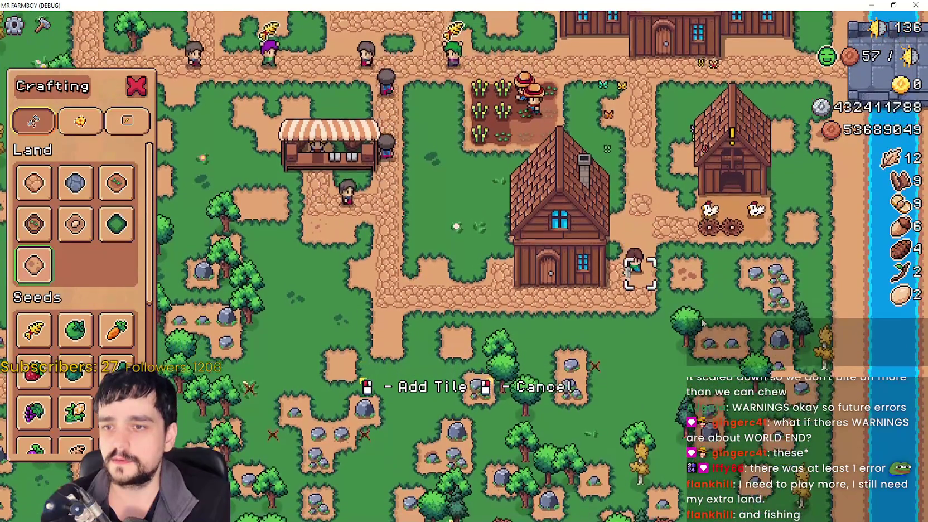
{"action": "key", "text": "s"}
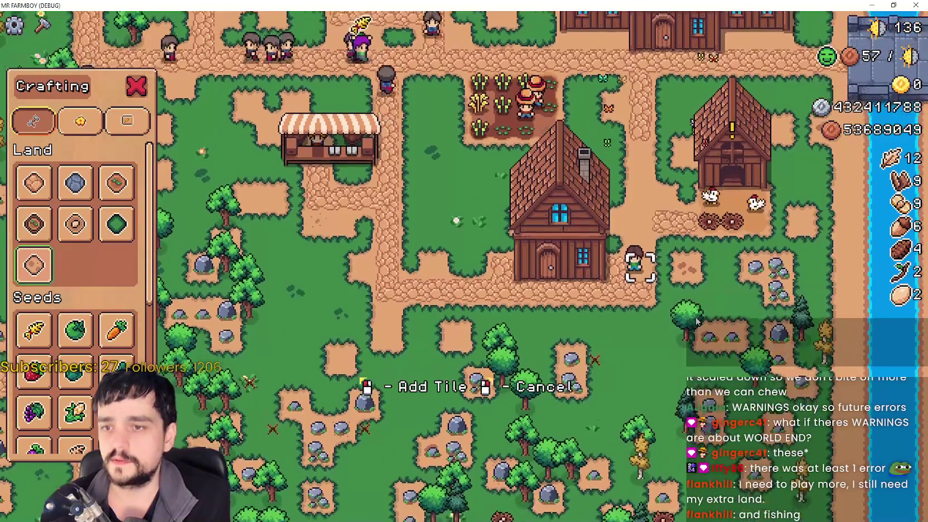
{"action": "key", "text": "a"}
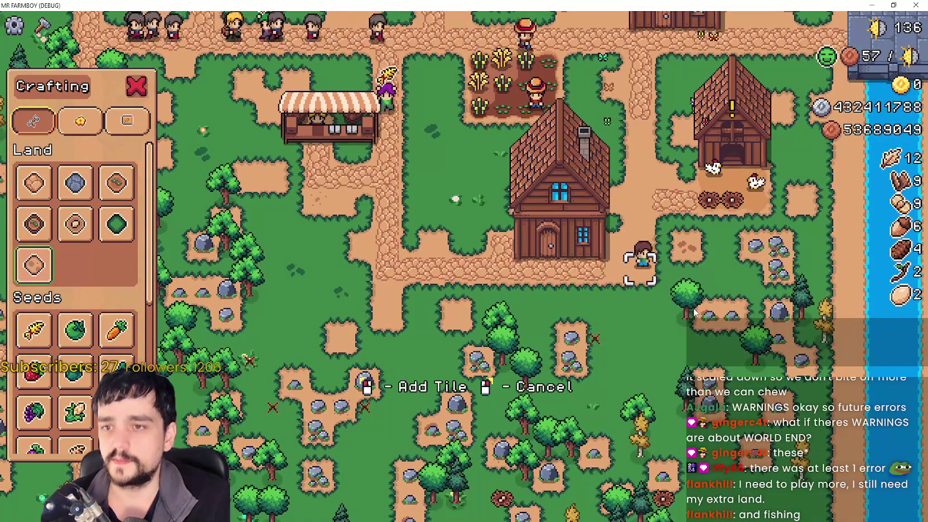
{"action": "key", "text": "w"}
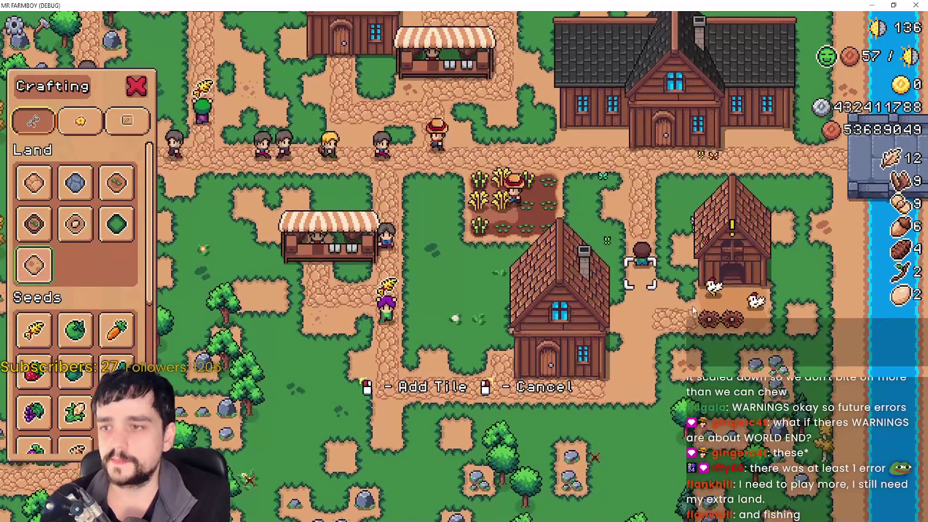
{"action": "key", "text": "s"}
{"action": "key", "text": "d"}
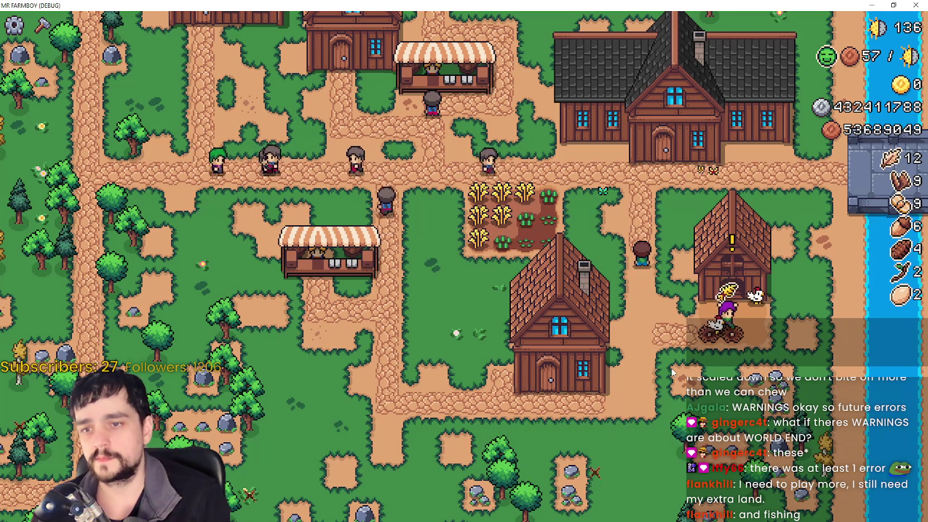
Choose the Road Tile, move the placement spot around, then cancel and close Crafting.
{"action": "key", "text": "c"}
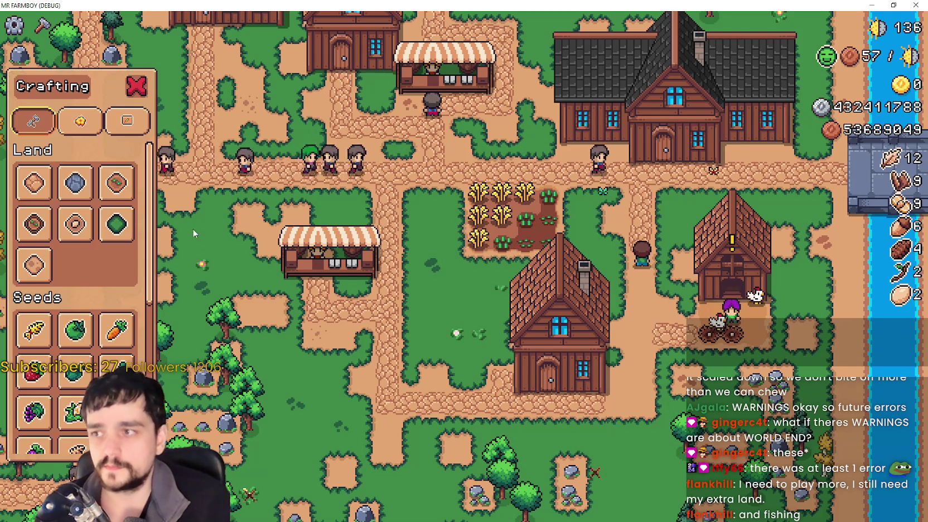
{"action": "left_click", "coordinate": [33, 183]}
{"action": "key", "text": "s"}
{"action": "key", "text": "d"}
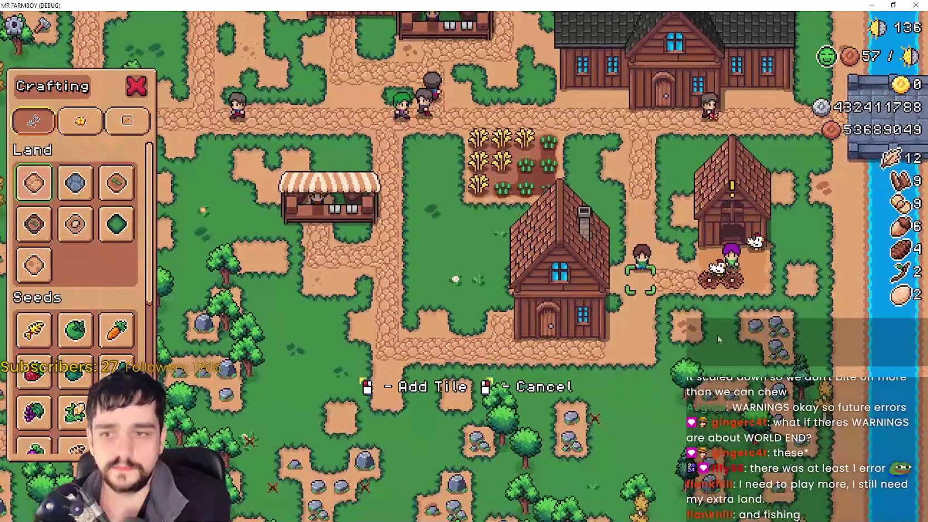
{"action": "key", "text": "w"}
{"action": "key", "text": "a"}
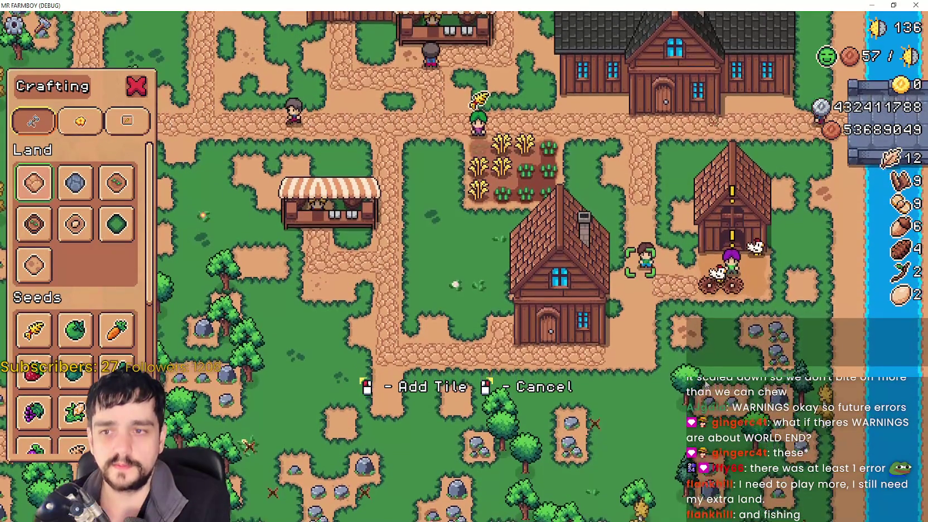
{"action": "scroll", "scroll_direction": "up", "scroll_amount": 3}
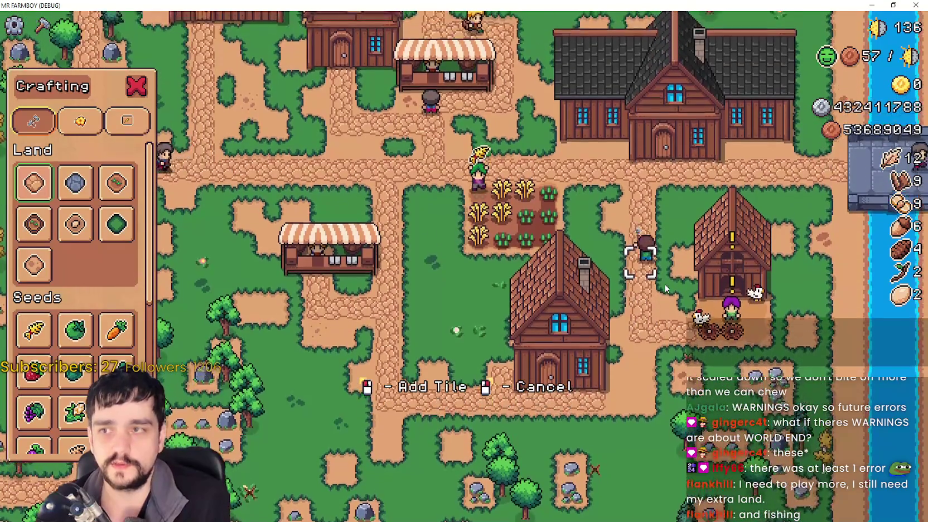
{"action": "scroll", "scroll_direction": "down", "scroll_amount": 3}
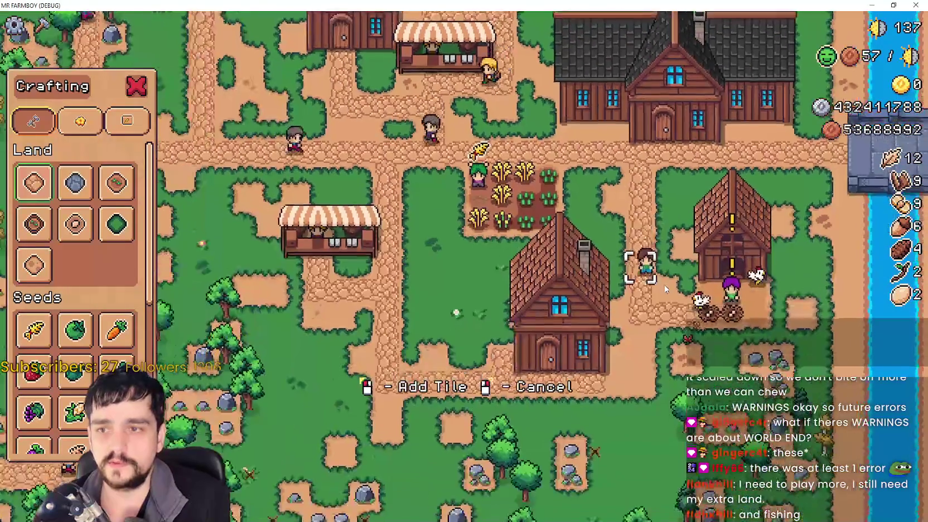
{"action": "scroll", "scroll_direction": "up", "scroll_amount": 3}
{"action": "scroll", "scroll_direction": "down", "scroll_amount": 3}
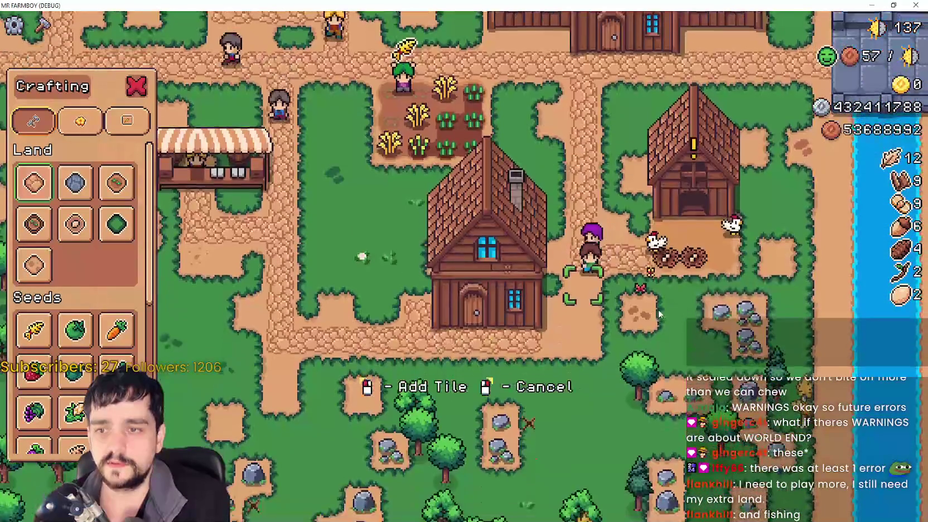
{"action": "scroll", "scroll_direction": "up", "scroll_amount": 3}
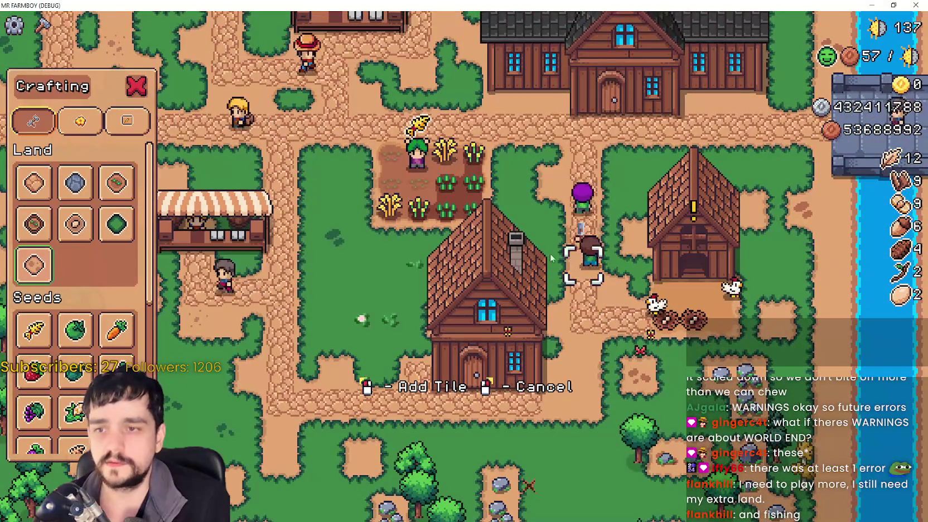
{"action": "key", "text": "w"}
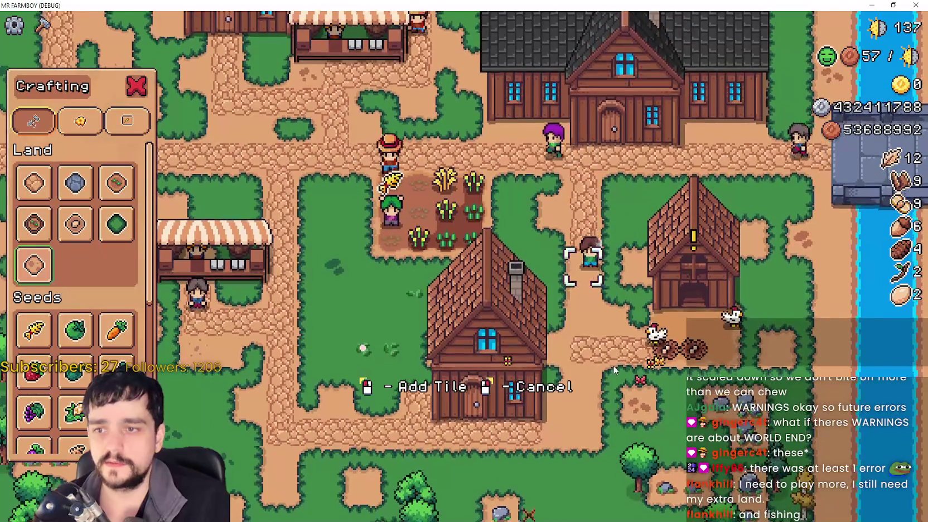
{"action": "right_click", "coordinate": [602, 375]}
{"action": "scroll", "scroll_direction": "down", "scroll_amount": 3}
{"action": "scroll", "scroll_direction": "up", "scroll_amount": 3}
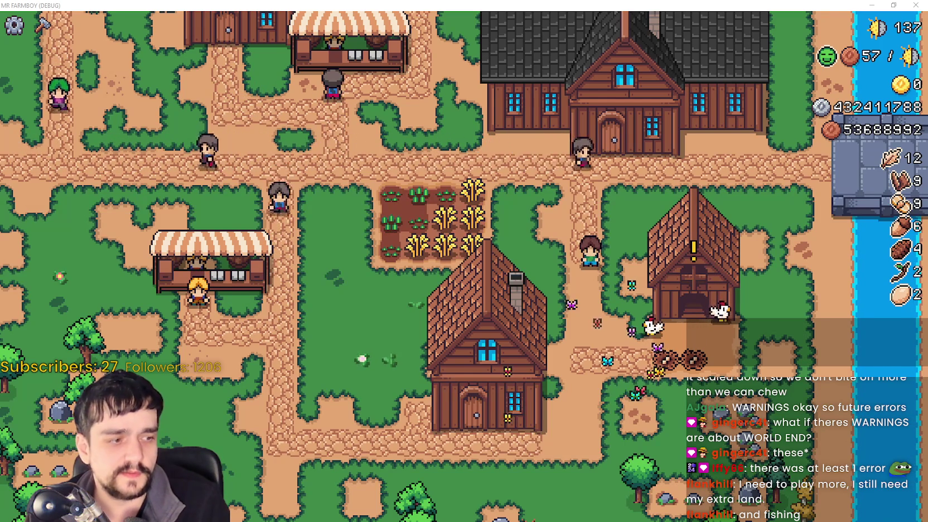
{"action": "left_click", "coordinate": [372, 26]}
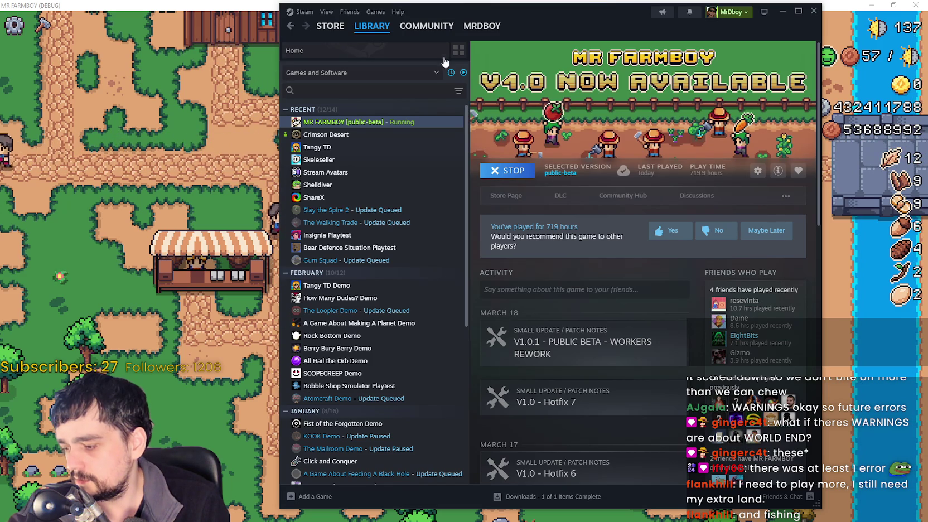
Open MR FARMBOY's Steam store page, then switch back to the running game.
{"action": "left_click", "coordinate": [506, 196]}
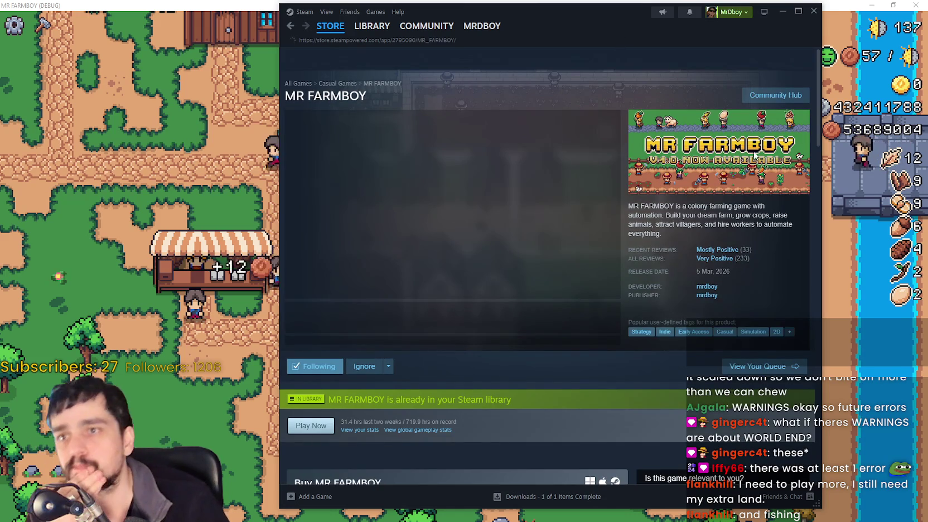
{"action": "key", "text": "alt+Tab"}
{"action": "scroll", "scroll_direction": "down", "scroll_amount": 3}
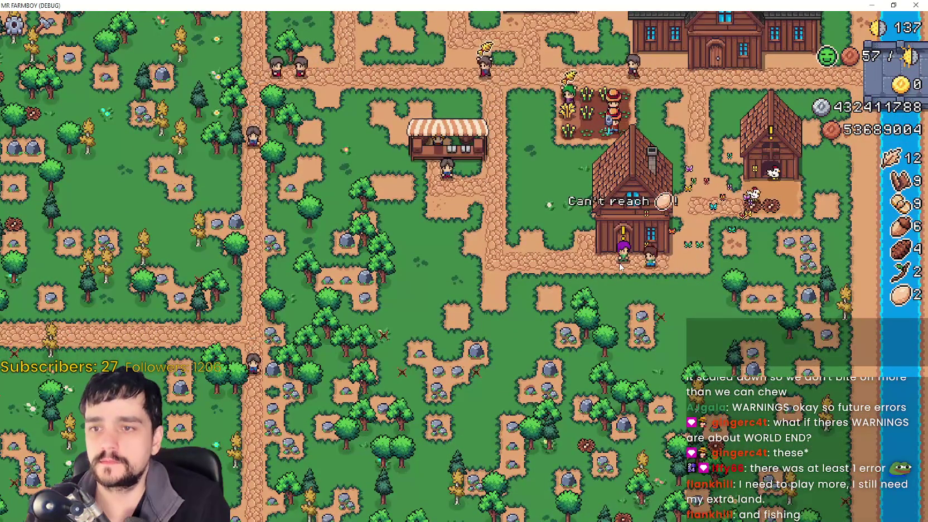
{"action": "key", "text": "c"}
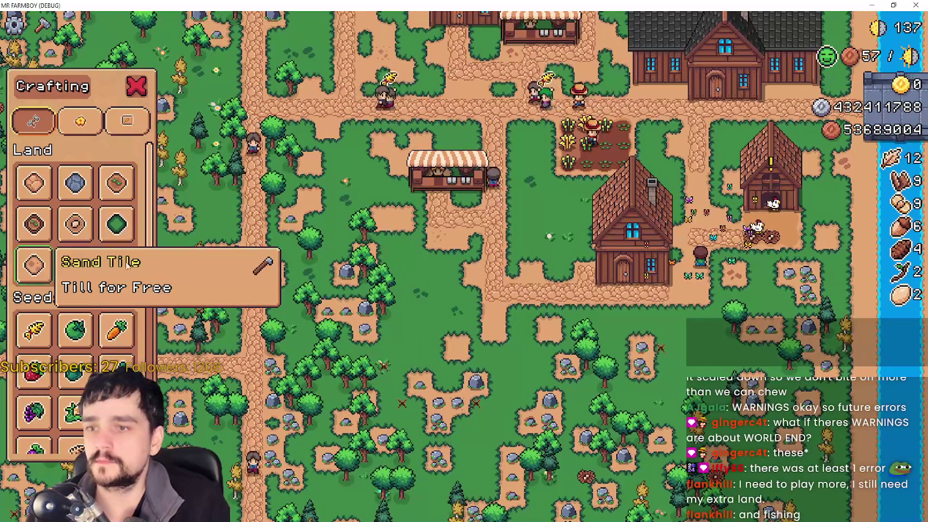
{"action": "scroll", "scroll_direction": "up", "scroll_amount": 3}
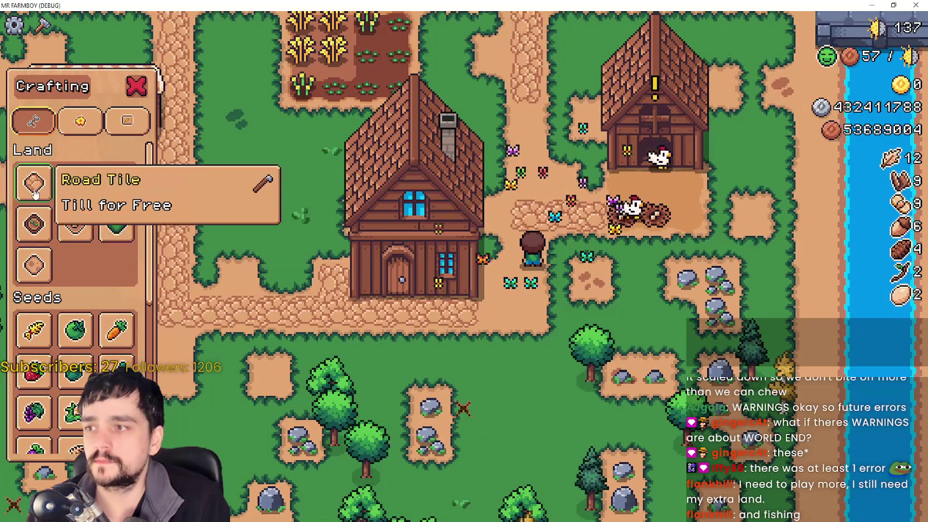
{"action": "left_click", "coordinate": [57, 251]}
{"action": "key", "text": "s"}
{"action": "key", "text": "a"}
{"action": "key", "text": "w"}
{"action": "key", "text": "d"}
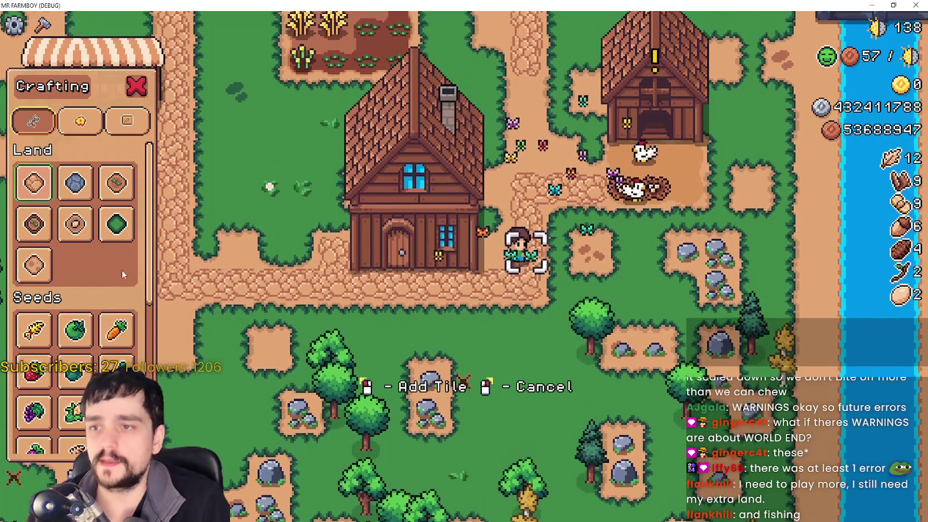
{"action": "key", "text": "s"}
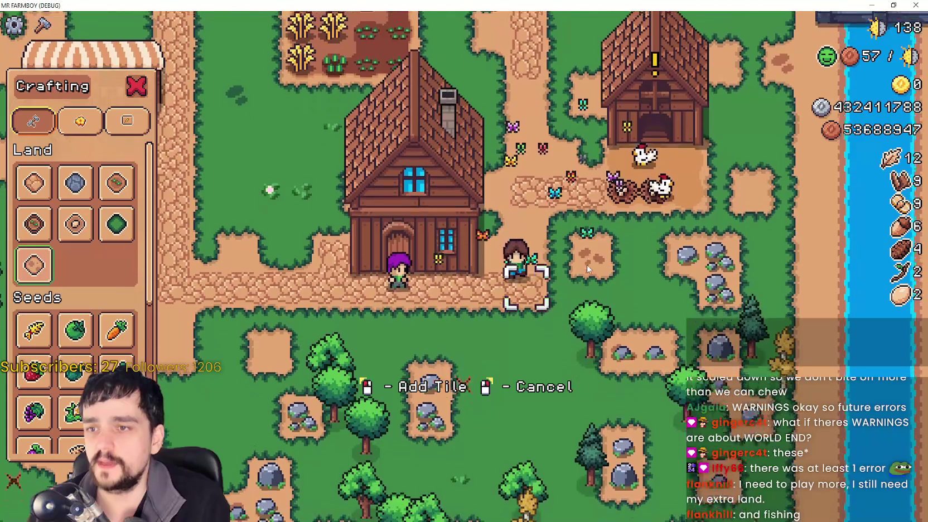
{"action": "key", "text": "w"}
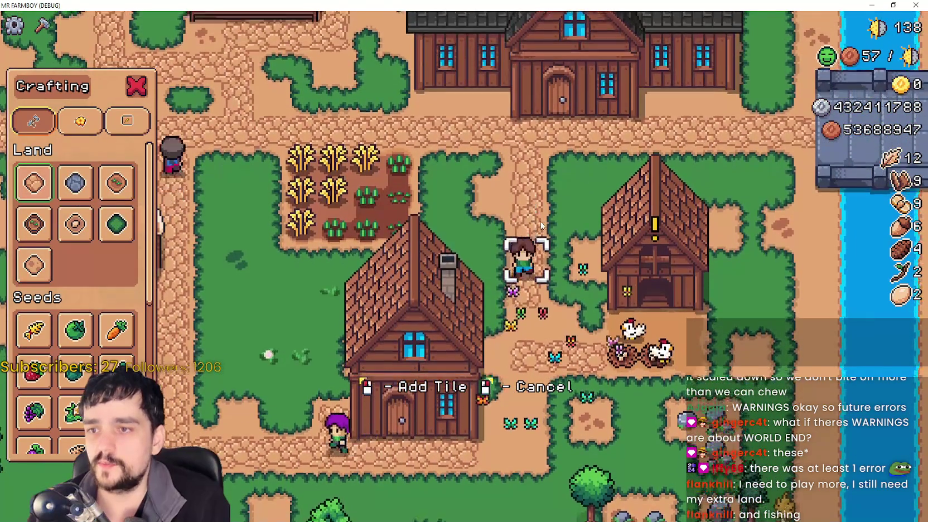
{"action": "scroll", "scroll_direction": "down", "scroll_amount": 3}
{"action": "right_click", "coordinate": [702, 299]}
{"action": "key", "text": "a"}
{"action": "key", "text": "w"}
{"action": "key", "text": "w"}
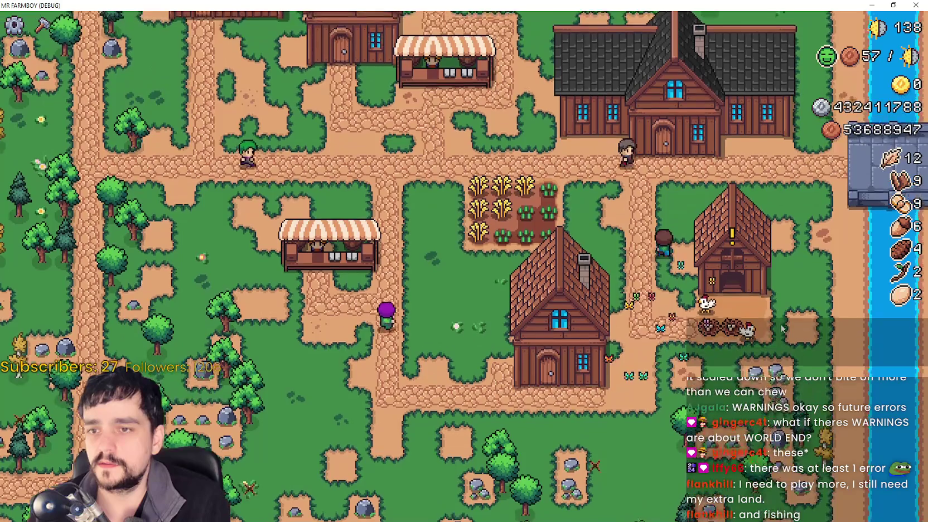
{"action": "key", "text": "w"}
{"action": "scroll", "scroll_direction": "up", "scroll_amount": 3}
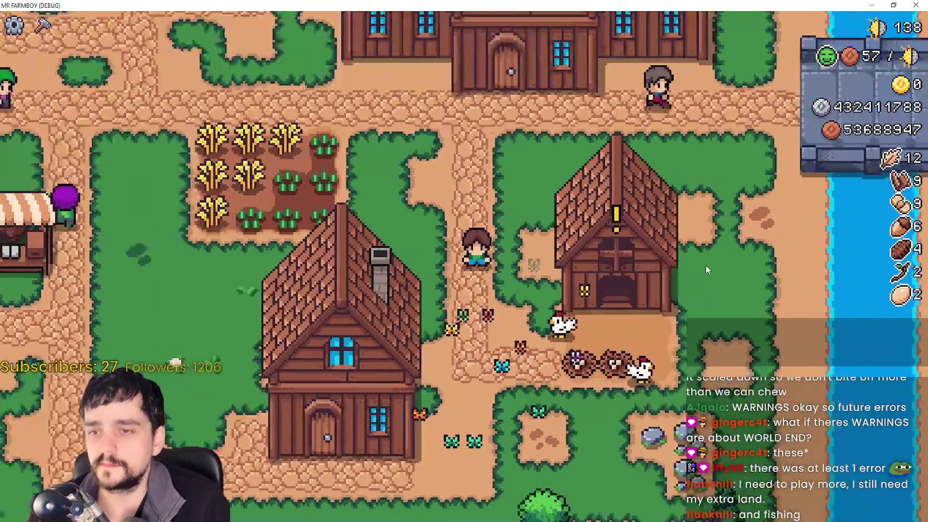
{"action": "scroll", "scroll_direction": "down", "scroll_amount": 3}
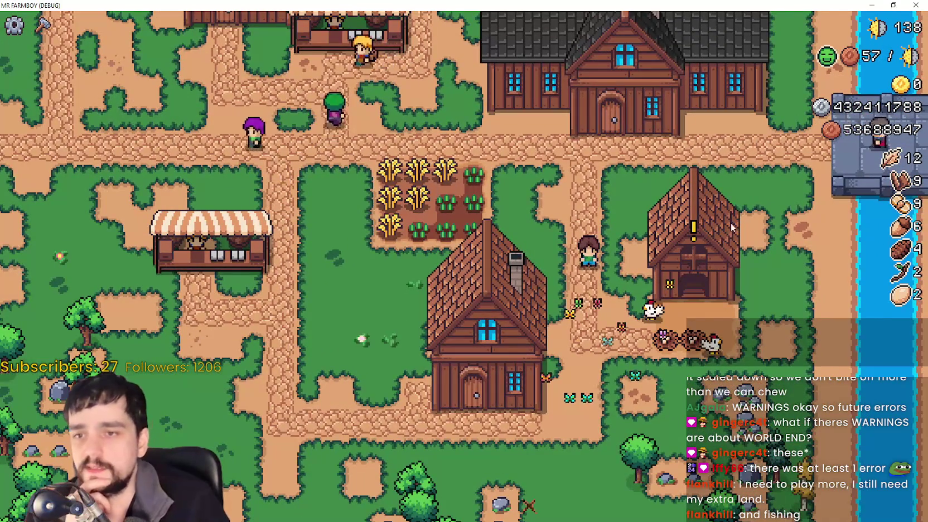
{"action": "scroll", "scroll_direction": "down", "scroll_amount": 3}
{"action": "scroll", "scroll_direction": "up", "scroll_amount": 3}
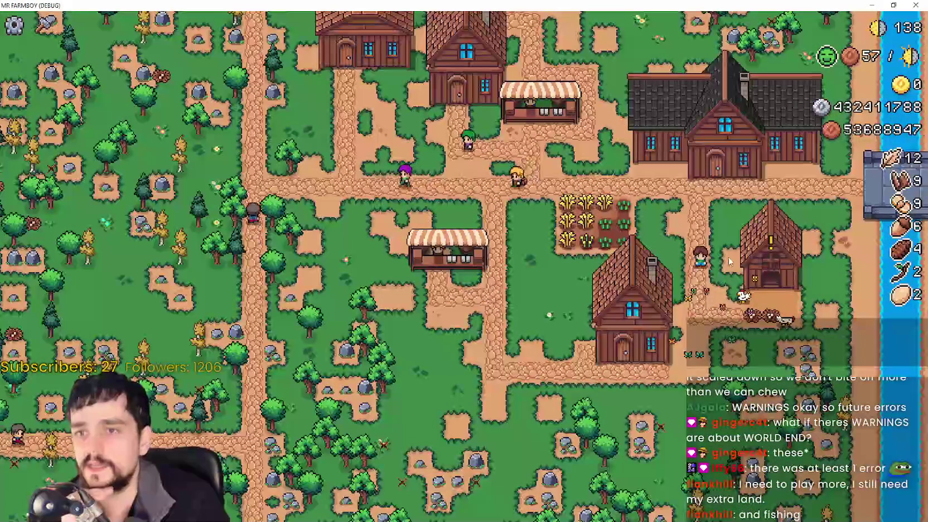
{"action": "mouse_move", "coordinate": [766, 252]}
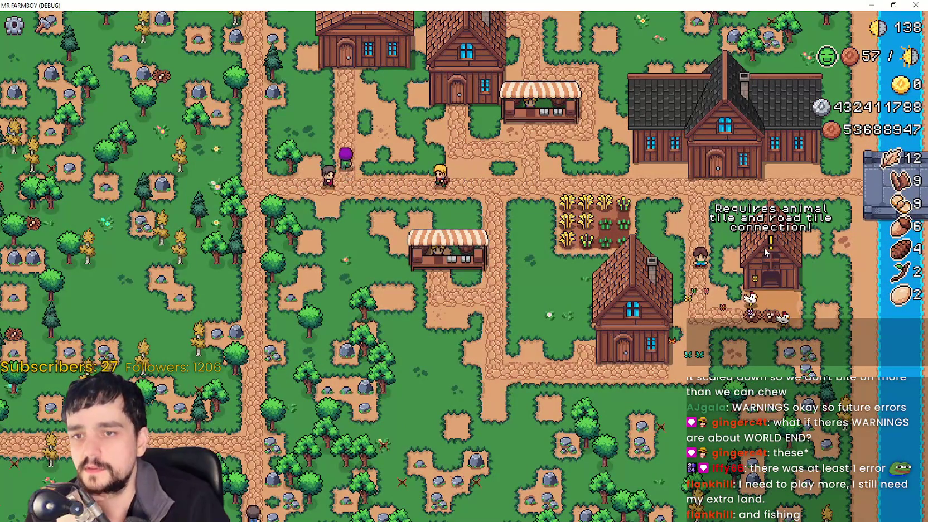
{"action": "scroll", "scroll_direction": "up", "scroll_amount": 3}
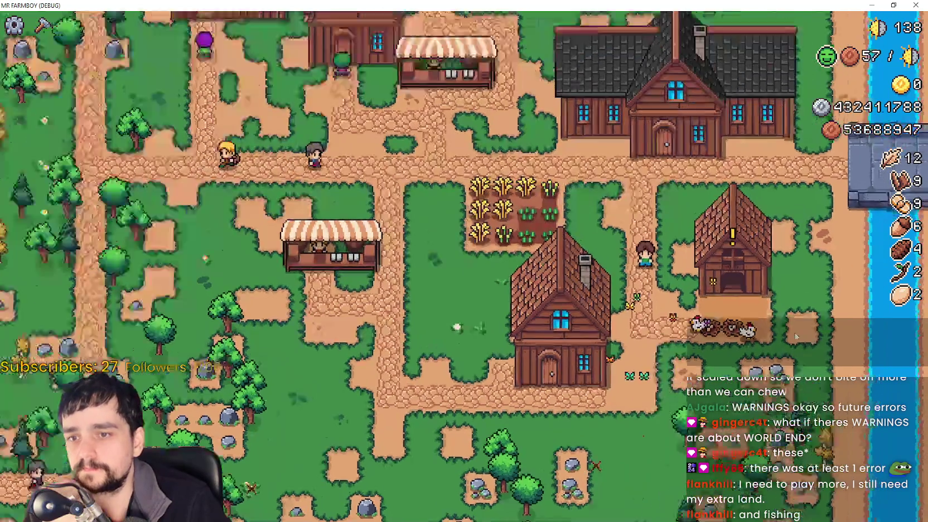
{"action": "mouse_move", "coordinate": [736, 241]}
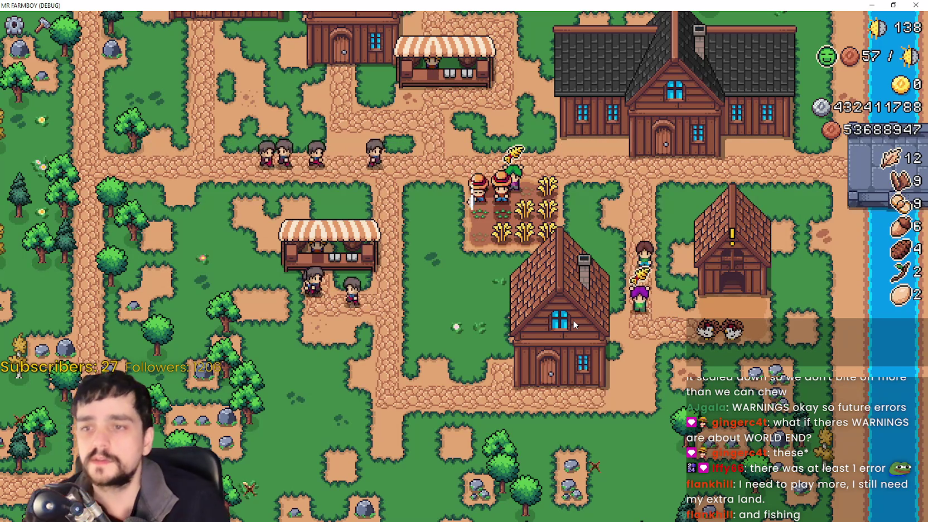
{"action": "left_click", "coordinate": [42, 25]}
{"action": "left_click", "coordinate": [32, 263]}
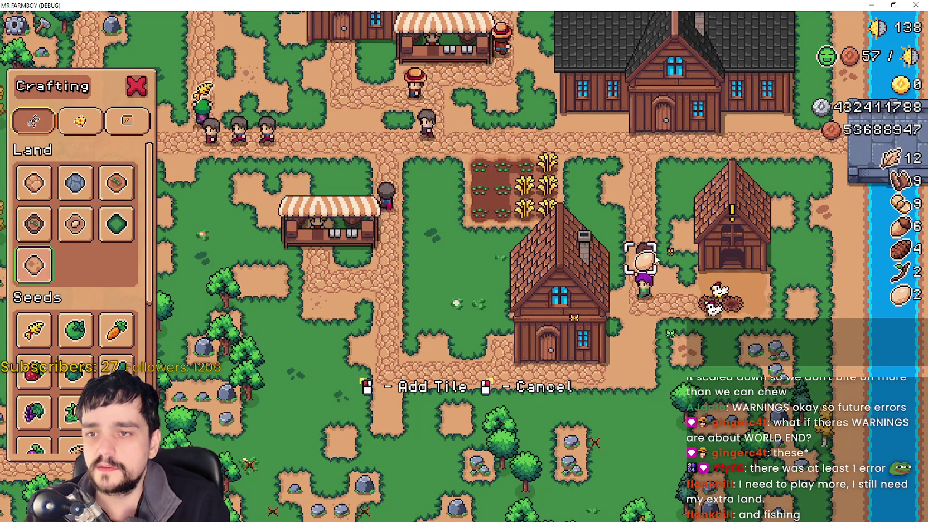
{"action": "key", "text": "w"}
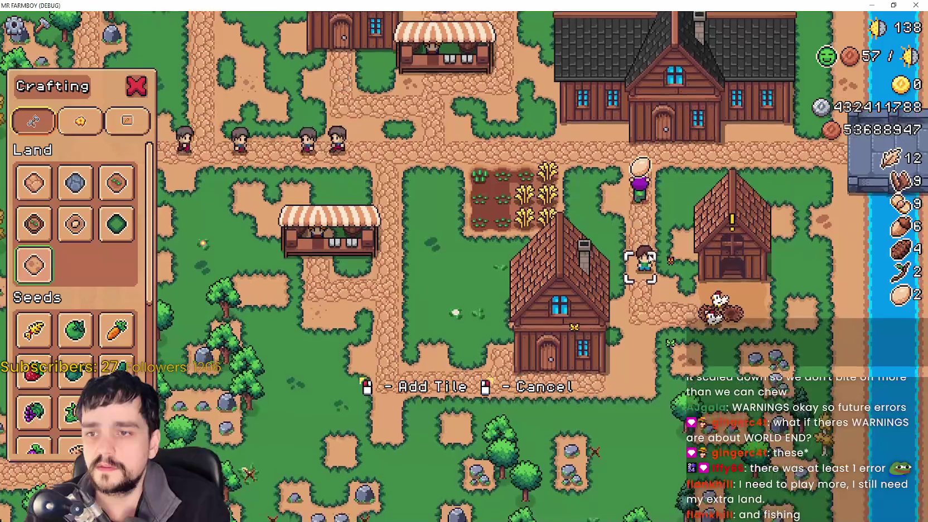
{"action": "right_click", "coordinate": [650, 258]}
{"action": "scroll", "scroll_direction": "up", "scroll_amount": 3}
{"action": "left_click", "coordinate": [623, 226]}
{"action": "scroll", "scroll_direction": "down", "scroll_amount": 3}
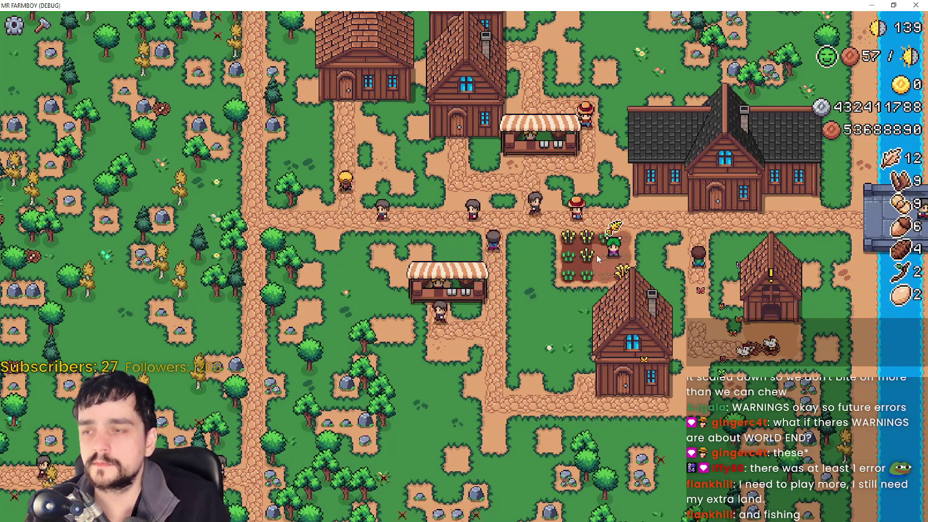
Pick the Road Tile from the crafting list and cancel its placement.
{"action": "left_click", "coordinate": [43, 24]}
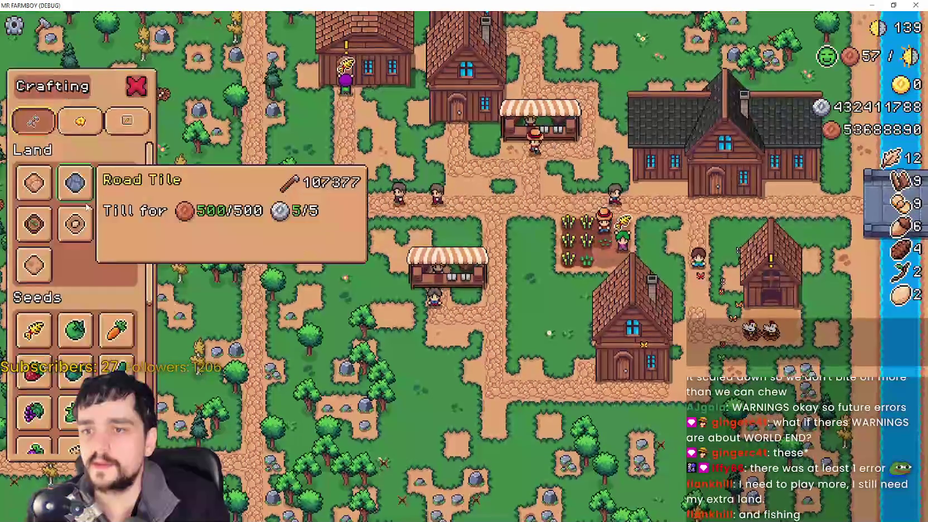
{"action": "left_click", "coordinate": [34, 183]}
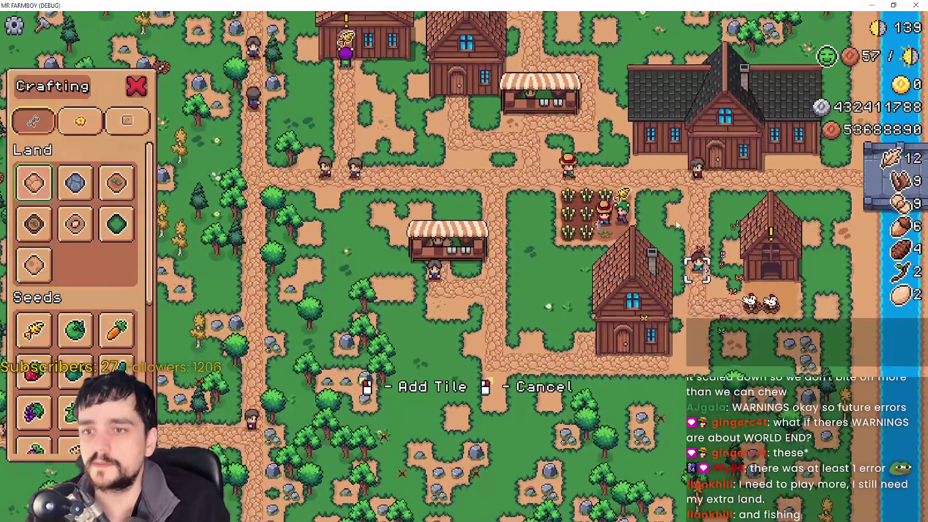
{"action": "right_click", "coordinate": [742, 279]}
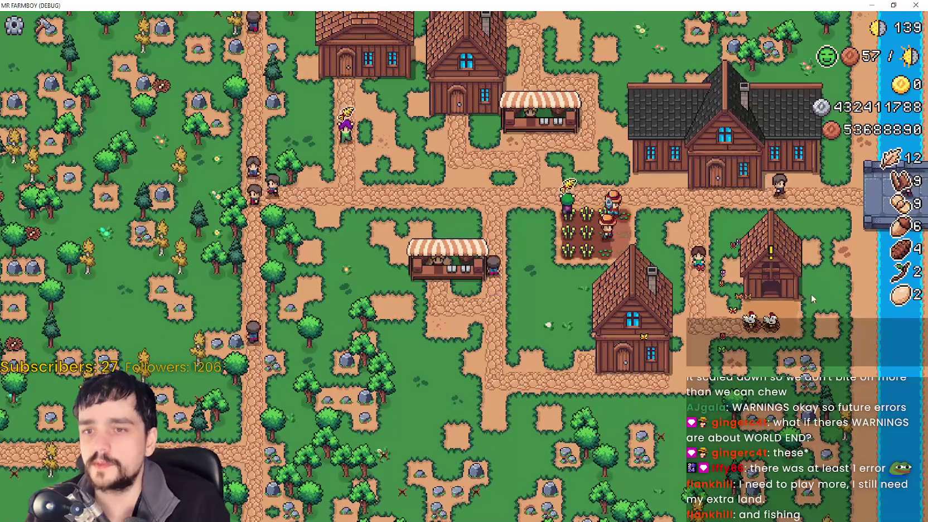
Zoom in and out and pan the map across the village.
{"action": "scroll", "scroll_direction": "up", "scroll_amount": 3}
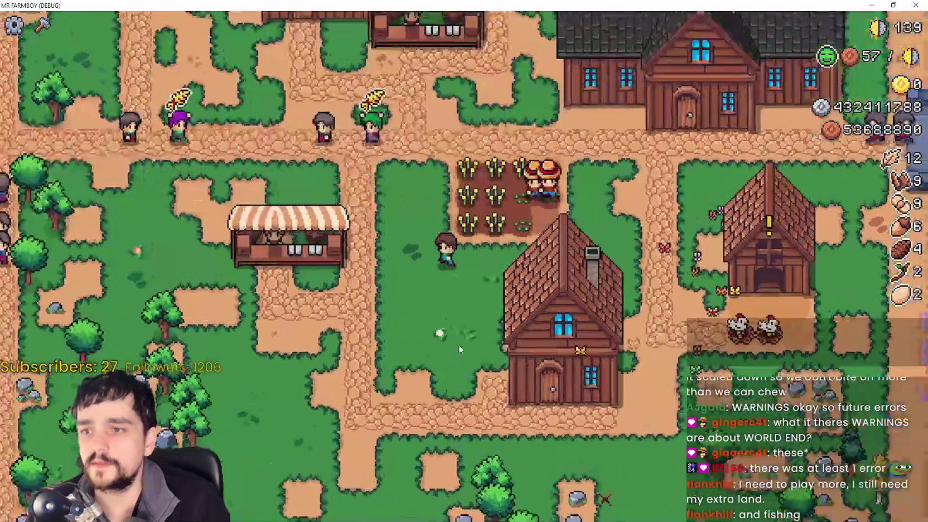
{"action": "scroll", "scroll_direction": "down", "scroll_amount": 3}
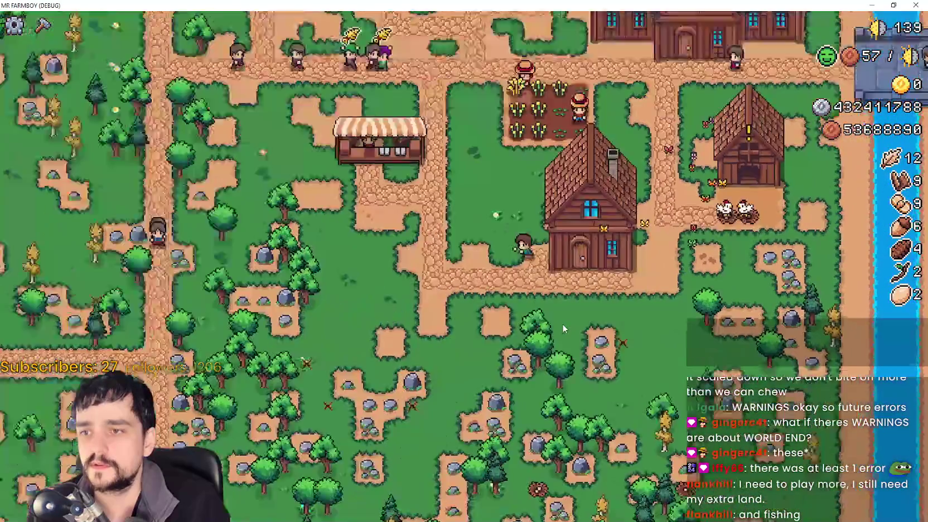
{"action": "scroll", "scroll_direction": "up", "scroll_amount": 3}
{"action": "scroll", "scroll_direction": "down", "scroll_amount": 3}
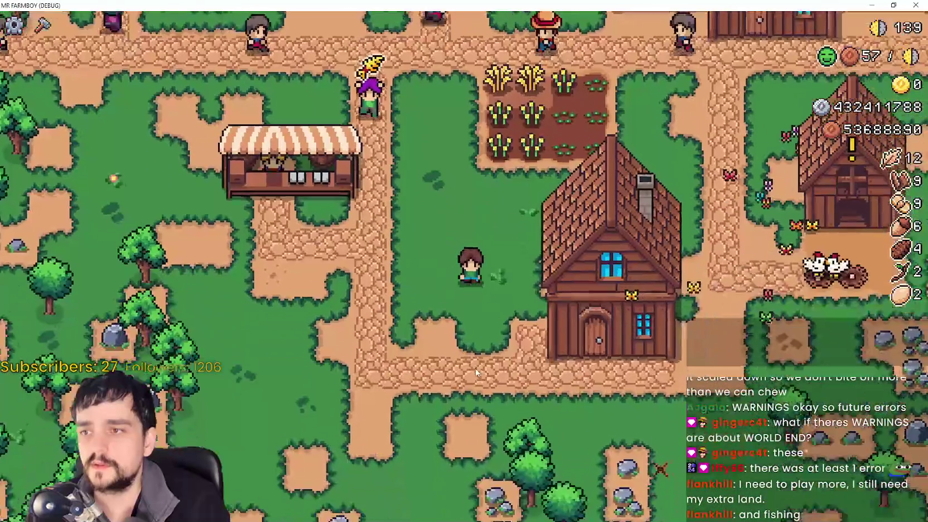
{"action": "key", "text": "w"}
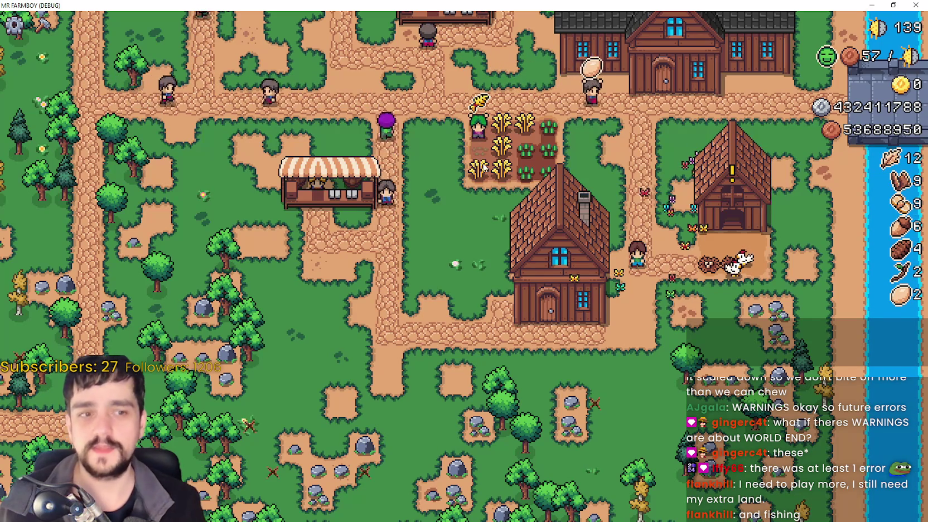
{"action": "left_click_drag", "start_coordinate": [609, 184], "coordinate": [678, 303]}
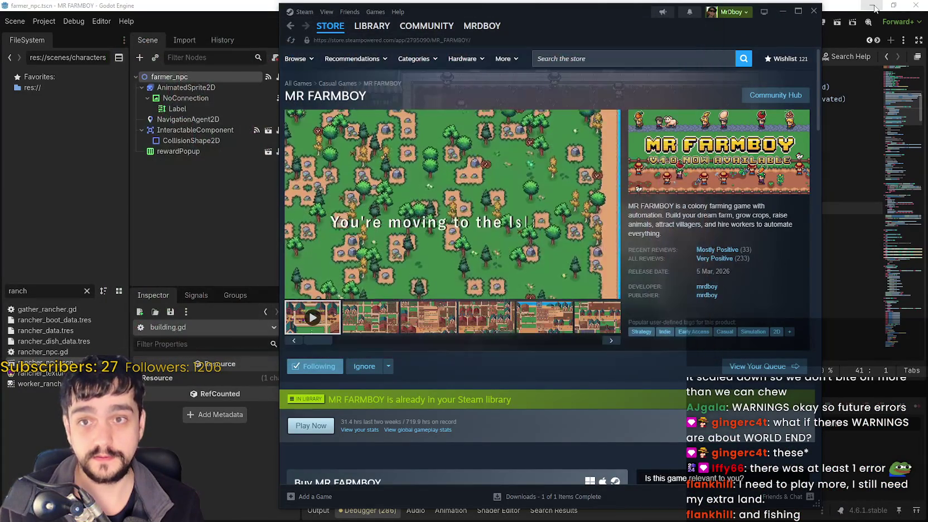
Close the running game, minimise the Godot editor, and close Steam.
{"action": "left_click", "coordinate": [875, 7]}
{"action": "left_click", "coordinate": [875, 7]}
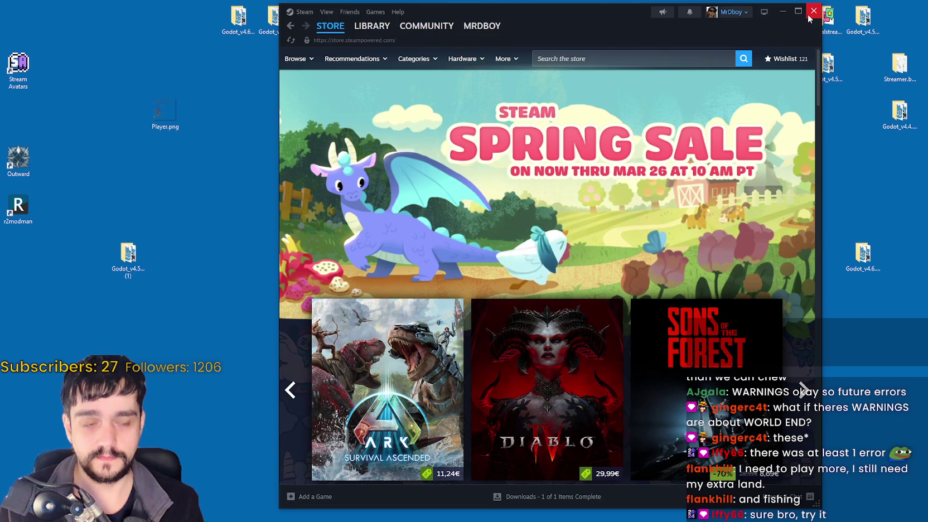
{"action": "left_click", "coordinate": [809, 16]}
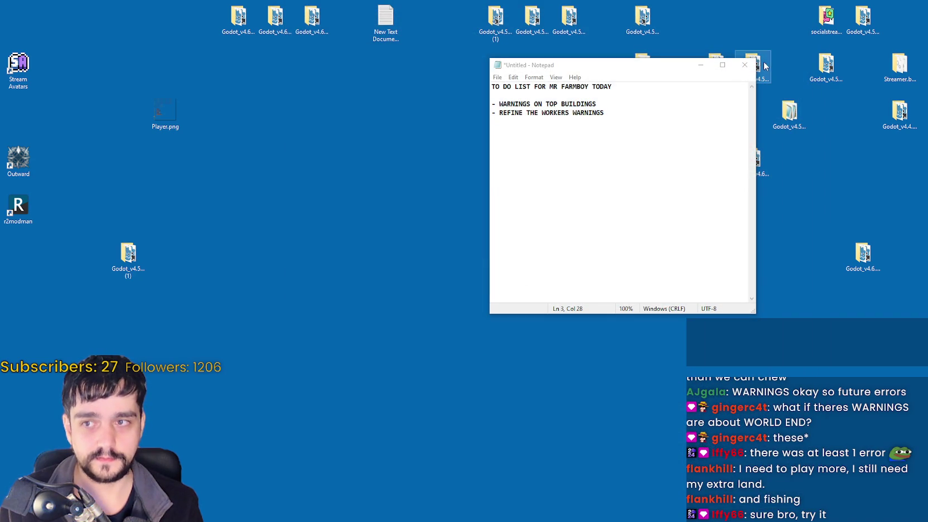
Review the Notepad to-do items, including REFINE THE WORKERS WARNINGS, then minimise it and open Task Manager.
{"action": "left_click", "coordinate": [605, 130]}
{"action": "left_click_drag", "start_coordinate": [632, 121], "coordinate": [478, 104]}
{"action": "left_click", "coordinate": [604, 141]}
{"action": "left_click_drag", "start_coordinate": [603, 141], "coordinate": [461, 105]}
{"action": "left_click", "coordinate": [626, 102]}
{"action": "left_click_drag", "start_coordinate": [618, 110], "coordinate": [461, 115]}
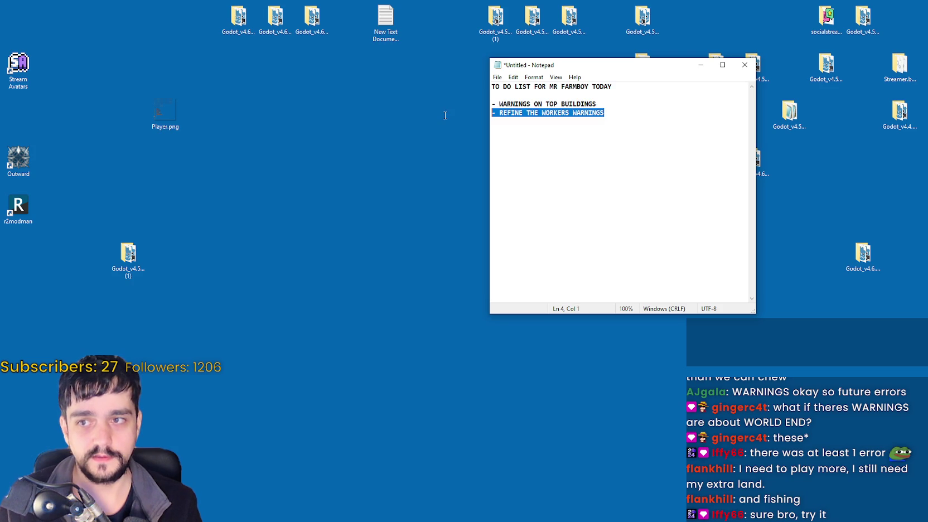
{"action": "left_click", "coordinate": [651, 103]}
{"action": "left_click", "coordinate": [702, 67]}
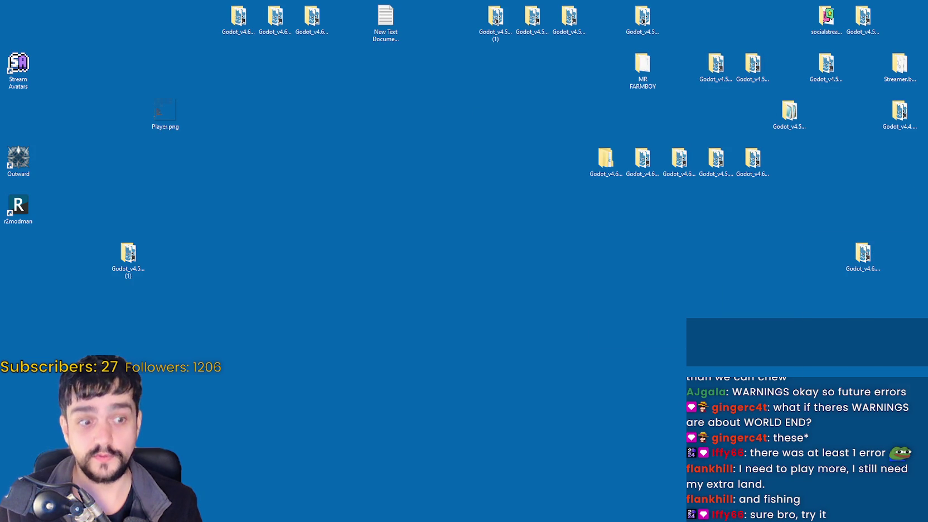
{"action": "key", "text": "ctrl+shift+Escape"}
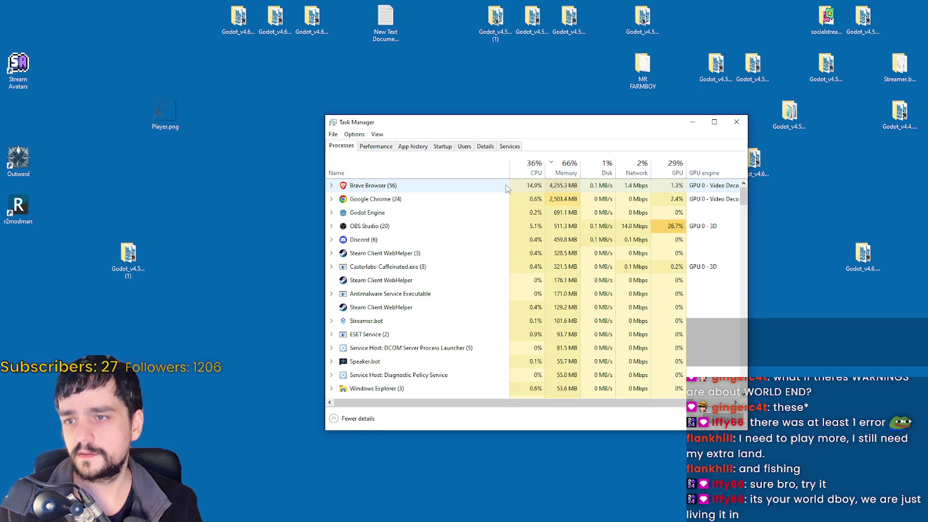
Select the Google Chrome process to check its usage, then minimise Task Manager and show the desktop.
{"action": "left_click", "coordinate": [558, 201]}
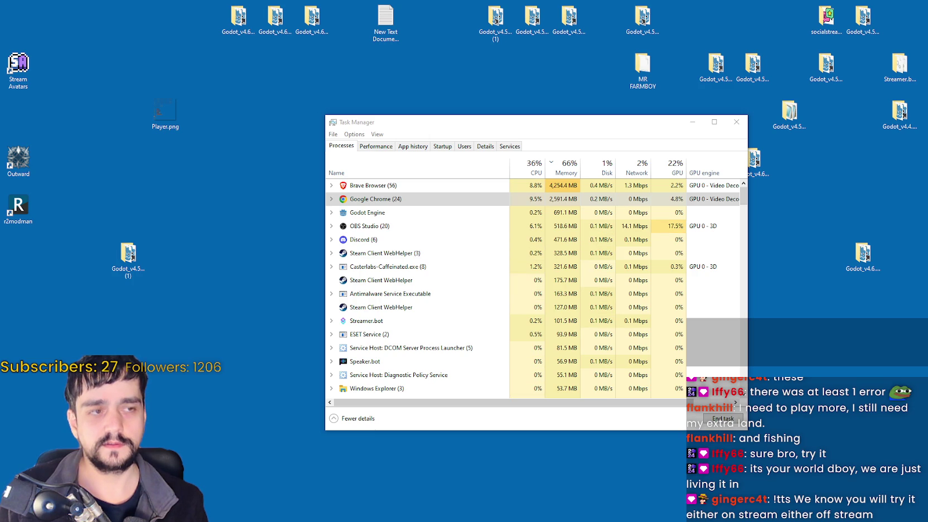
{"action": "left_click", "coordinate": [649, 130]}
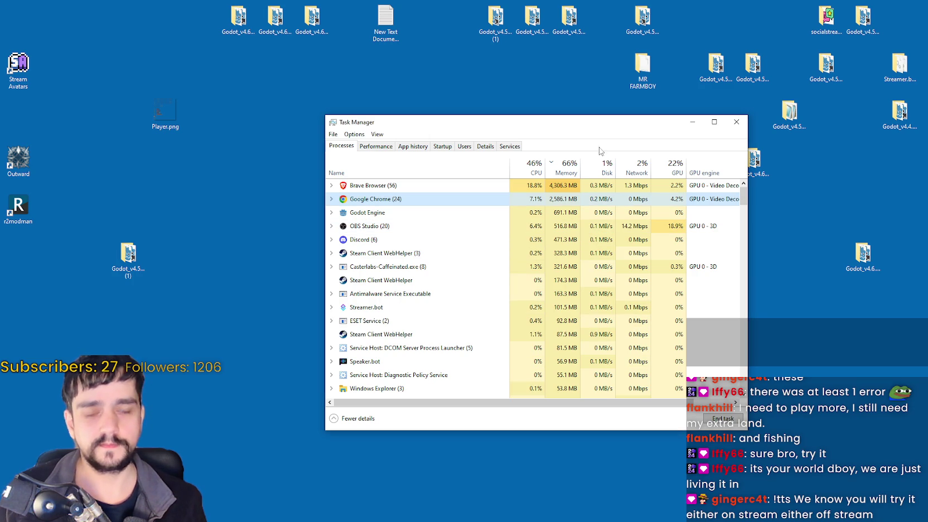
{"action": "left_click", "coordinate": [692, 122]}
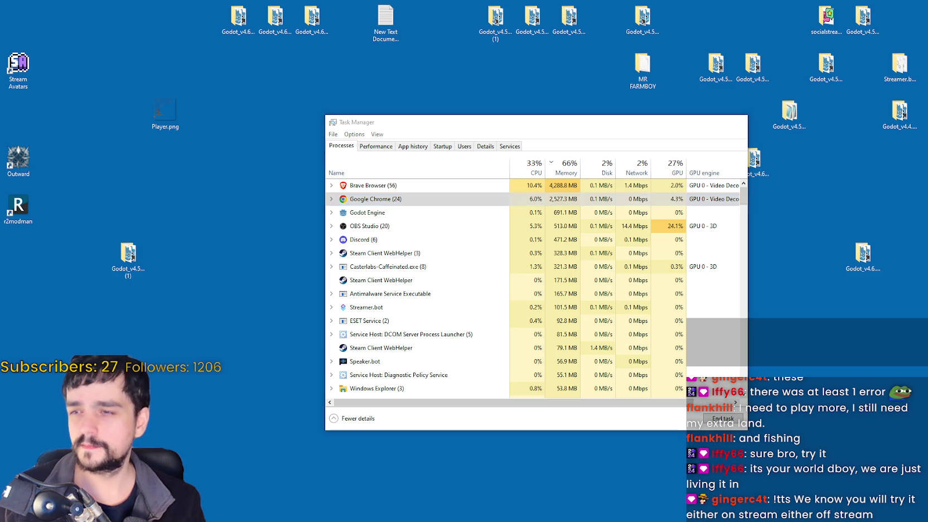
{"action": "key", "text": "super+d"}
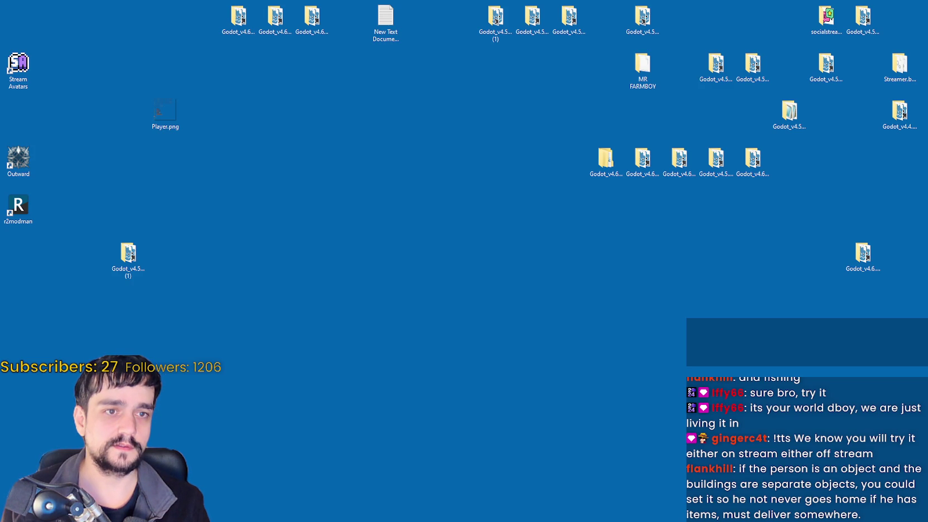
Push the local mr-farmboy-v5.RC commit on main to origin, then minimise GitHub Desktop.
{"action": "left_click_drag", "start_coordinate": [927, 99], "coordinate": [249, 76]}
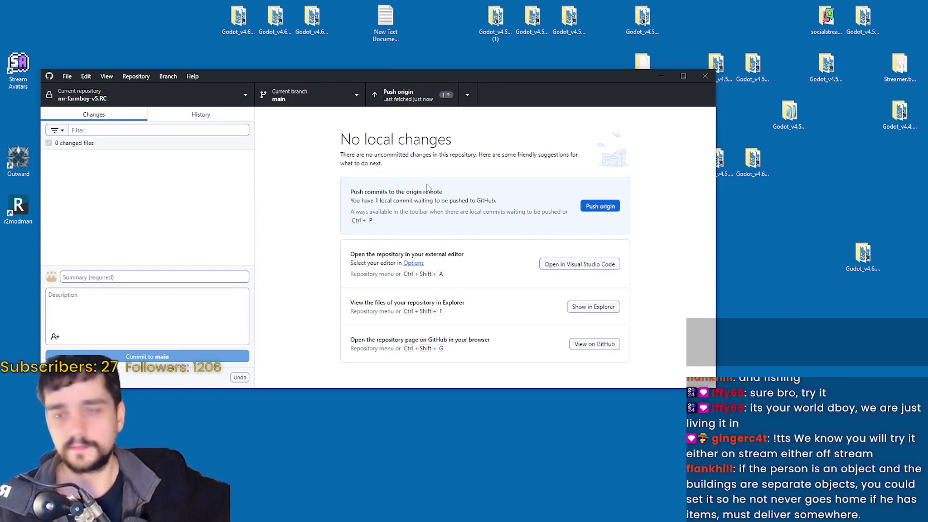
{"action": "left_click", "coordinate": [402, 90]}
{"action": "left_click_drag", "start_coordinate": [451, 77], "coordinate": [477, 83]}
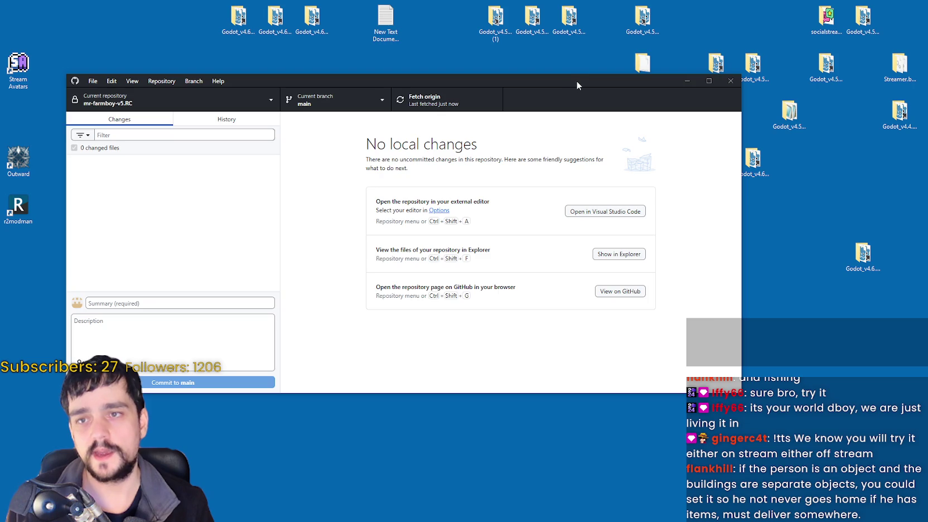
{"action": "left_click_drag", "start_coordinate": [578, 84], "coordinate": [556, 115]}
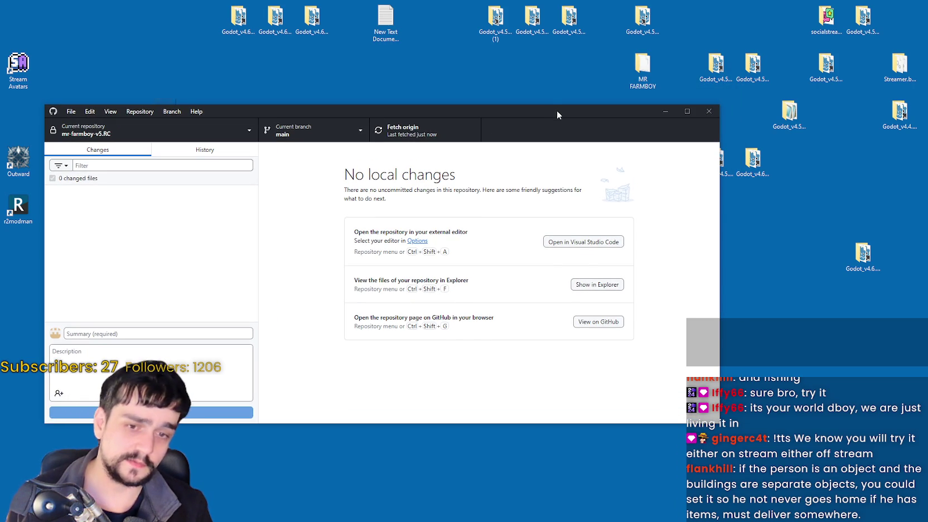
{"action": "left_click_drag", "start_coordinate": [558, 109], "coordinate": [596, 105]}
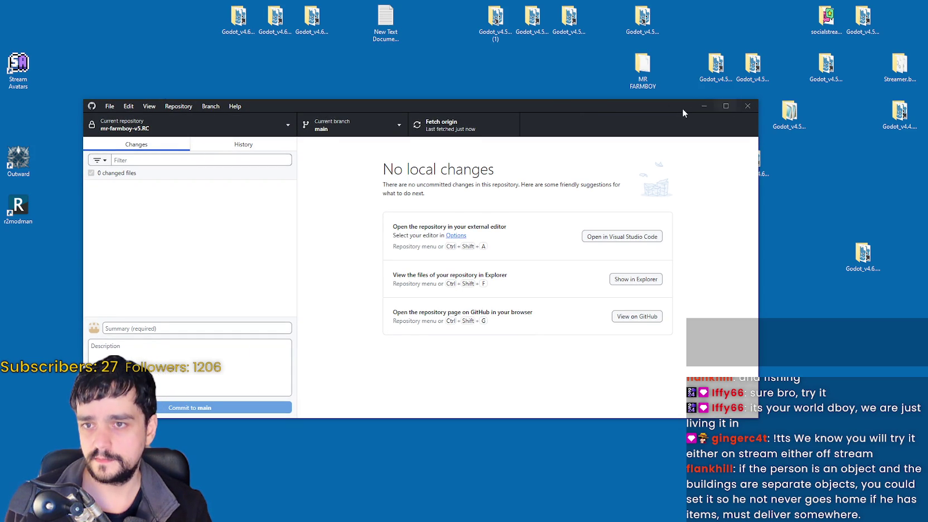
{"action": "left_click", "coordinate": [704, 106]}
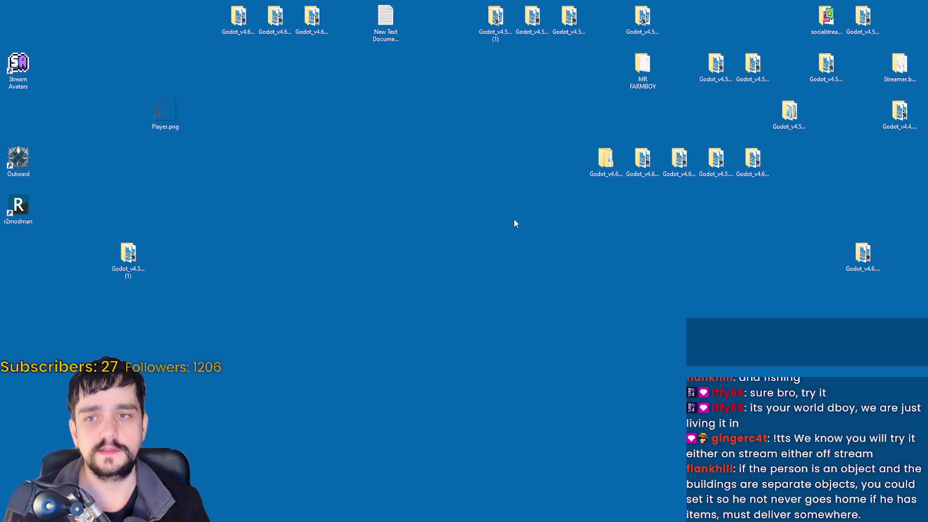
Refresh the Windows desktop three times from its right-click menu.
{"action": "right_click", "coordinate": [514, 220]}
{"action": "left_click", "coordinate": [569, 248]}
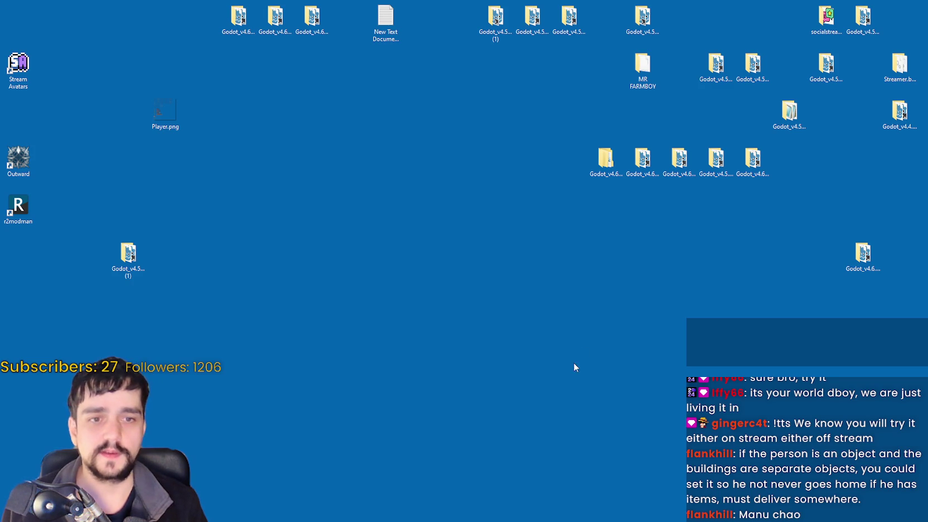
{"action": "right_click", "coordinate": [639, 313]}
{"action": "left_click", "coordinate": [647, 346]}
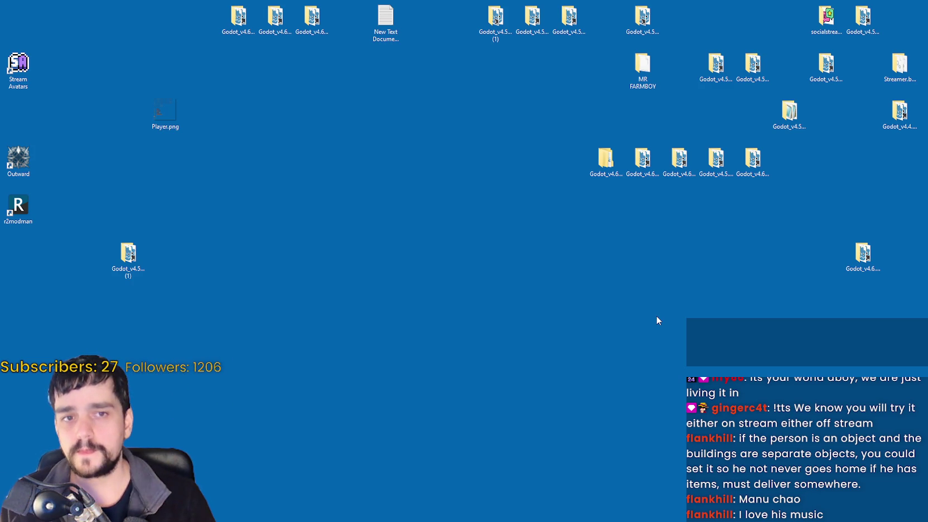
{"action": "right_click", "coordinate": [548, 214]}
{"action": "left_click", "coordinate": [589, 249]}
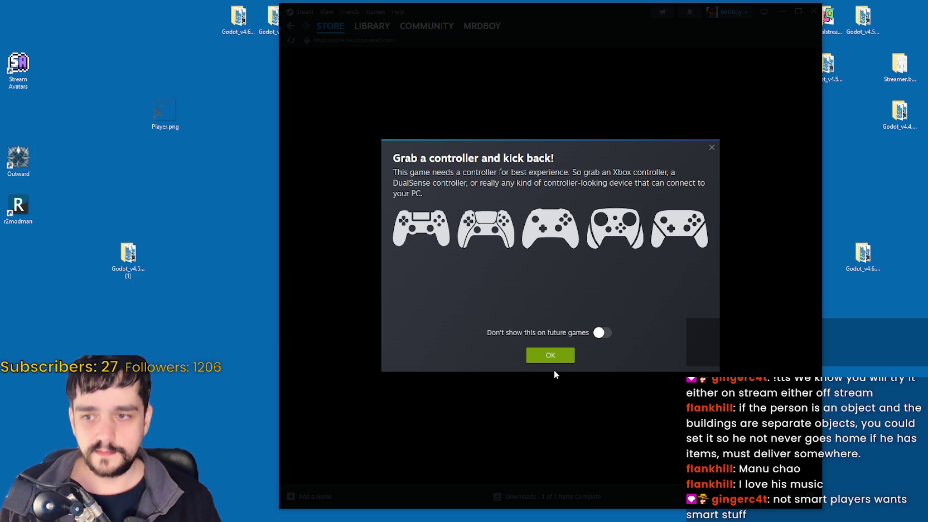
Dismiss Steam's controller suggestion, open the Crimson Desert library page, and shift the window left.
{"action": "left_click", "coordinate": [564, 356]}
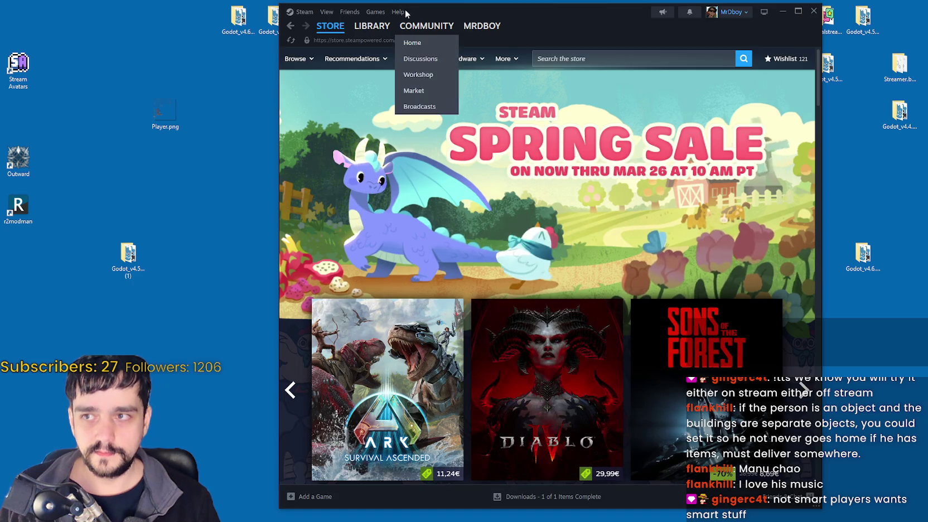
{"action": "left_click", "coordinate": [384, 27]}
{"action": "left_click", "coordinate": [326, 134]}
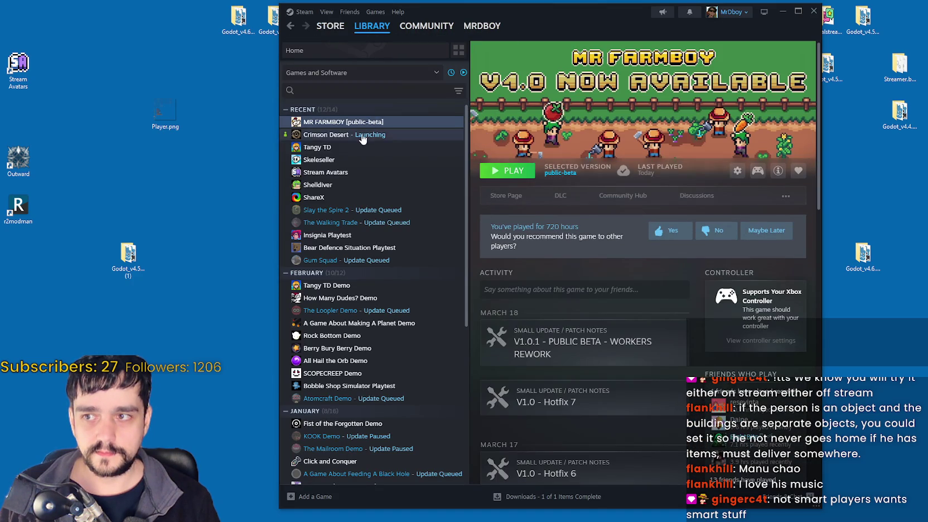
{"action": "left_click_drag", "start_coordinate": [625, 17], "coordinate": [505, 20]}
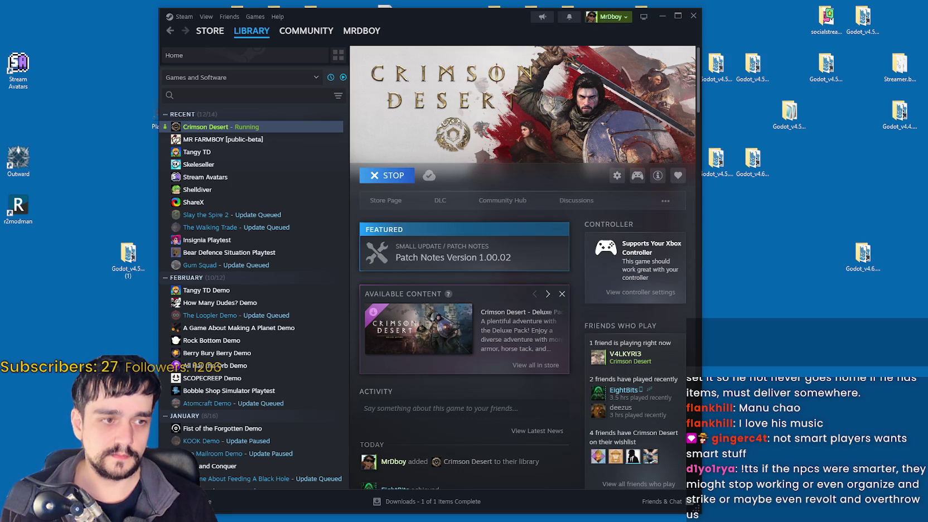
Refresh the desktop and bring up Task Manager with Ctrl+Shift+Esc.
{"action": "right_click", "coordinate": [776, 241]}
{"action": "left_click", "coordinate": [789, 263]}
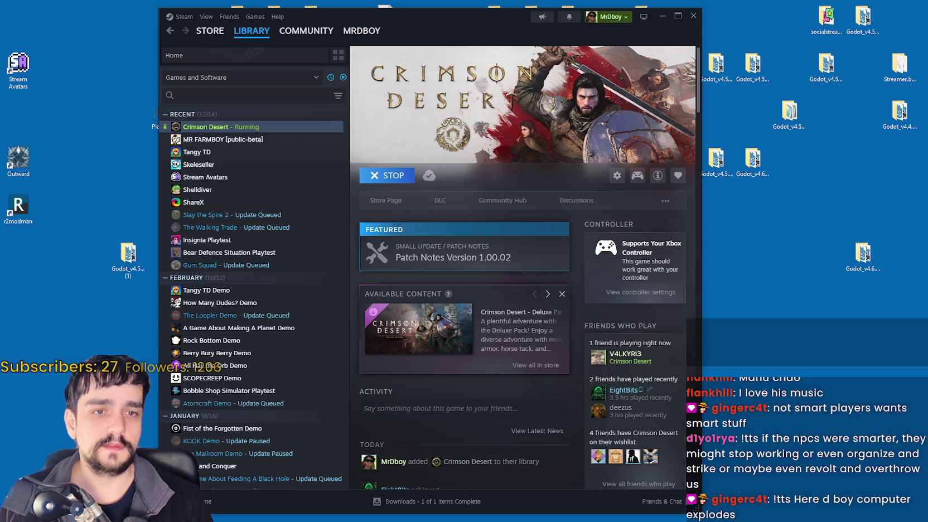
{"action": "key", "text": "ctrl+shift+Escape"}
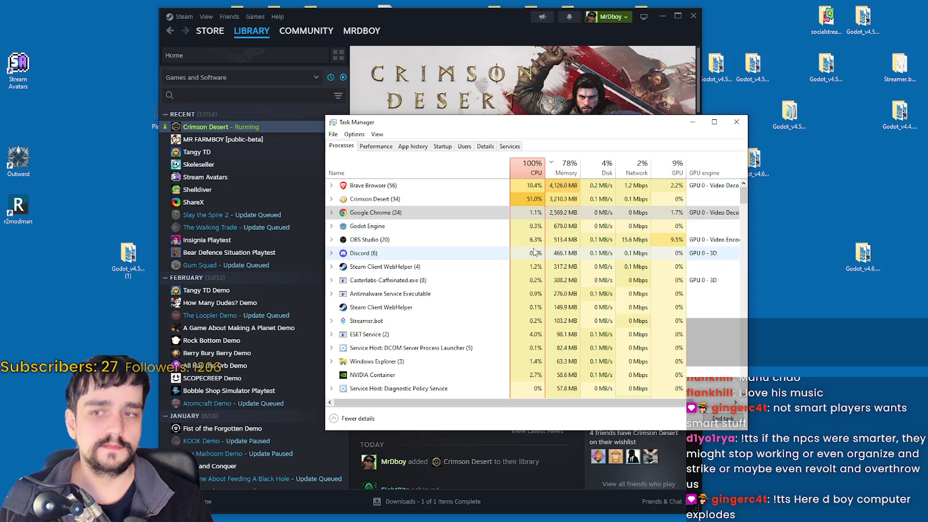
Select the Crimson Desert process in Task Manager and keep watching it as the game launches.
{"action": "left_click", "coordinate": [448, 199]}
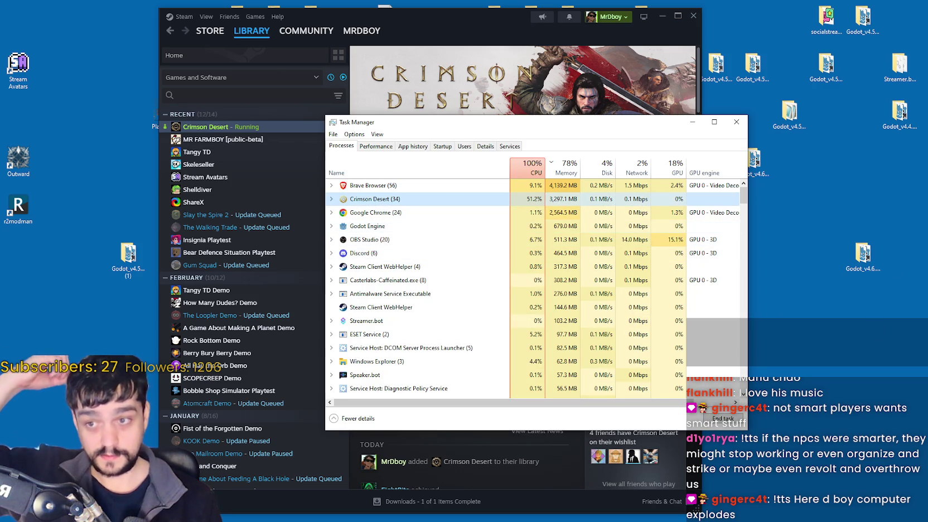
{"action": "key", "text": "alt+Tab"}
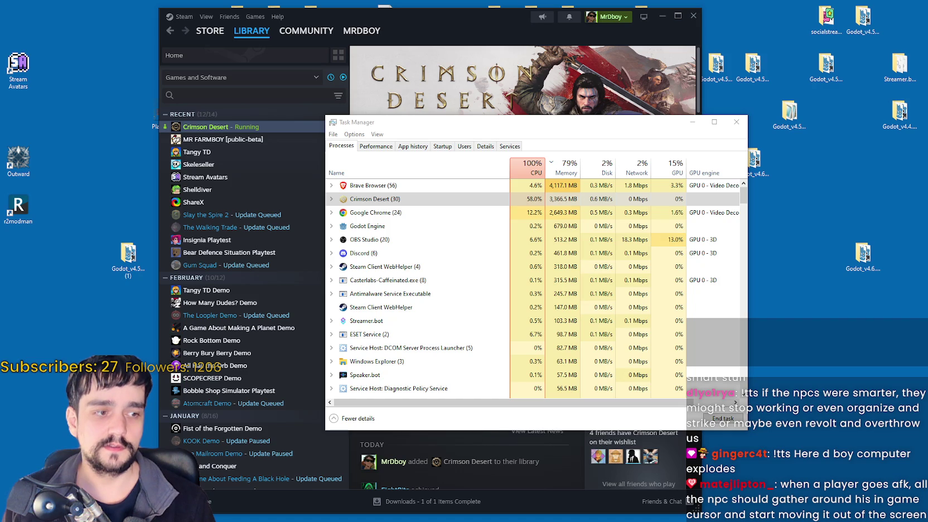
{"action": "key", "text": "alt+Tab"}
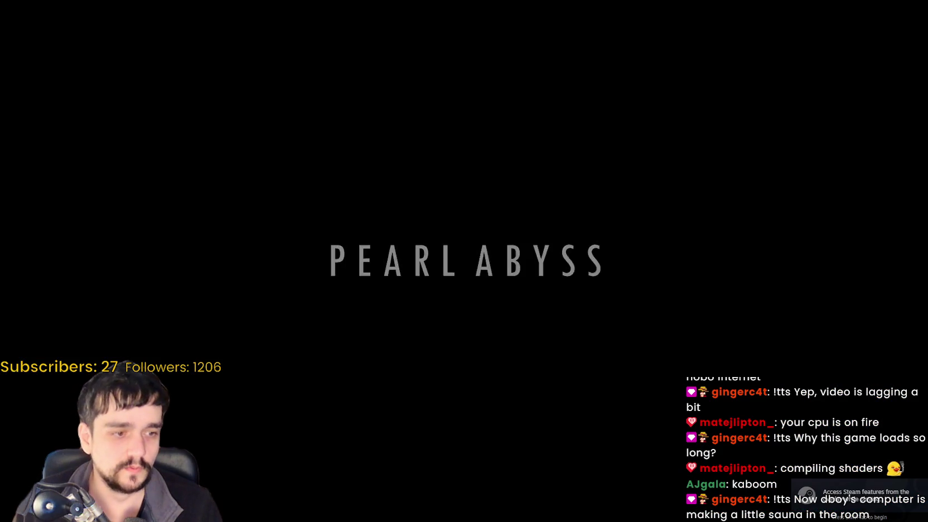
Shrink Task Manager into the top-left corner and expand Crimson Desert's child processes.
{"action": "left_click_drag", "start_coordinate": [520, 125], "coordinate": [204, 24]}
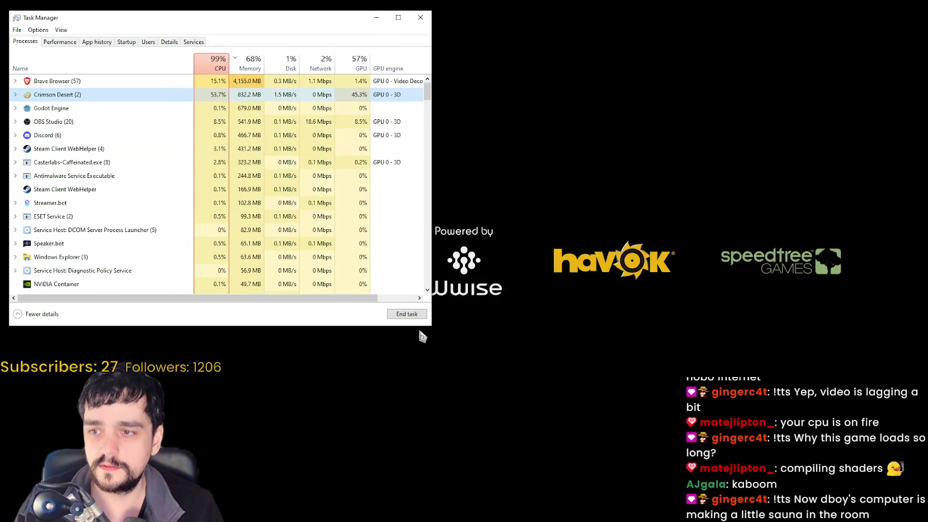
{"action": "left_click_drag", "start_coordinate": [432, 327], "coordinate": [420, 150]}
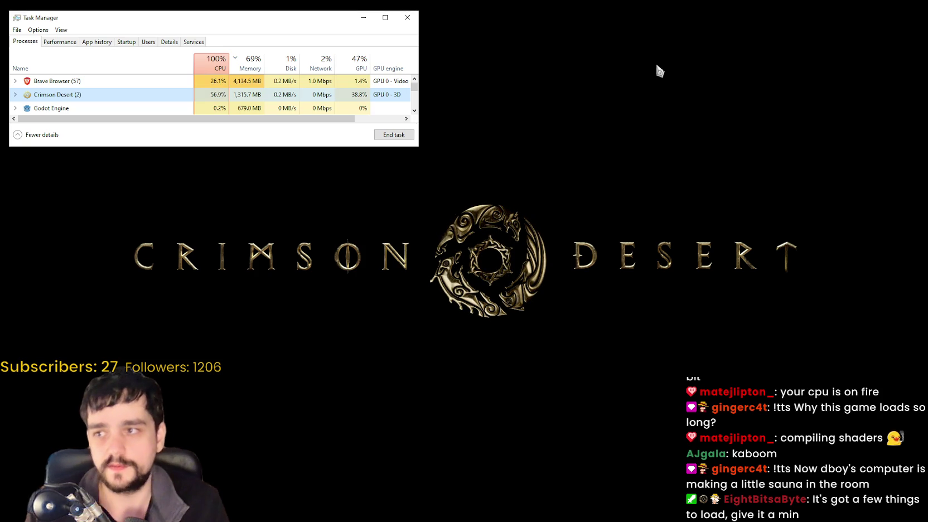
{"action": "left_click", "coordinate": [16, 96]}
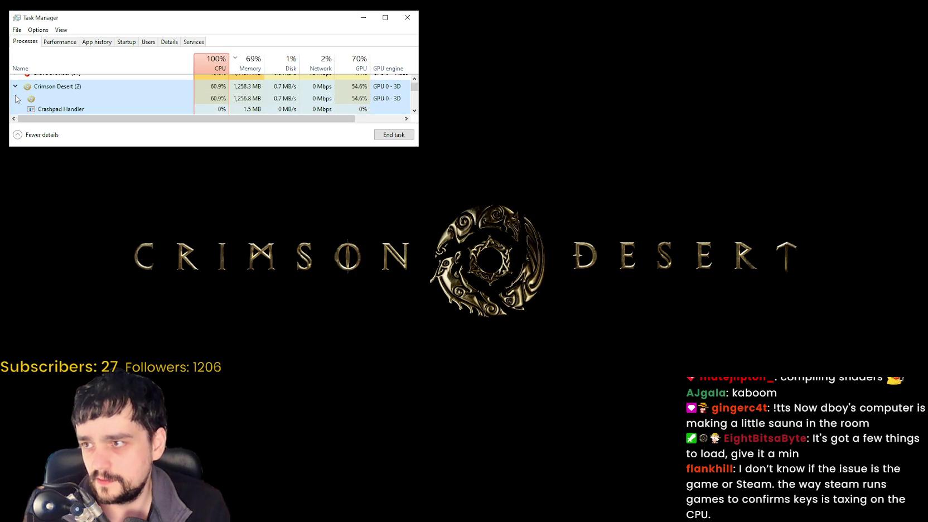
Collapse Crimson Desert's process group in Task Manager while the game loads to the gamma screen.
{"action": "left_click", "coordinate": [15, 86]}
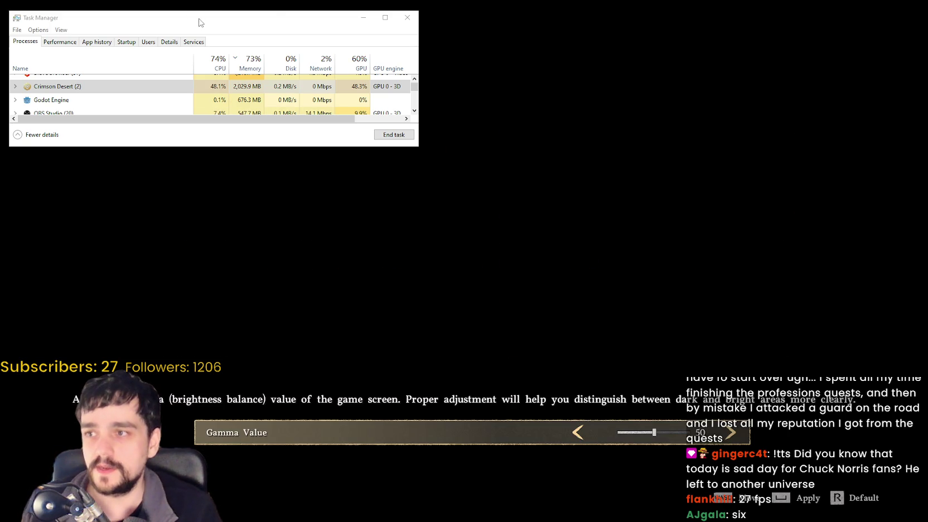
Return to the game, apply and confirm gamma 50, then continue from the title screen.
{"action": "key", "text": "alt+Tab"}
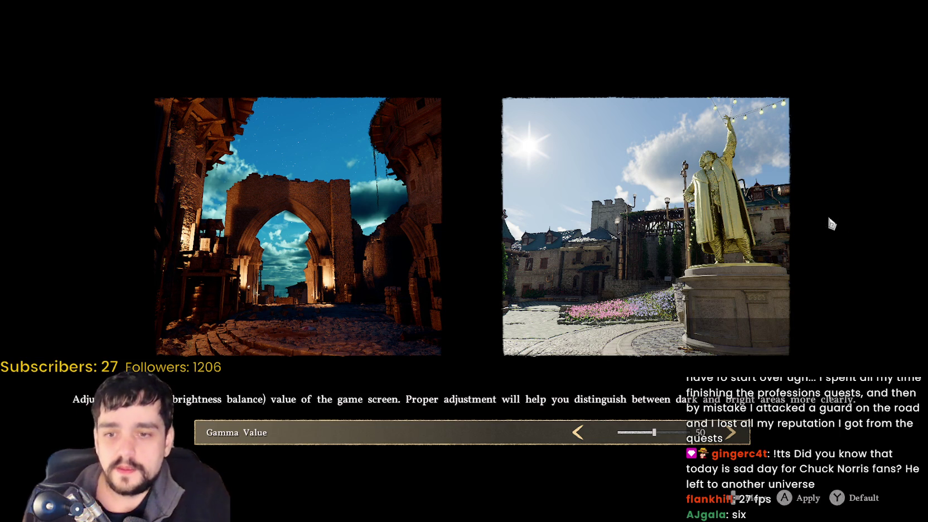
{"action": "key", "text": "Return"}
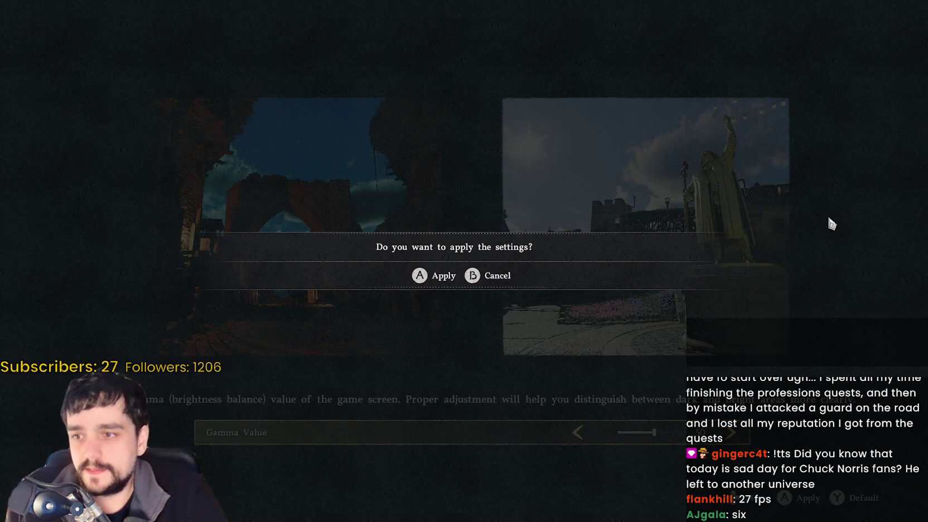
{"action": "key", "text": "Return"}
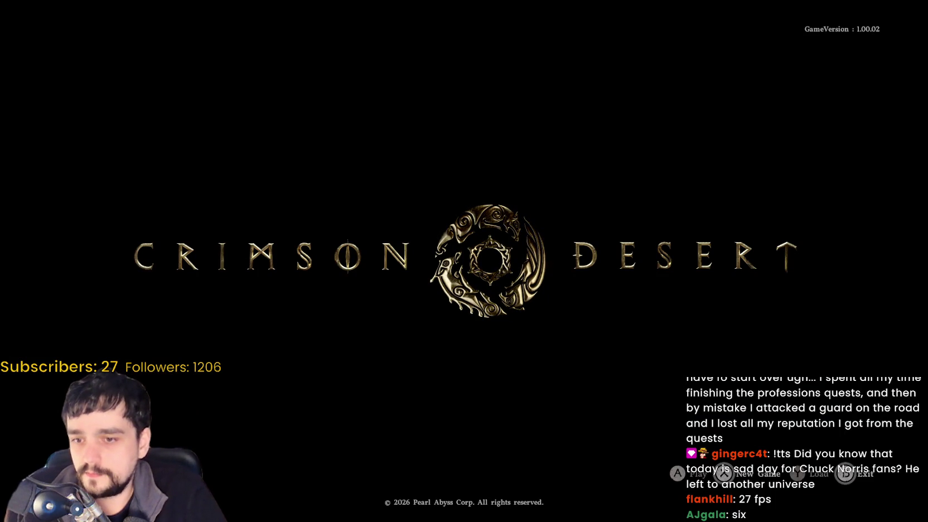
{"action": "key", "text": "Return"}
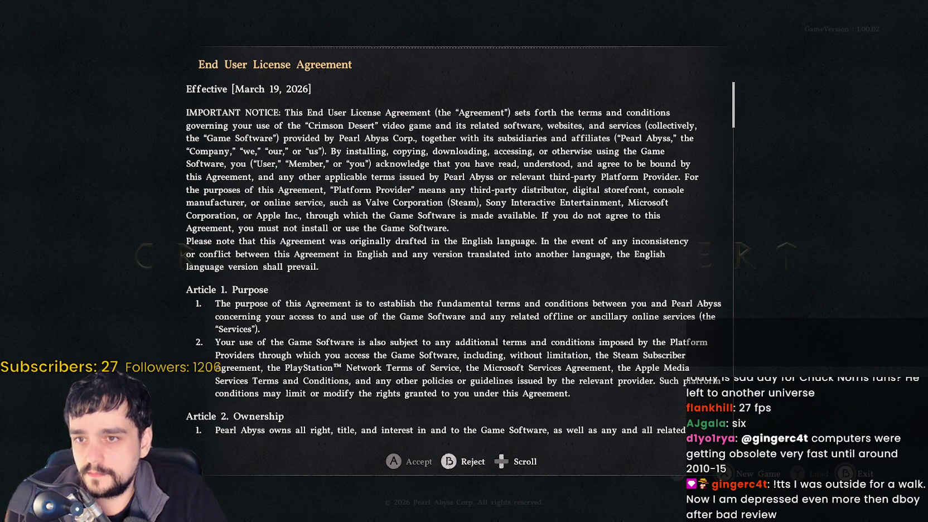
Scroll through the EULA down to the Article 14 platform-provider terms, then accept it.
{"action": "scroll", "scroll_direction": "down", "scroll_amount": 3}
{"action": "scroll", "scroll_direction": "down", "scroll_amount": 3}
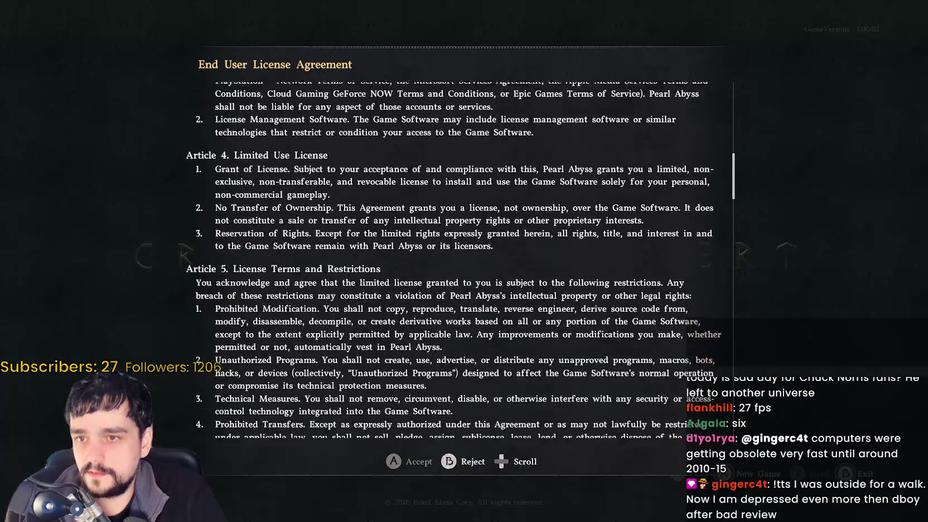
{"action": "scroll", "scroll_direction": "down", "scroll_amount": 3}
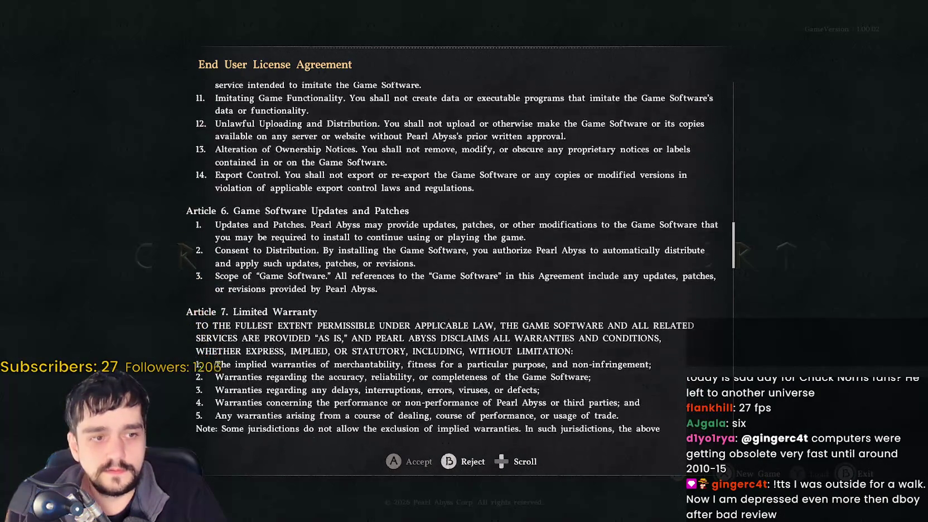
{"action": "scroll", "scroll_direction": "down", "scroll_amount": 3}
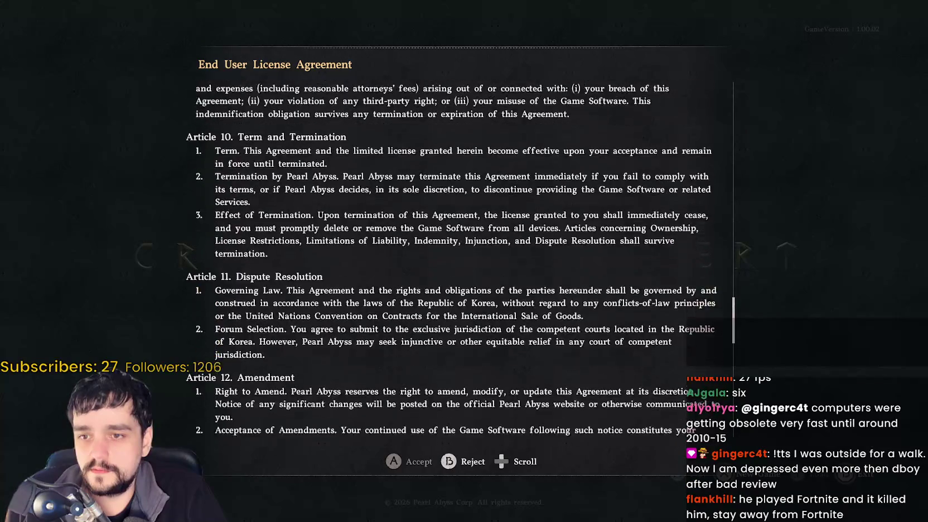
{"action": "scroll", "scroll_direction": "up", "scroll_amount": 3}
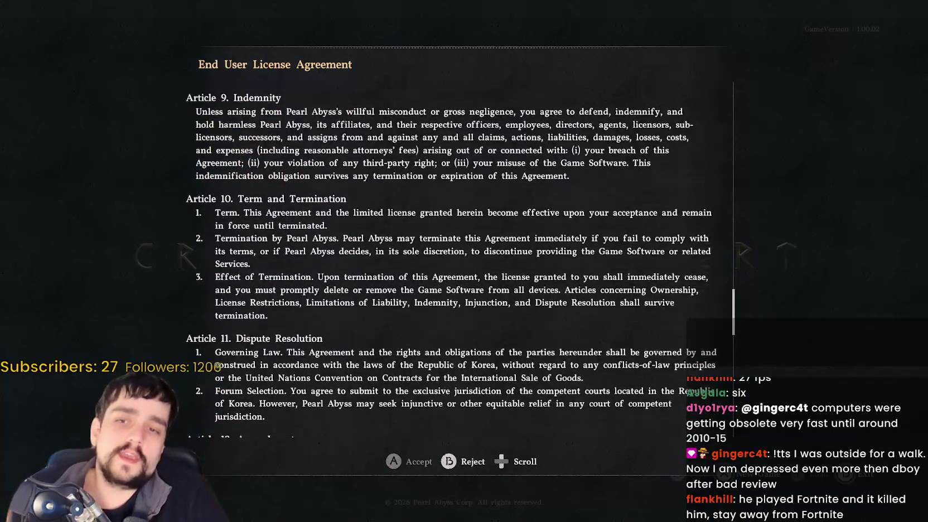
{"action": "scroll", "scroll_direction": "down", "scroll_amount": 3}
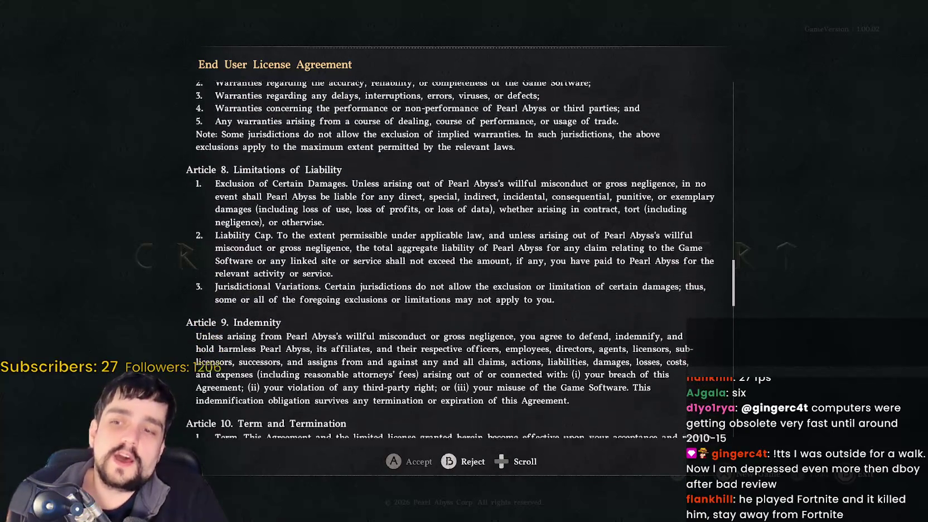
{"action": "scroll", "scroll_direction": "down", "scroll_amount": 3}
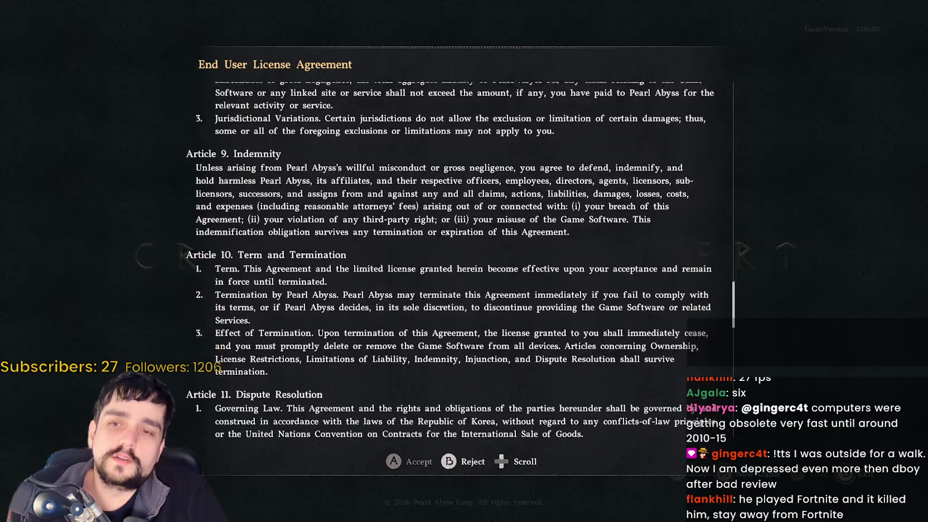
{"action": "scroll", "scroll_direction": "up", "scroll_amount": 3}
{"action": "scroll", "scroll_direction": "up", "scroll_amount": 3}
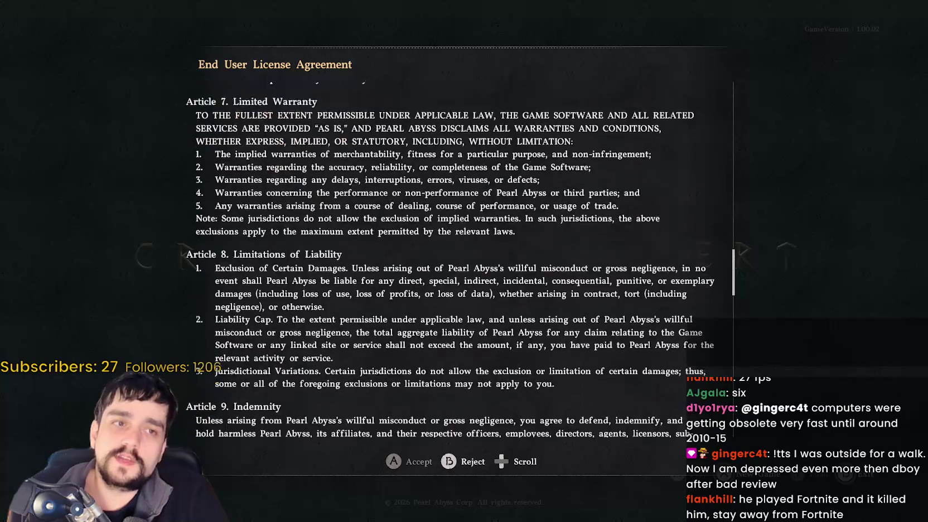
{"action": "scroll", "scroll_direction": "up", "scroll_amount": 3}
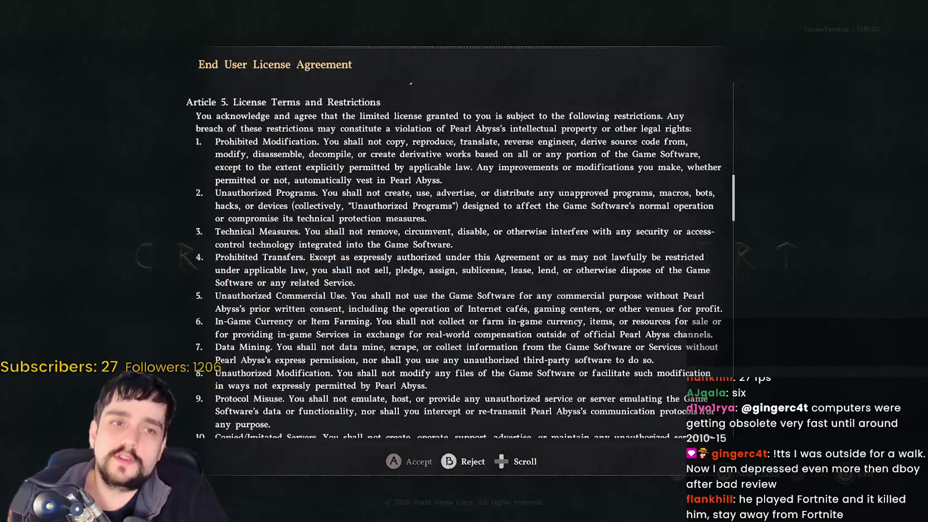
{"action": "scroll", "scroll_direction": "up", "scroll_amount": 3}
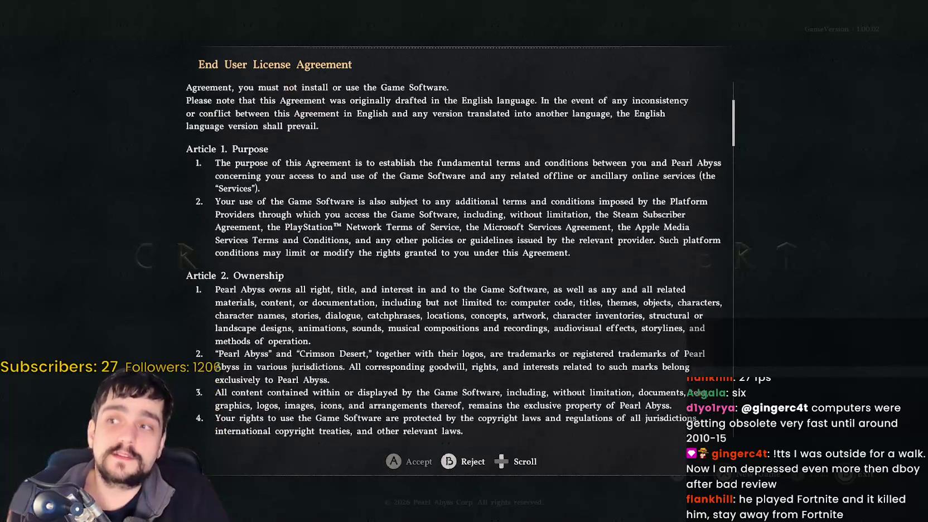
{"action": "scroll", "scroll_direction": "down", "scroll_amount": 3}
{"action": "scroll", "scroll_direction": "down", "scroll_amount": 3}
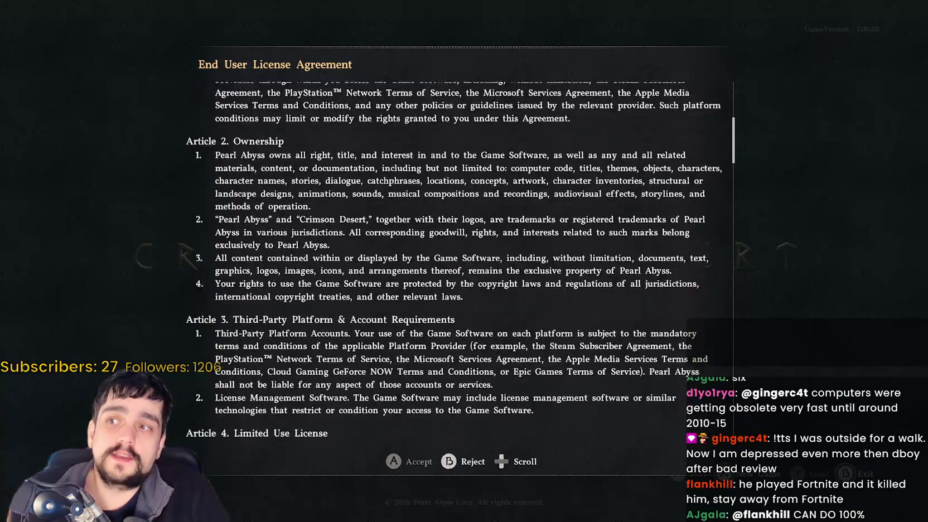
{"action": "scroll", "scroll_direction": "down", "scroll_amount": 3}
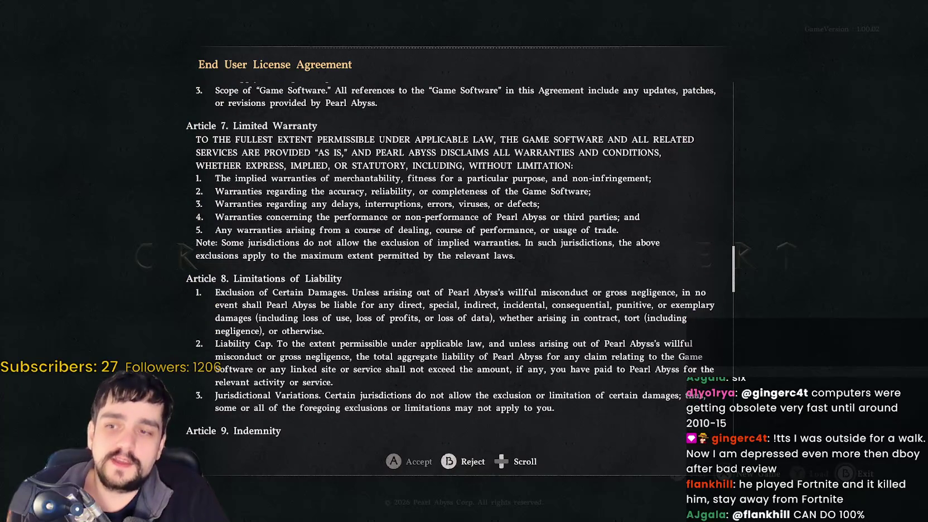
{"action": "scroll", "scroll_direction": "up", "scroll_amount": 3}
{"action": "scroll", "scroll_direction": "down", "scroll_amount": 3}
{"action": "scroll", "scroll_direction": "up", "scroll_amount": 3}
{"action": "scroll", "scroll_direction": "down", "scroll_amount": 3}
{"action": "scroll", "scroll_direction": "down", "scroll_amount": 3}
{"action": "scroll", "scroll_direction": "up", "scroll_amount": 3}
{"action": "scroll", "scroll_direction": "down", "scroll_amount": 3}
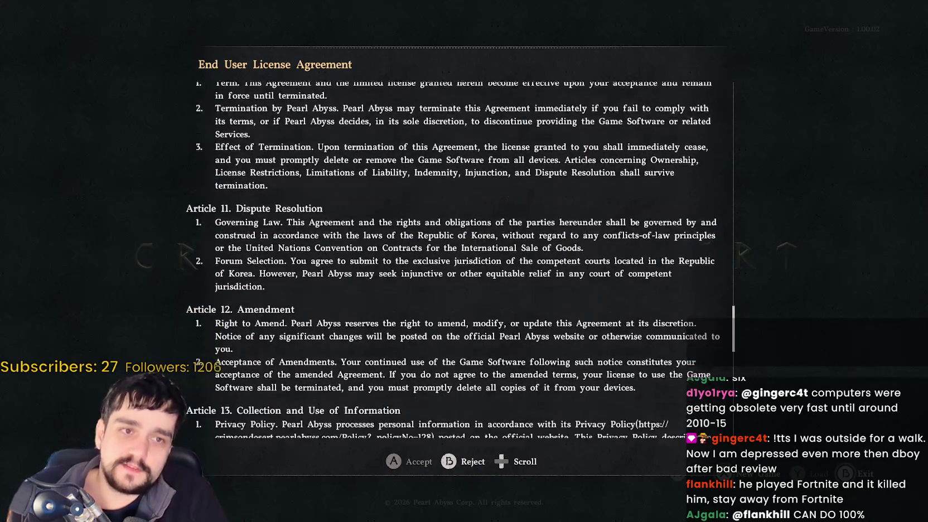
{"action": "scroll", "scroll_direction": "down", "scroll_amount": 3}
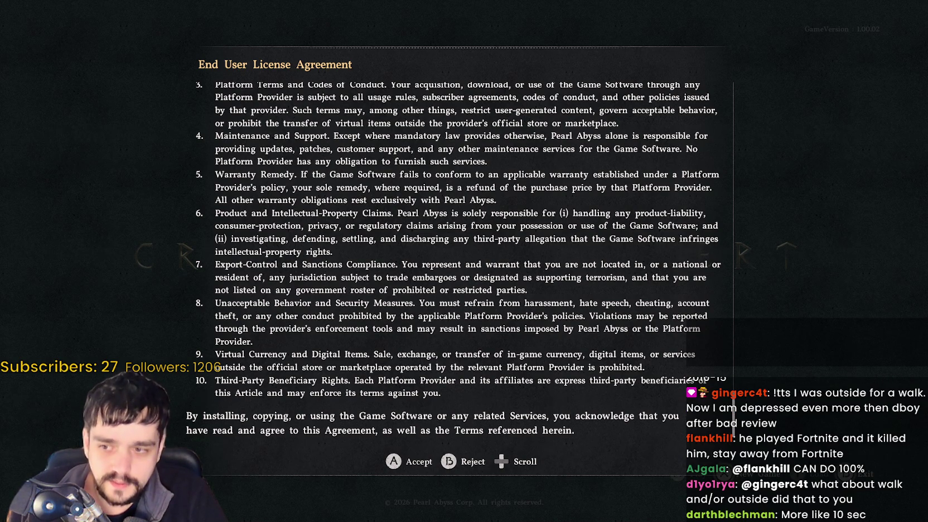
{"action": "scroll", "scroll_direction": "up", "scroll_amount": 3}
{"action": "scroll", "scroll_direction": "down", "scroll_amount": 3}
{"action": "scroll", "scroll_direction": "up", "scroll_amount": 3}
{"action": "scroll", "scroll_direction": "down", "scroll_amount": 3}
{"action": "key", "text": "Return"}
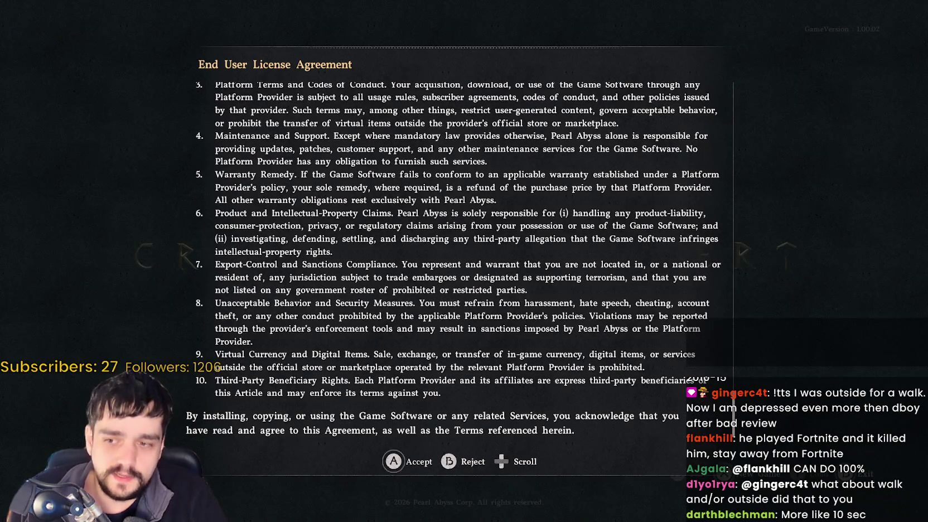